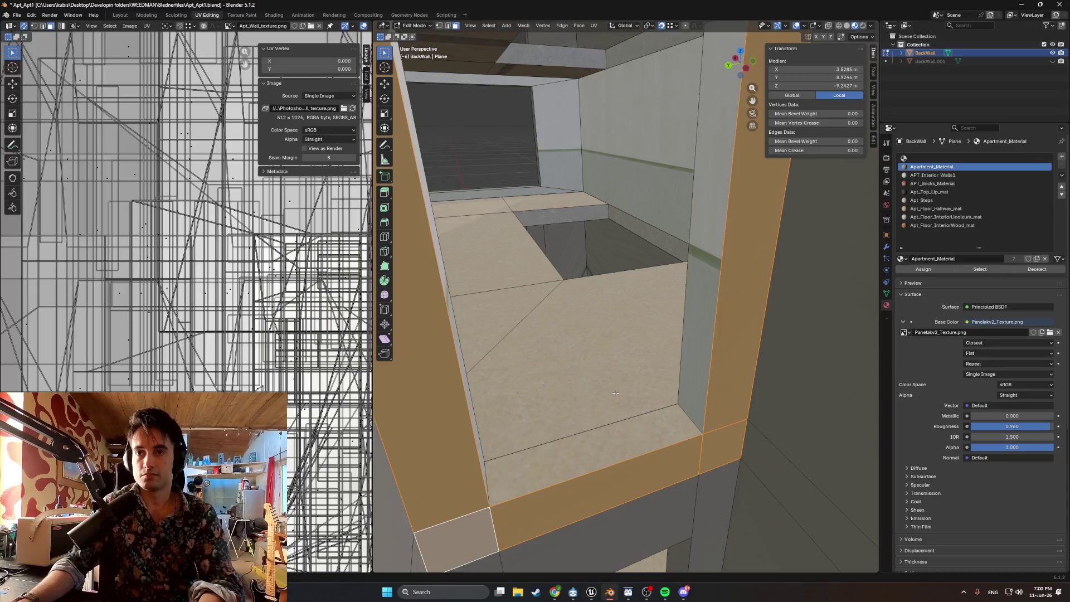
- Smart UV project the doorway frame faces and assign them the Apt_Steps concrete material
left_click(614, 398)
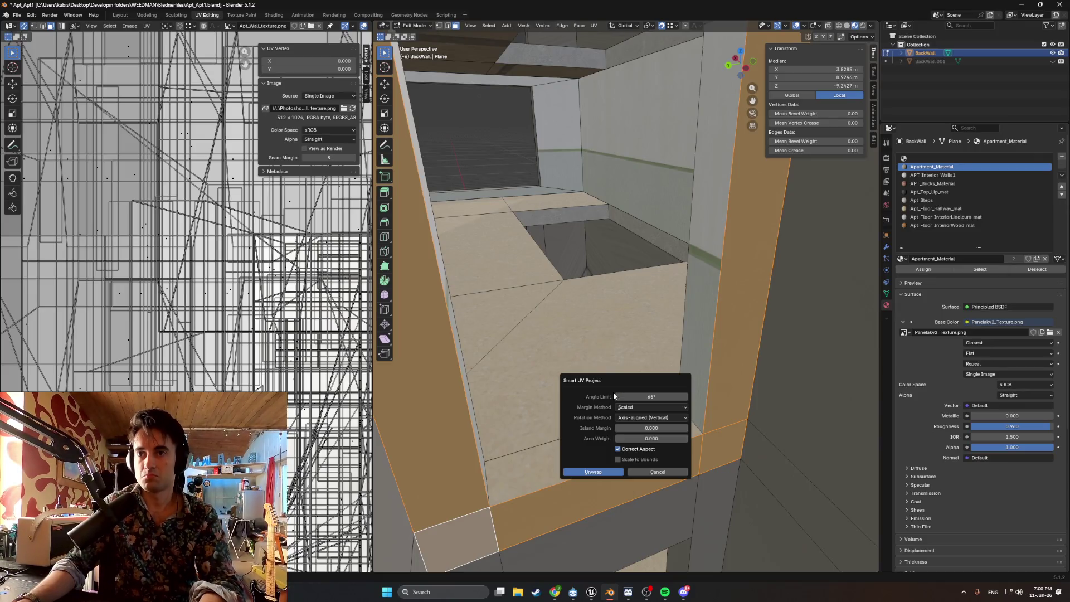
left_click(593, 472)
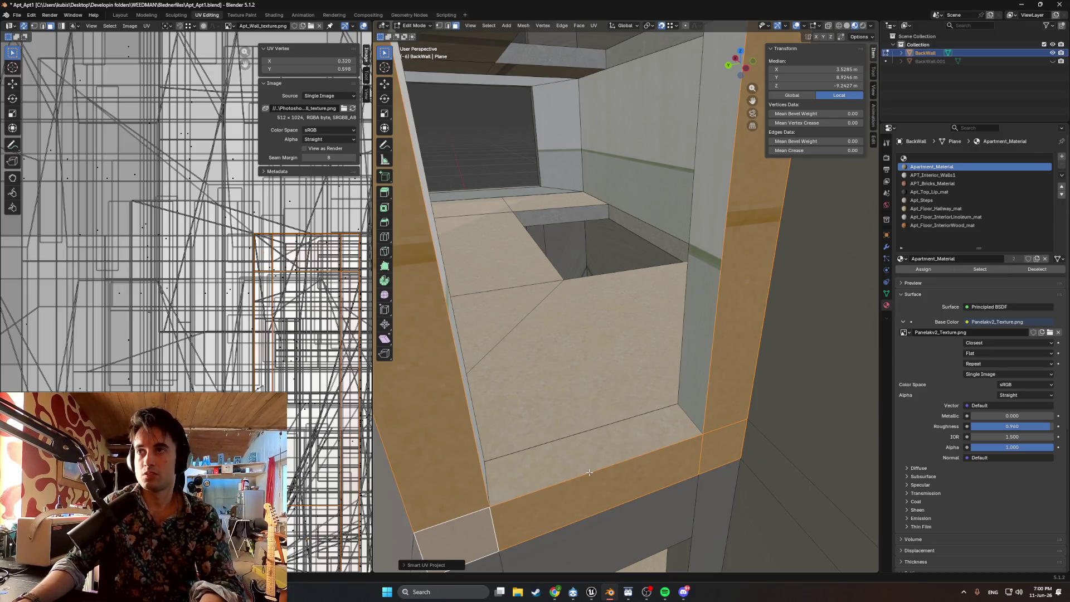
left_click(936, 198)
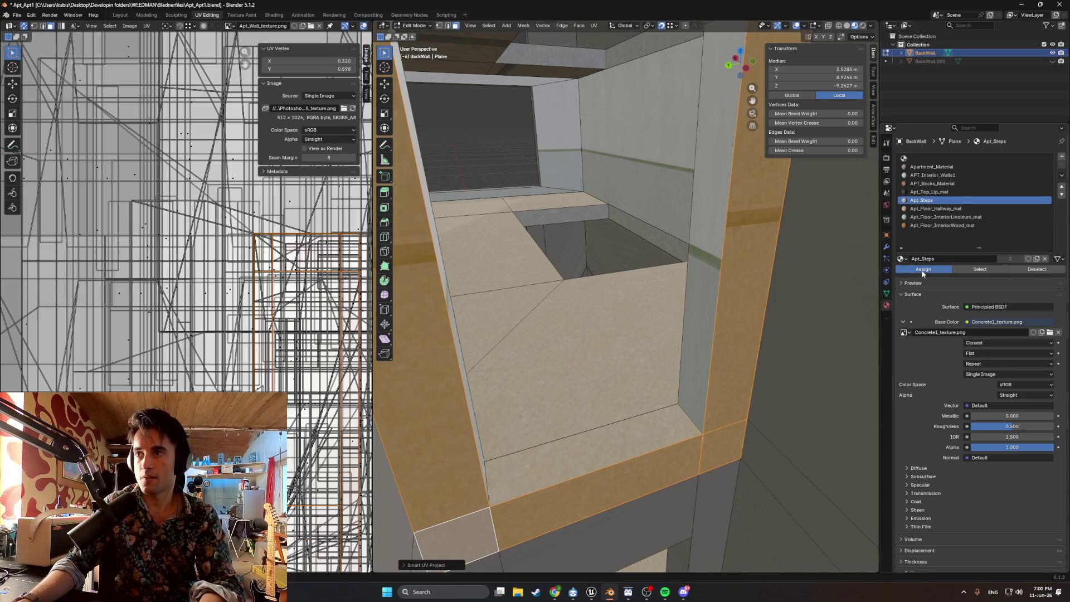
left_click(922, 269)
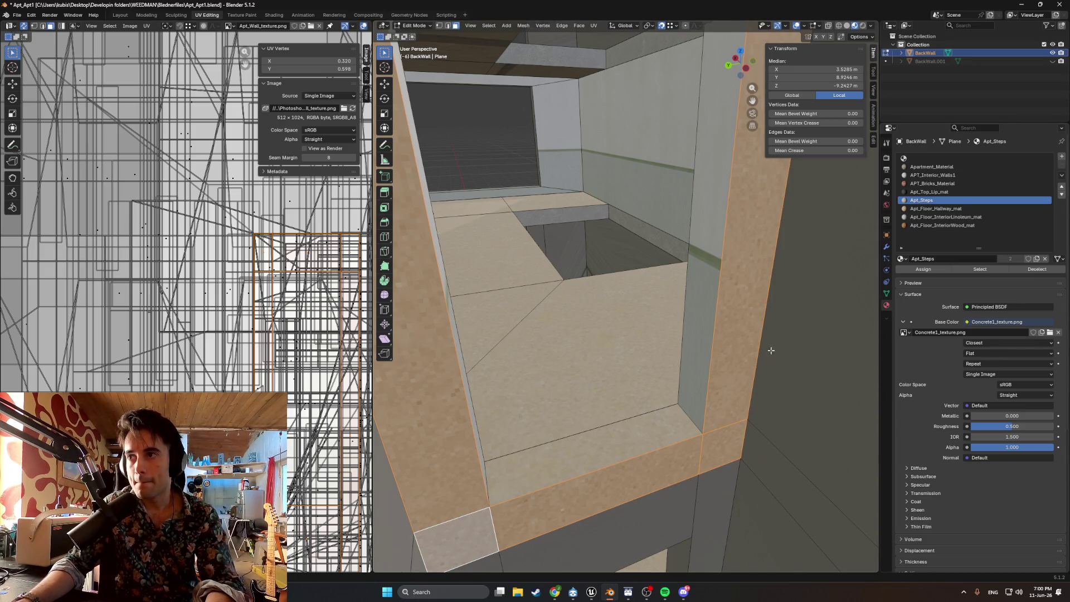
left_click(616, 281)
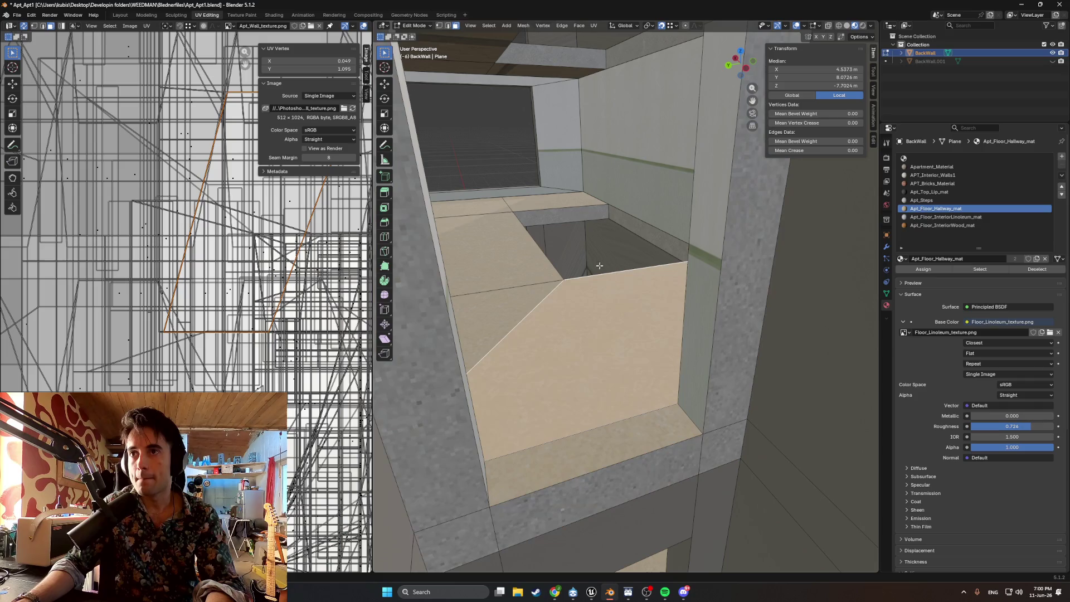
- Select the door-jamb face and switch the APT_Interior_Walls1 texture interpolation from Linear to Closest
scroll(593, 263, "down", 6)
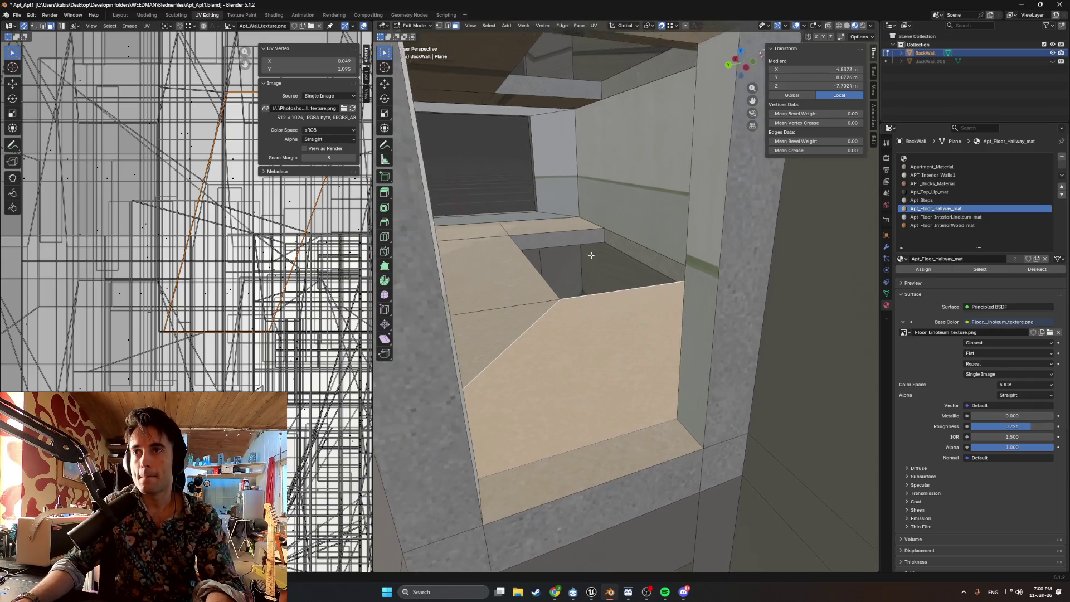
mouse_move(575, 247)
middle_mouse_down()
mouse_move(562, 249)
mouse_move(572, 265)
middle_mouse_up()
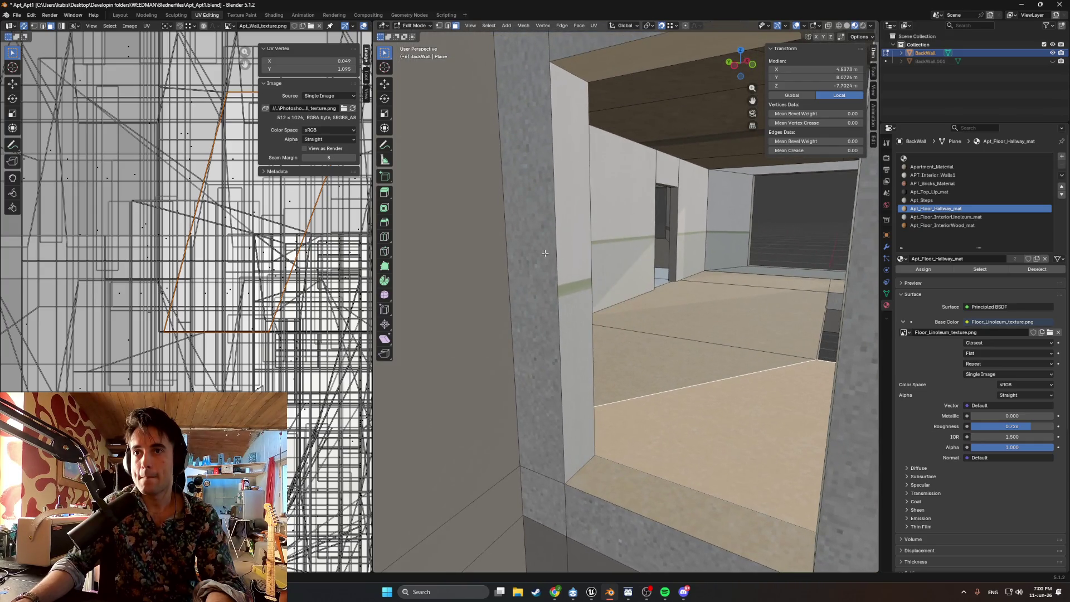
left_click(572, 265)
left_click(981, 343)
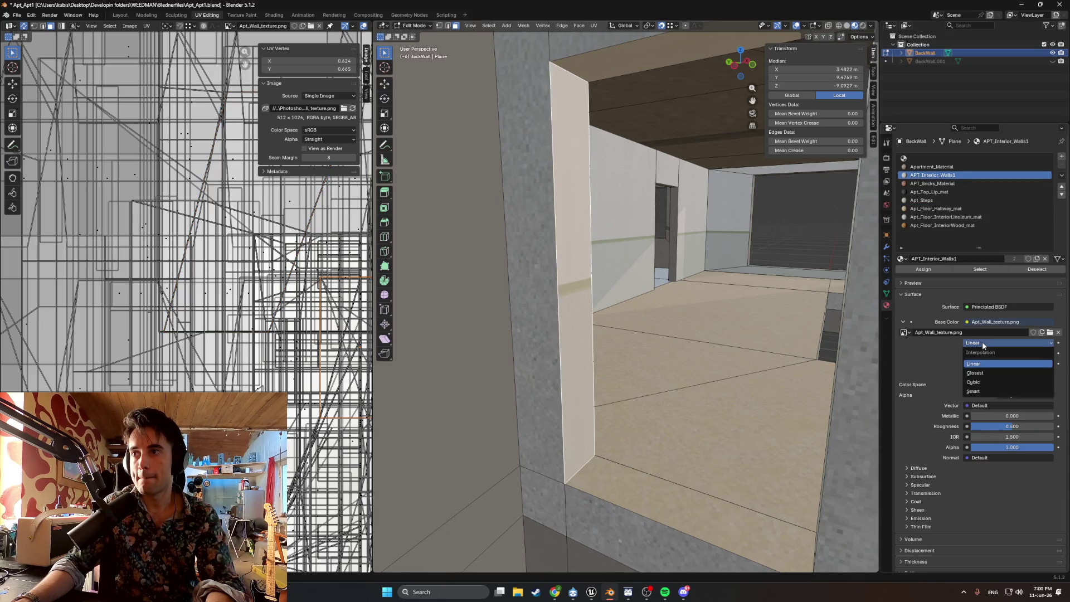
left_click(979, 373)
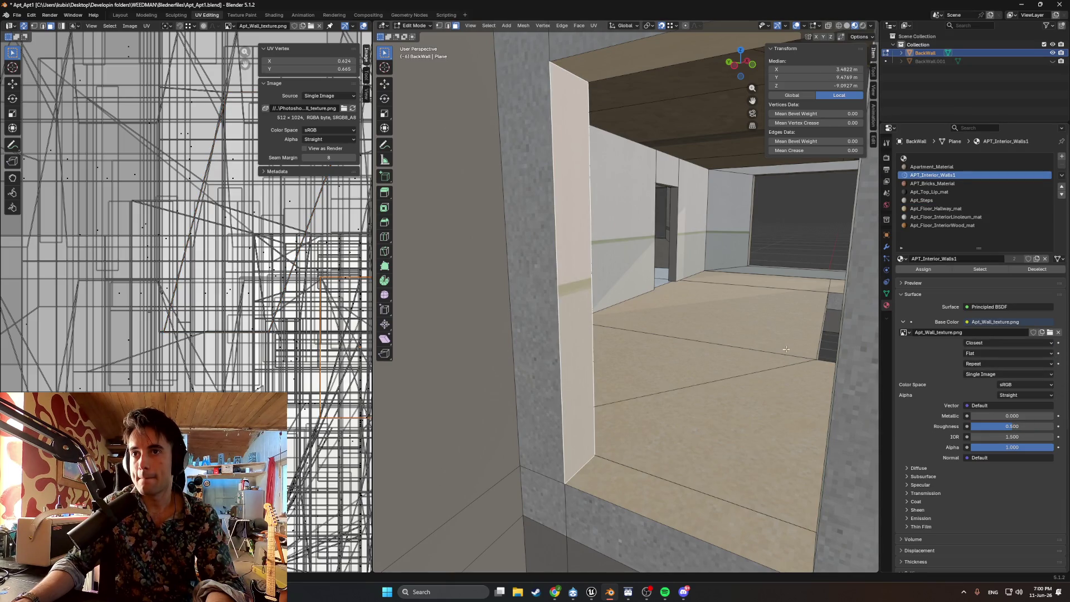
- Orbit over the floor toward the doorway and walk forward into the hallway
left_click(689, 309)
middle_click_drag(689, 310, 715, 314)
scroll(715, 314, "down", 3)
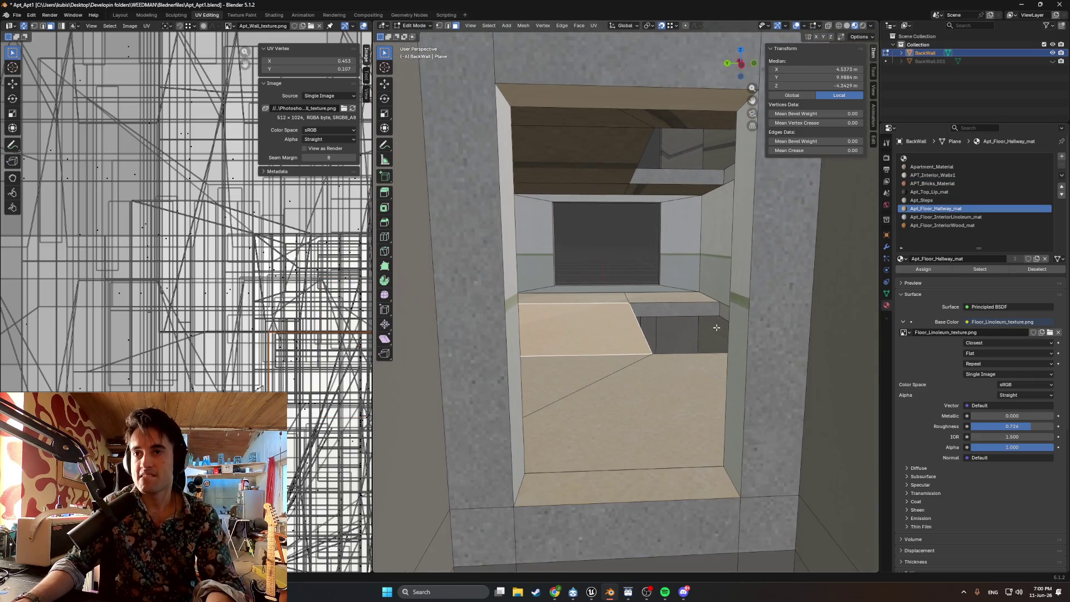
mouse_move(705, 357)
middle_mouse_down()
mouse_move(630, 191)
mouse_move(635, 312)
mouse_move(653, 382)
middle_mouse_up()
key("shift+grave")
key("w")
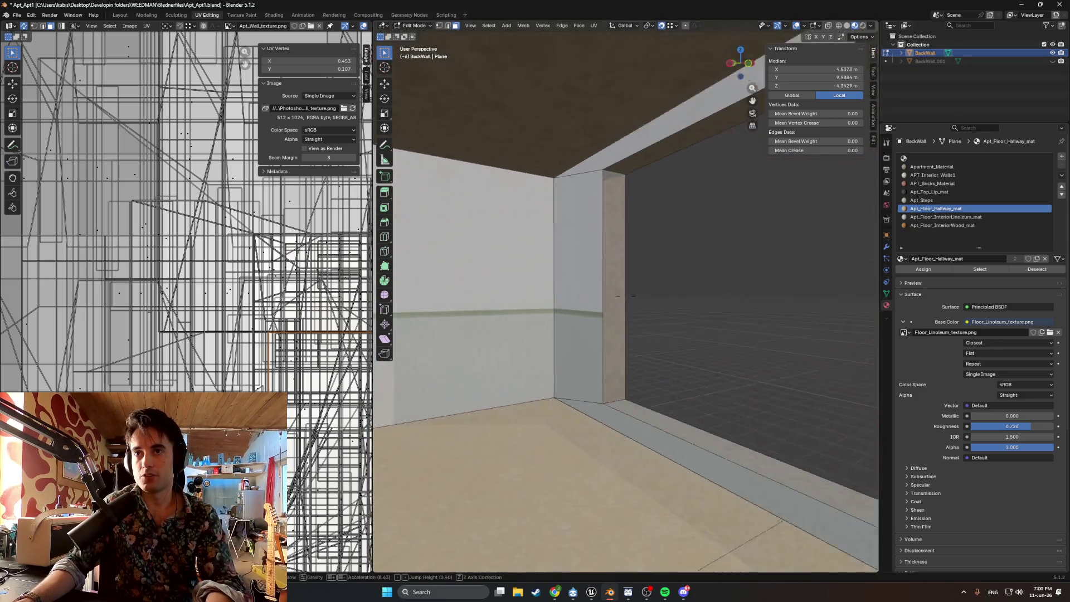
key("s")
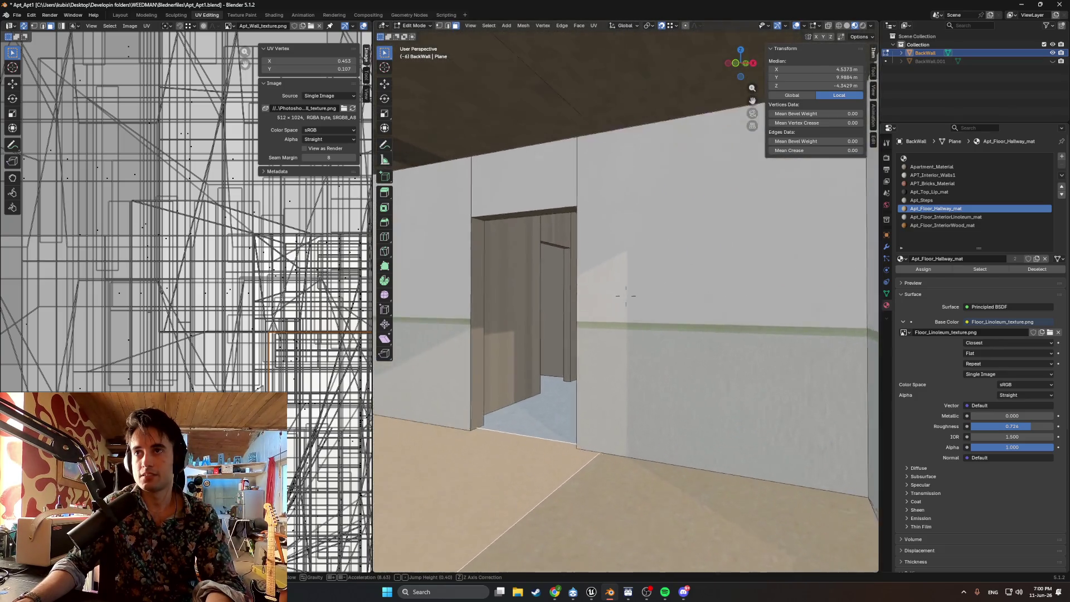
key("w")
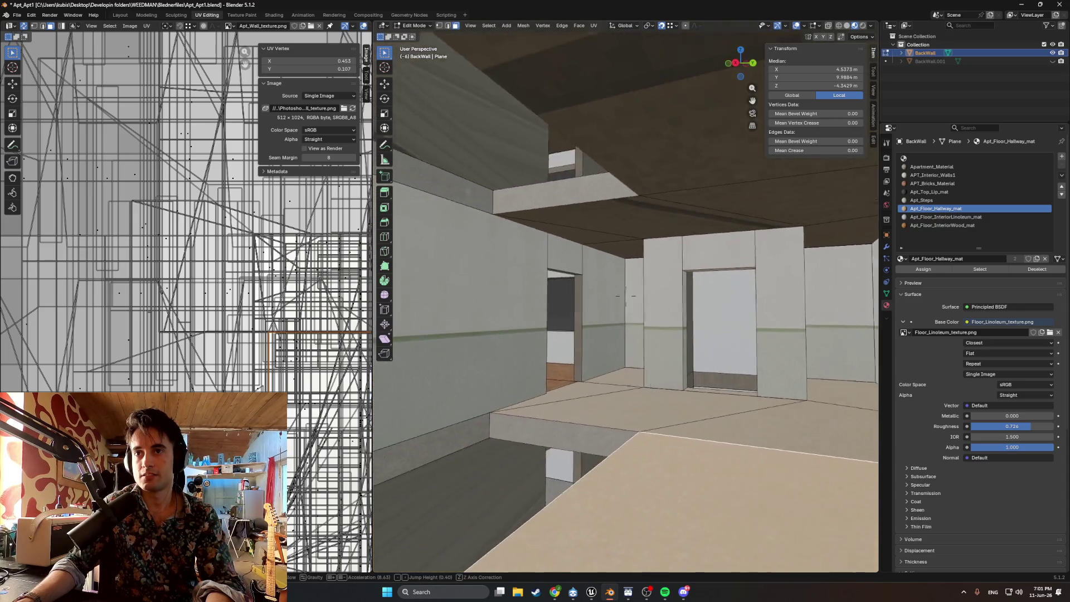
key("w")
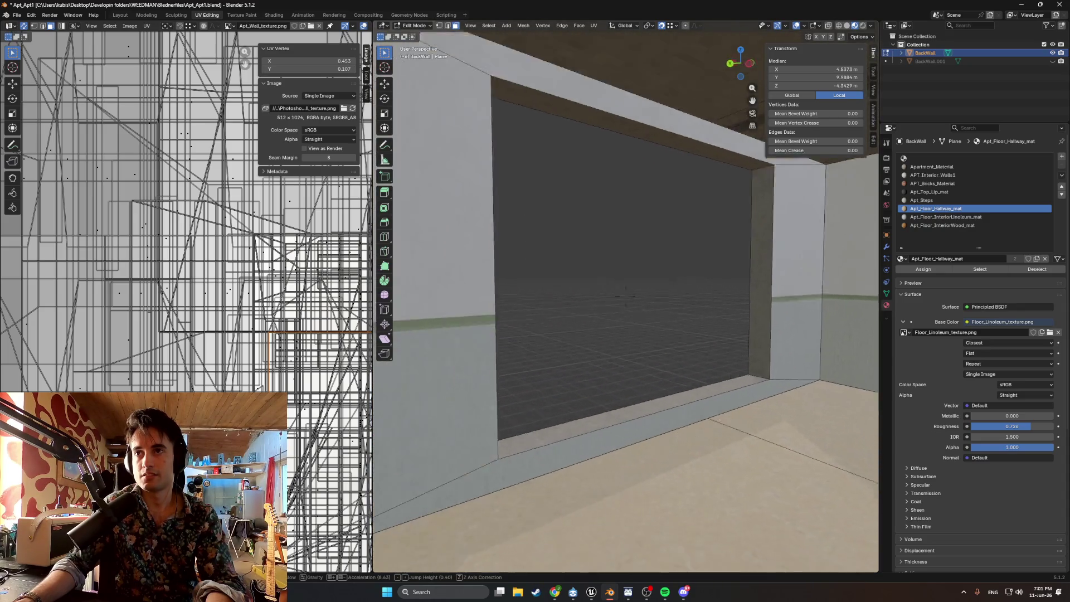
key("s")
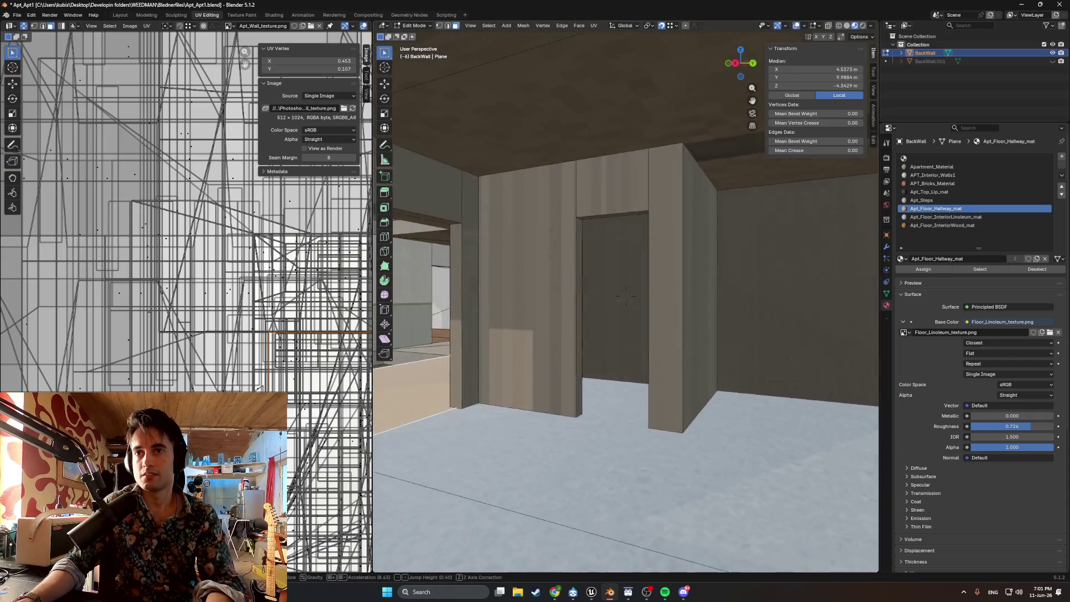
key("w")
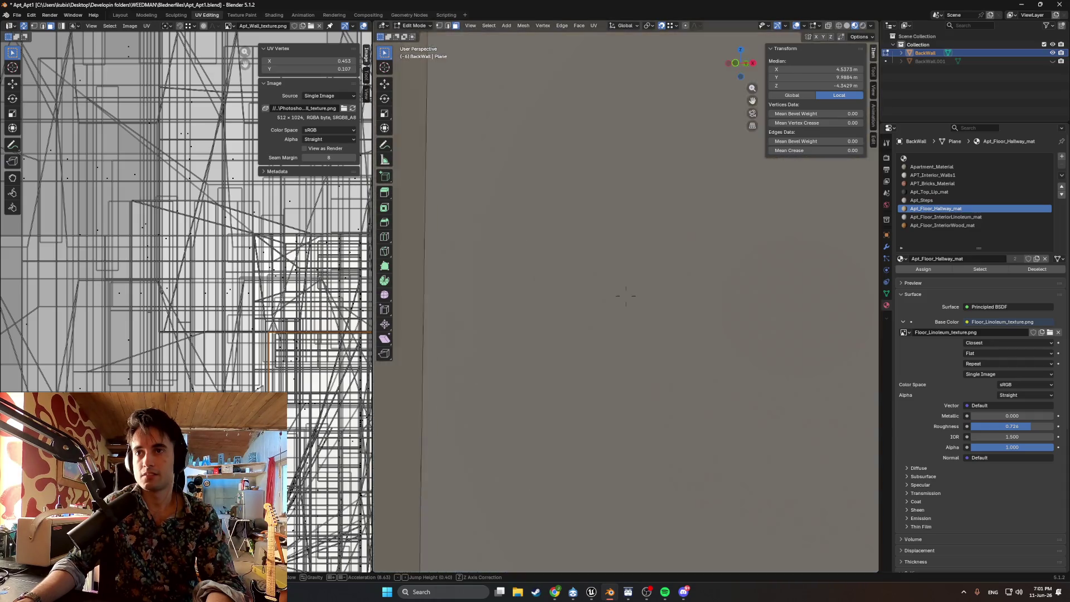
key("w")
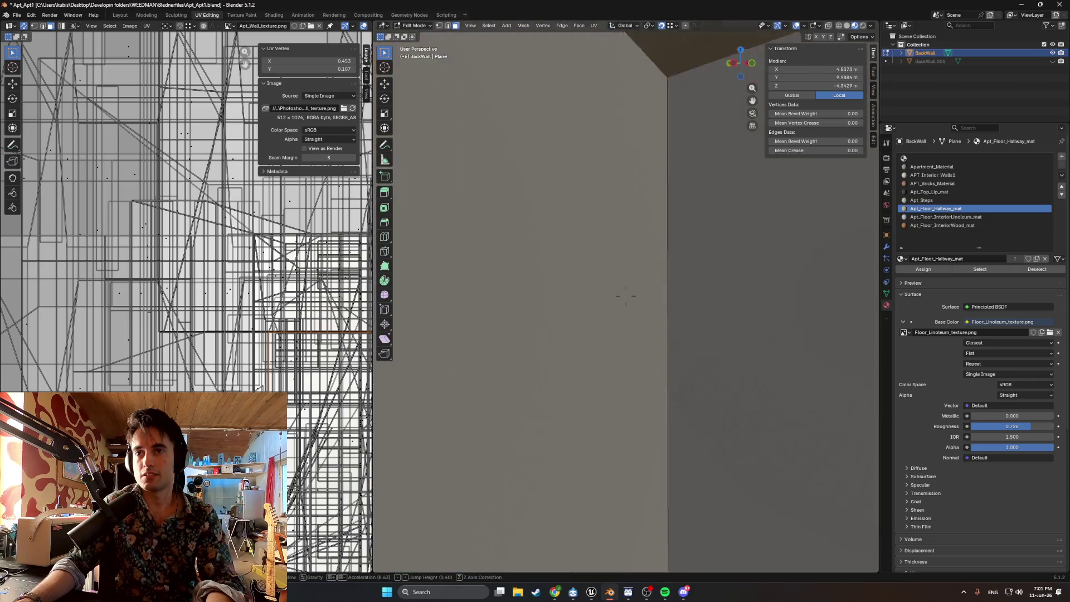
key("s")
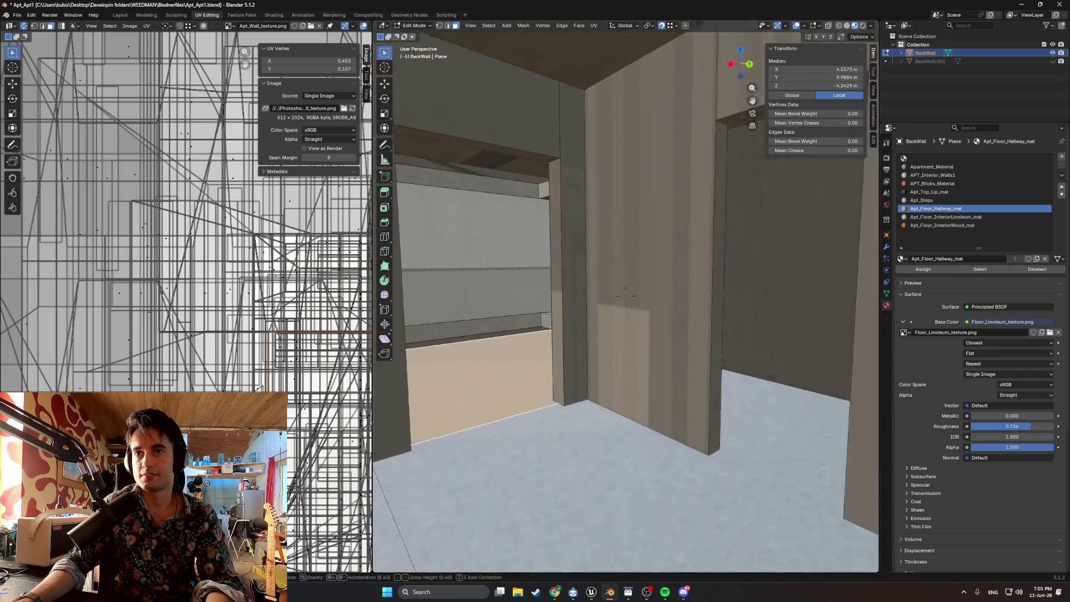
key("w")
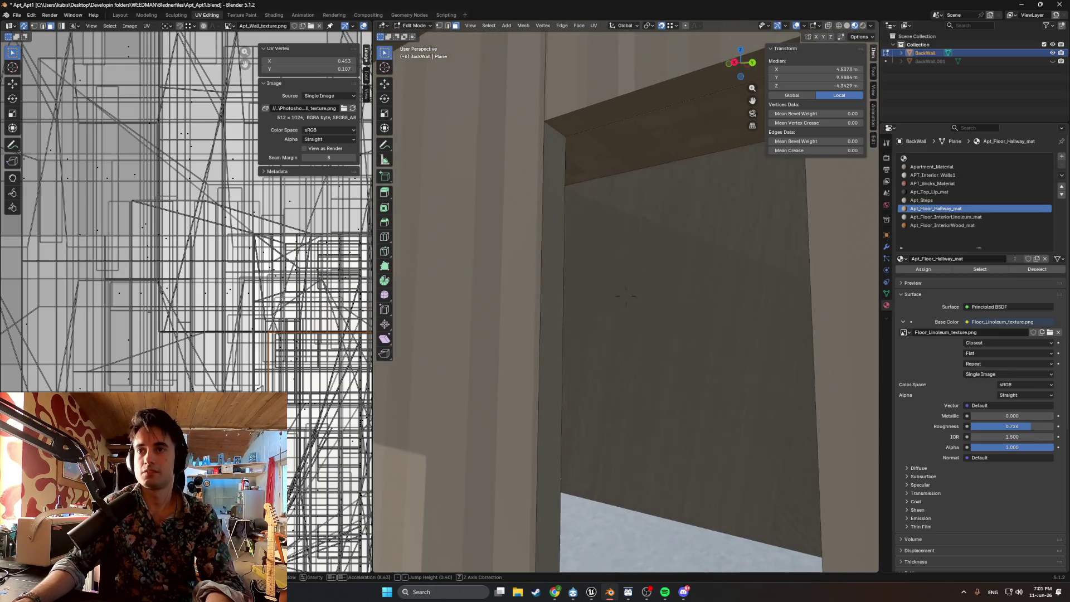
left_click(664, 352)
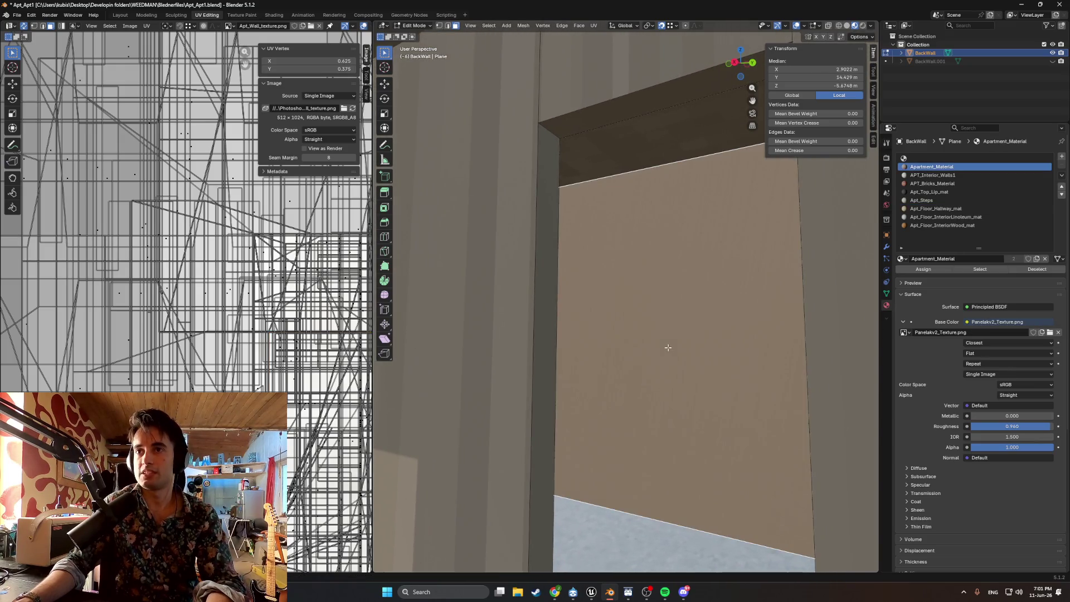
- Assign the APT_Interior_Walls1 material to the wall face inside the doorway
key("x")
left_click(620, 362)
mouse_move(620, 358)
middle_mouse_down()
mouse_move(609, 353)
mouse_move(657, 413)
mouse_move(740, 425)
mouse_move(671, 402)
mouse_move(788, 303)
middle_mouse_up()
key("ctrl+z")
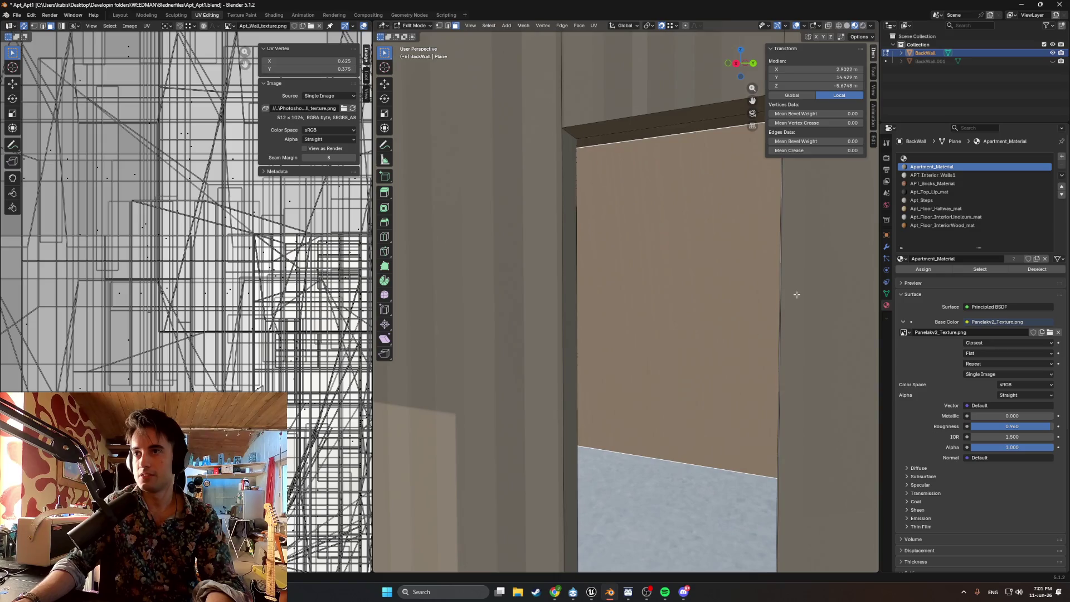
left_click(943, 176)
left_click(923, 269)
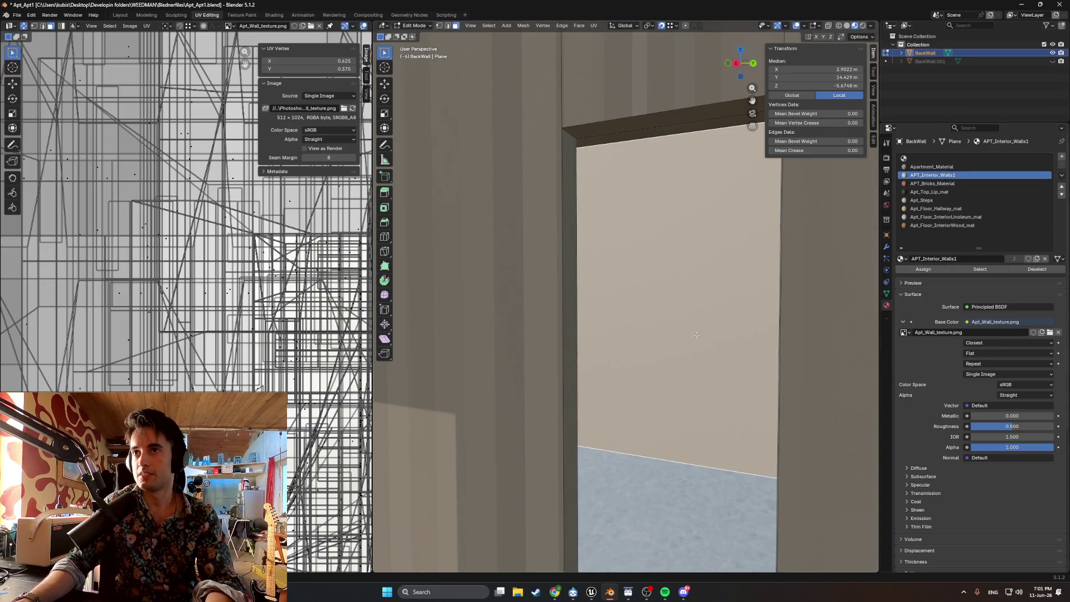
- Look around the room from new angles, then bring the Twitch stream window forward
scroll(759, 341, "down", 4)
mouse_move(748, 448)
middle_mouse_down()
mouse_move(668, 427)
mouse_move(691, 426)
mouse_move(674, 424)
mouse_move(667, 368)
mouse_move(640, 359)
mouse_move(686, 341)
mouse_move(676, 327)
mouse_move(697, 340)
mouse_move(653, 299)
middle_mouse_up()
left_click(664, 425)
scroll(674, 384, "down", 4)
scroll(675, 384, "down", 5)
scroll(640, 360, "down", 3)
scroll(637, 359, "up", 5)
scroll(659, 353, "up", 3)
scroll(686, 341, "down", 3)
scroll(676, 327, "up", 2)
scroll(679, 338, "up", 3)
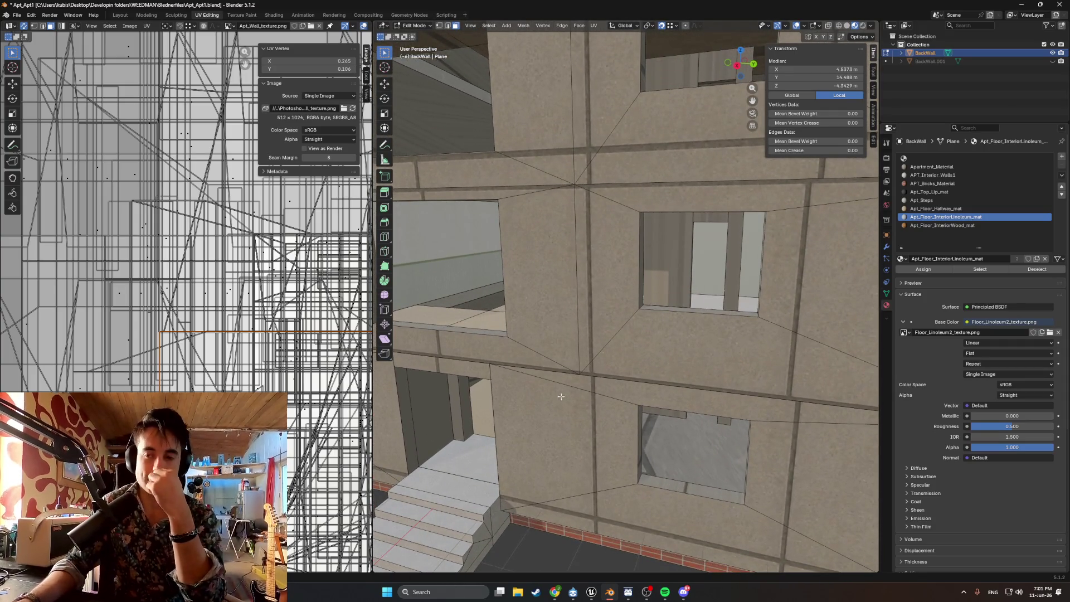
mouse_move(555, 595)
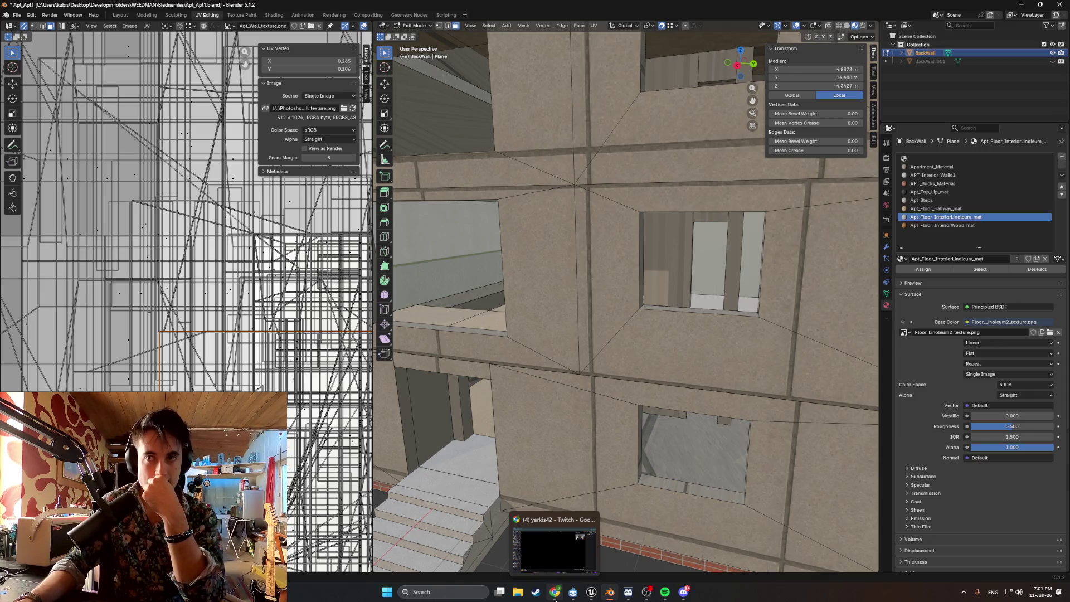
scroll(725, 271, "up", 5)
middle_click_drag(725, 271, 719, 311)
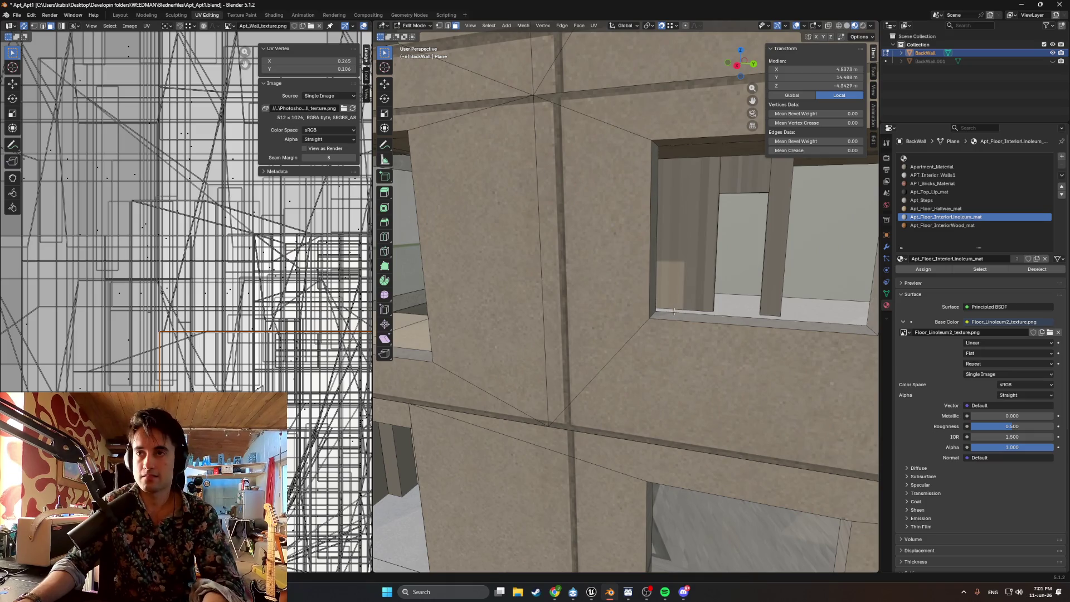
left_click(556, 592)
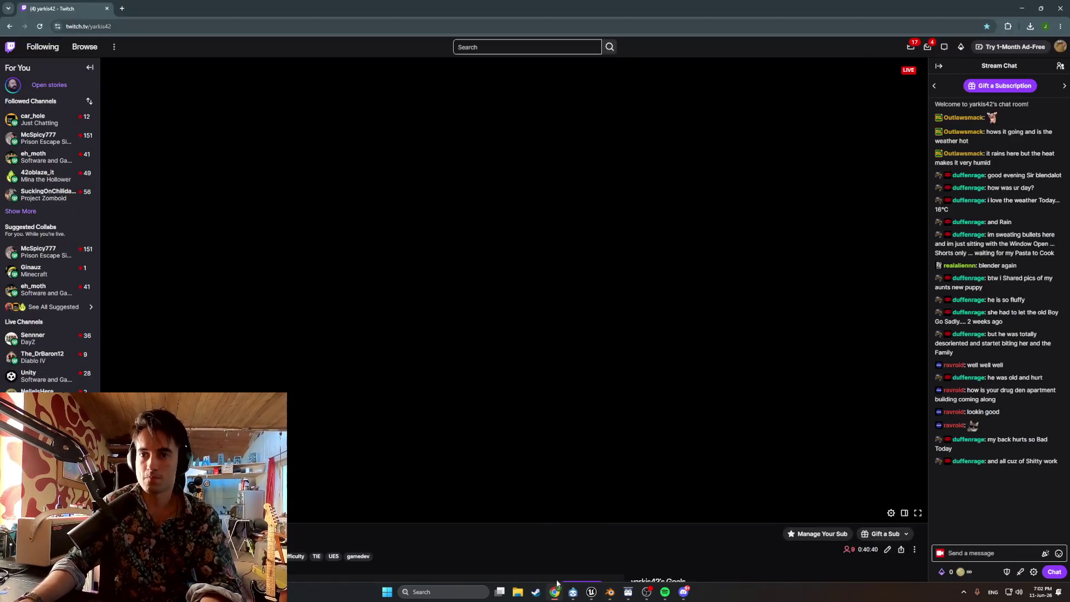
- Load chat.openai.com in the browser, then switch back to Blender
left_click(112, 27)
type("chat.openai.com/chat")
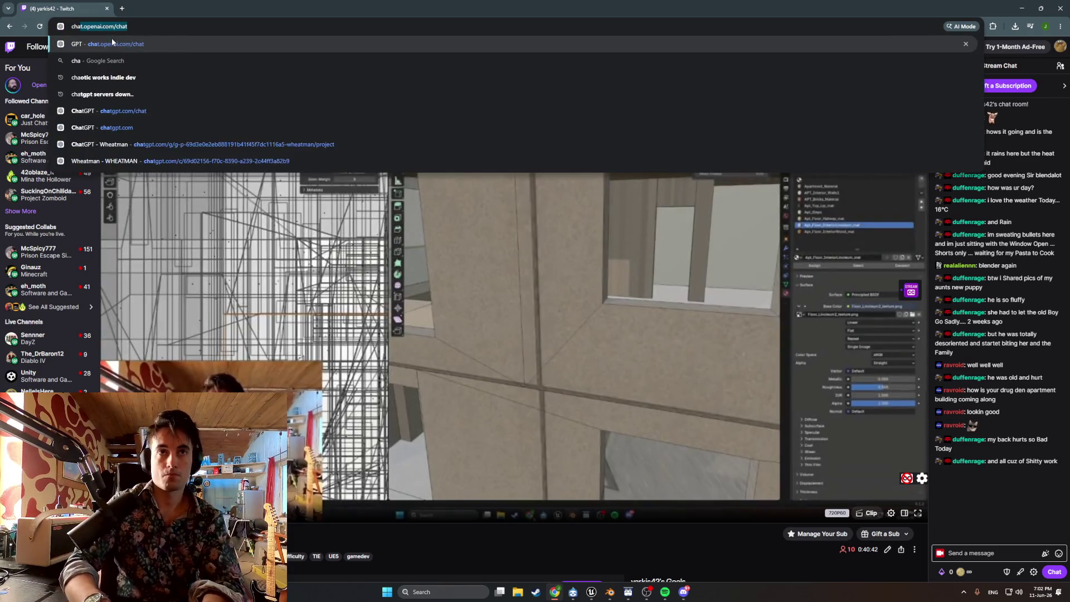
key("Return")
key("alt+Tab")
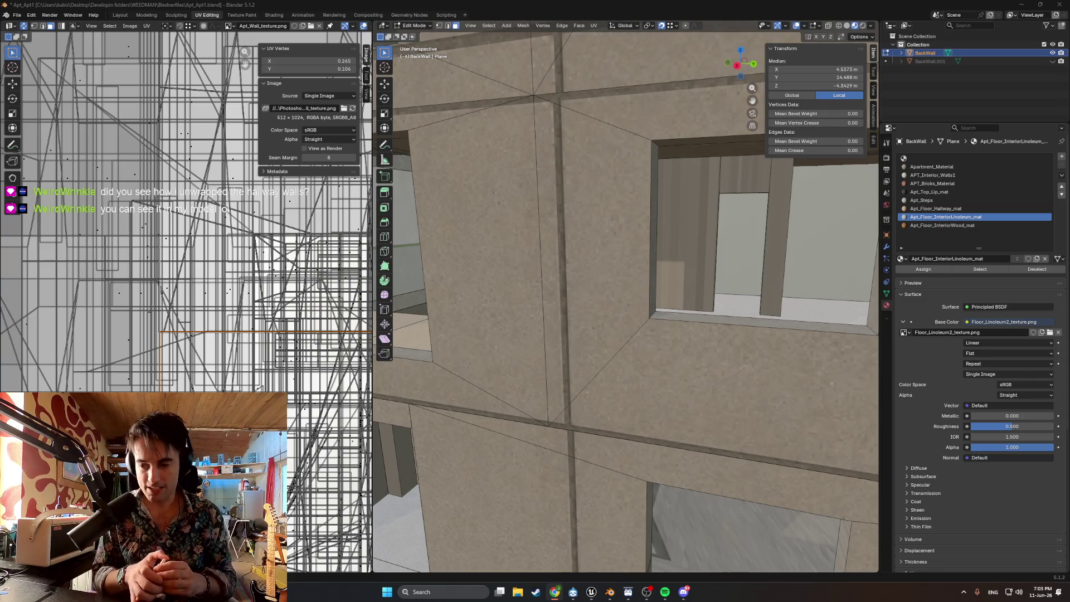
- Zoom into the apartment interior and orbit to face the side wall with its doorway
middle_click_drag(533, 424, 602, 358)
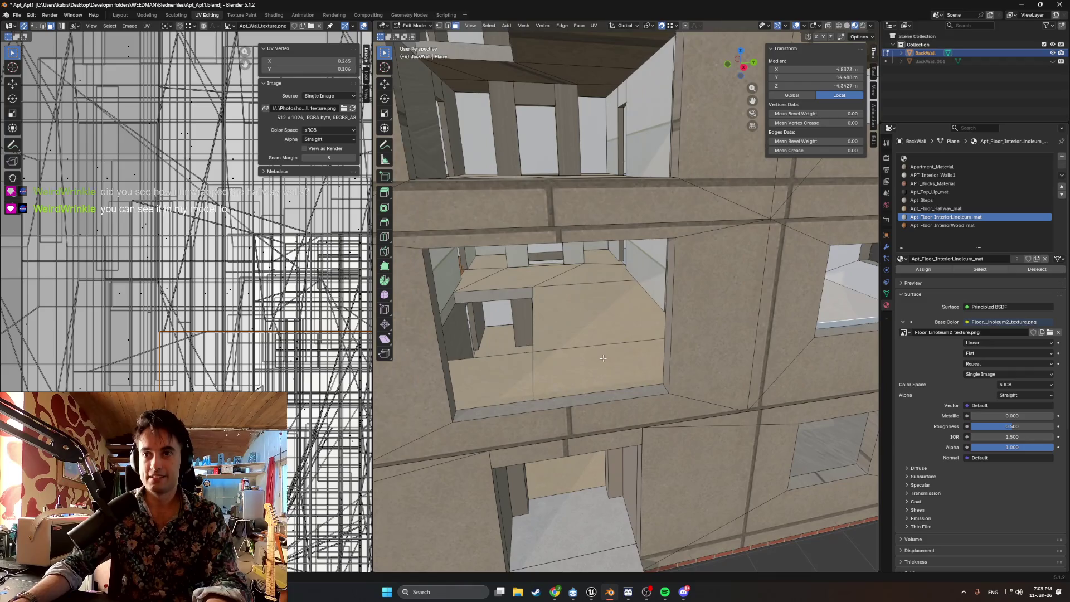
scroll(603, 358, "up", 5)
scroll(644, 338, "up", 2)
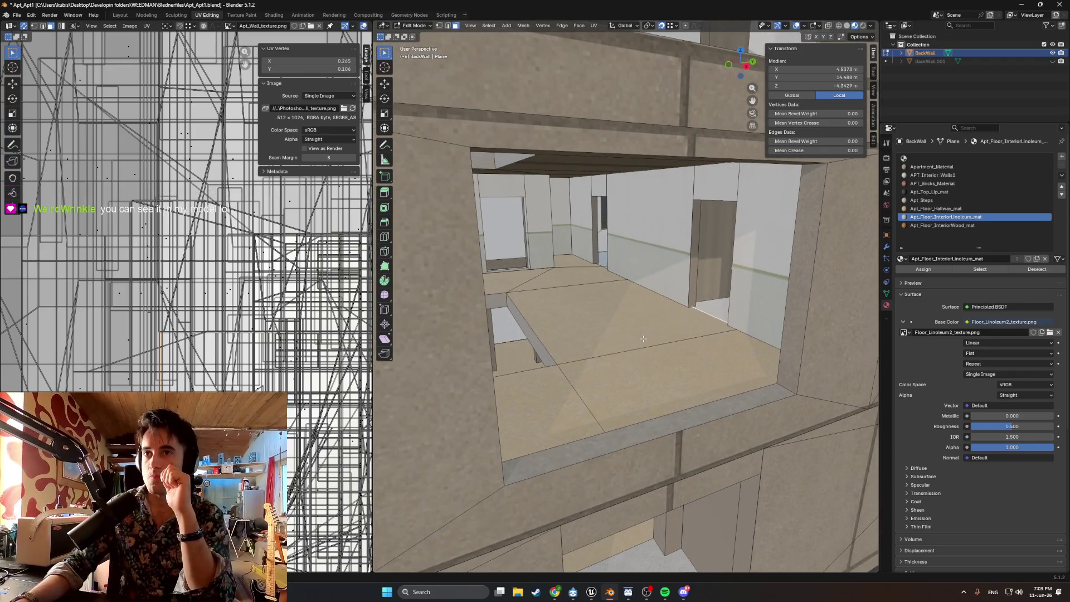
middle_click_drag(662, 324, 650, 326)
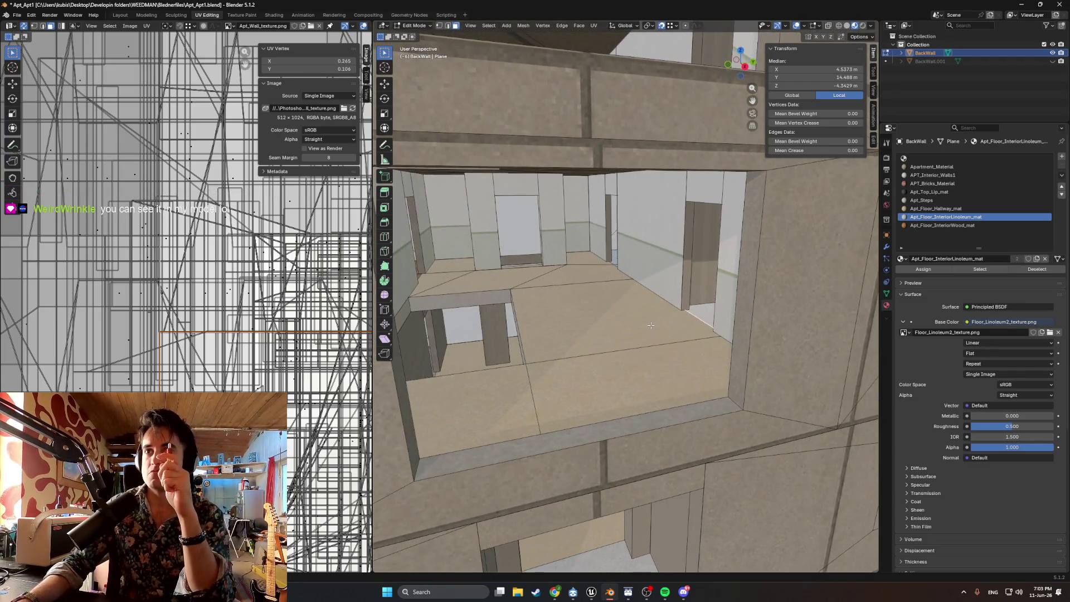
scroll(644, 354, "up", 3)
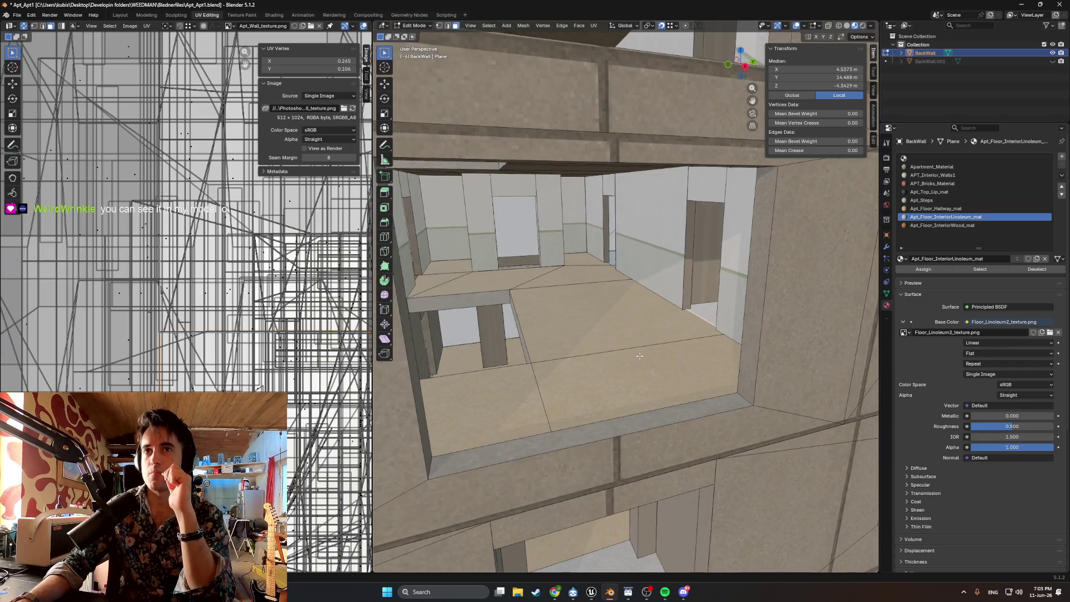
scroll(663, 358, "up", 2)
mouse_move(681, 344)
middle_mouse_down()
mouse_move(718, 371)
mouse_move(656, 539)
middle_mouse_up()
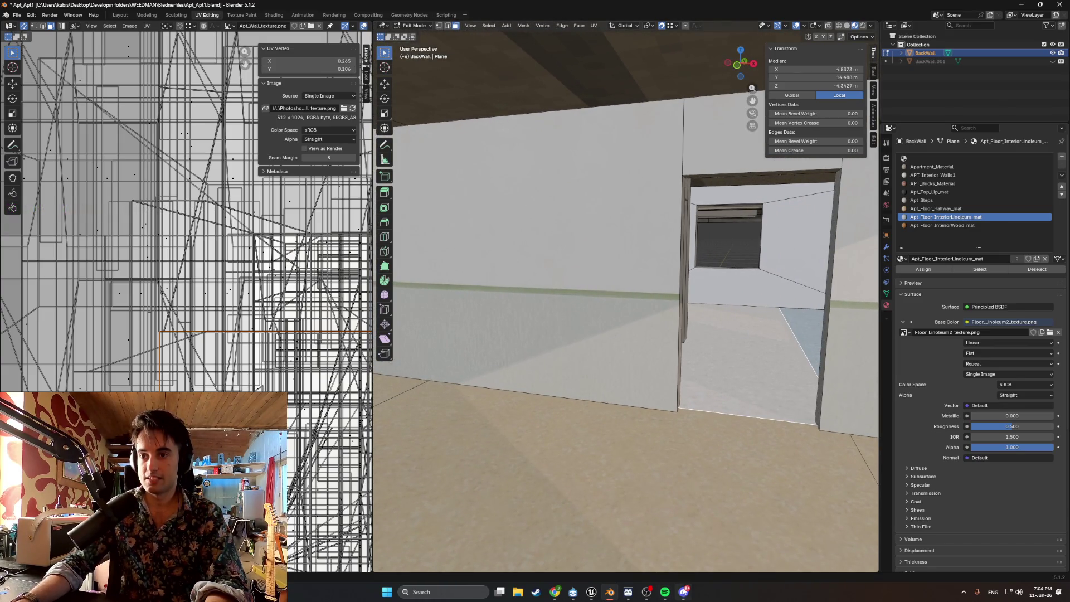
mouse_move(683, 592)
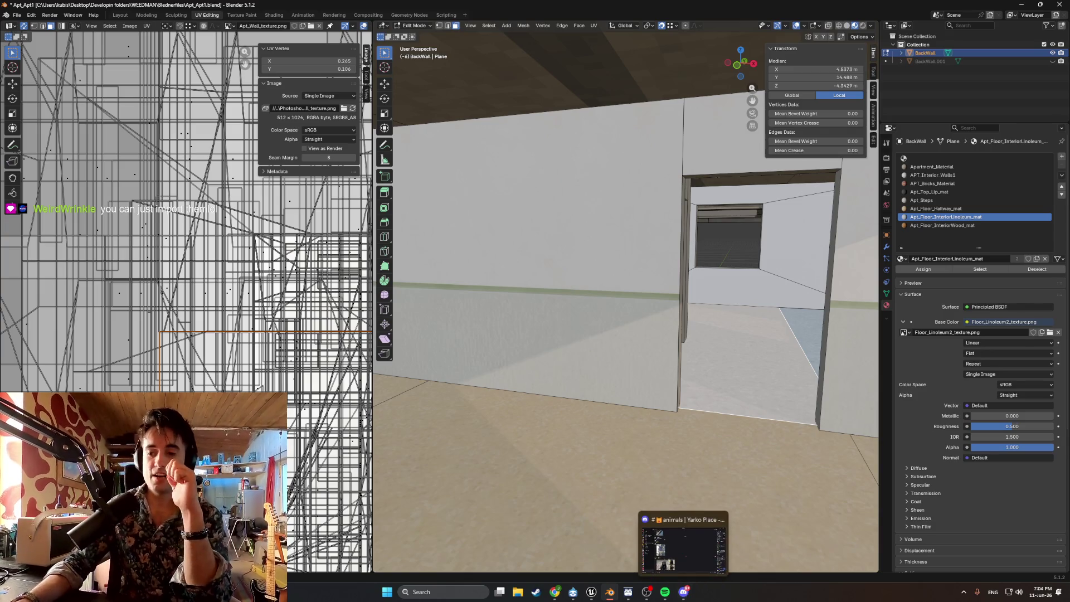
- Maximize the browser and download ChatGPT's vintage ceramic tile grid image as a PNG
left_click(554, 592)
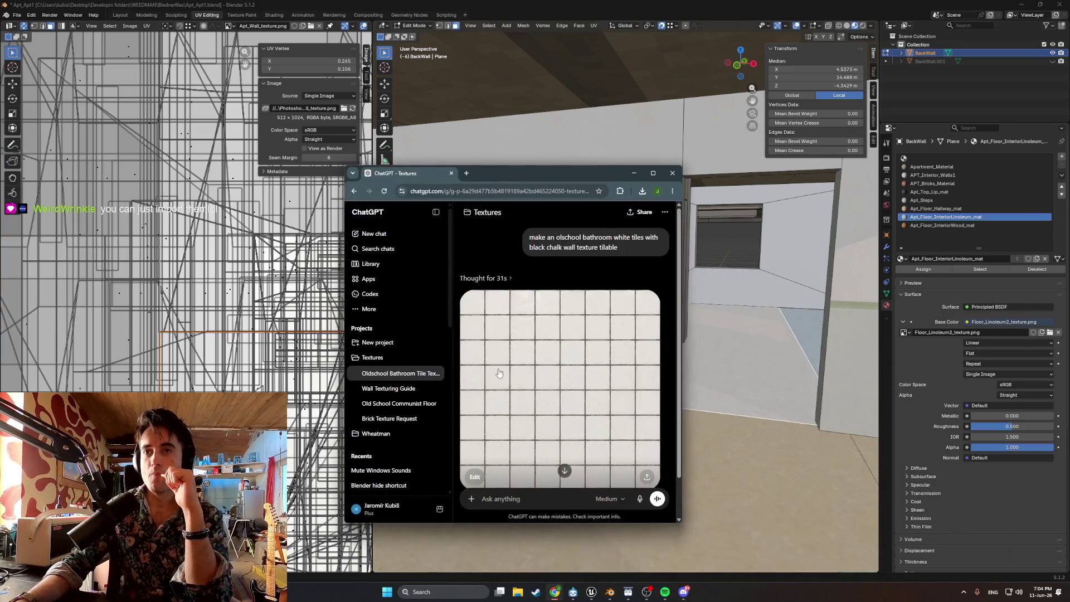
left_click(654, 174)
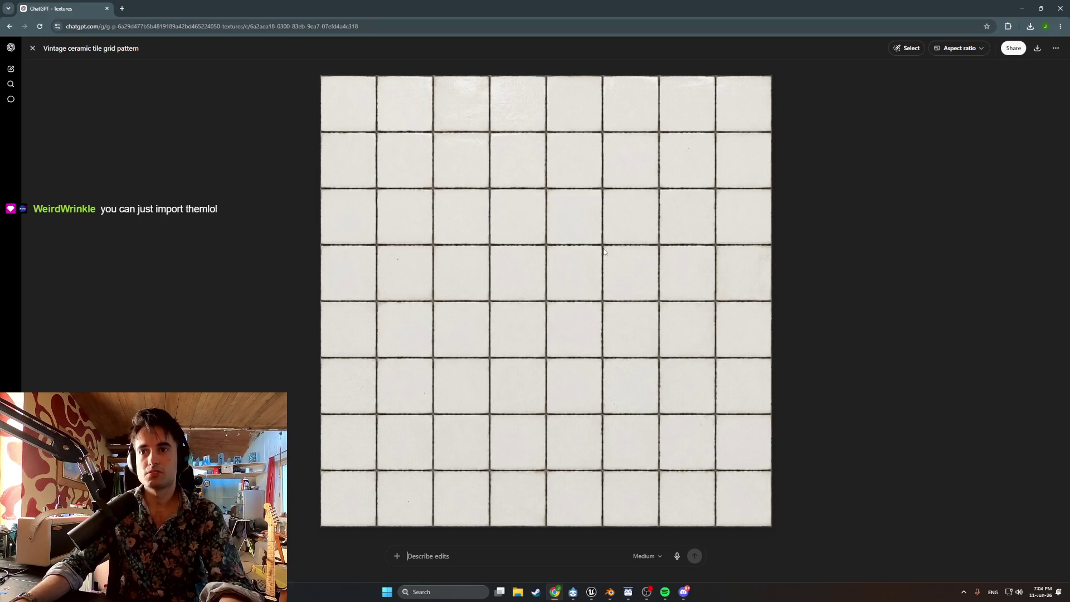
left_click(1036, 49)
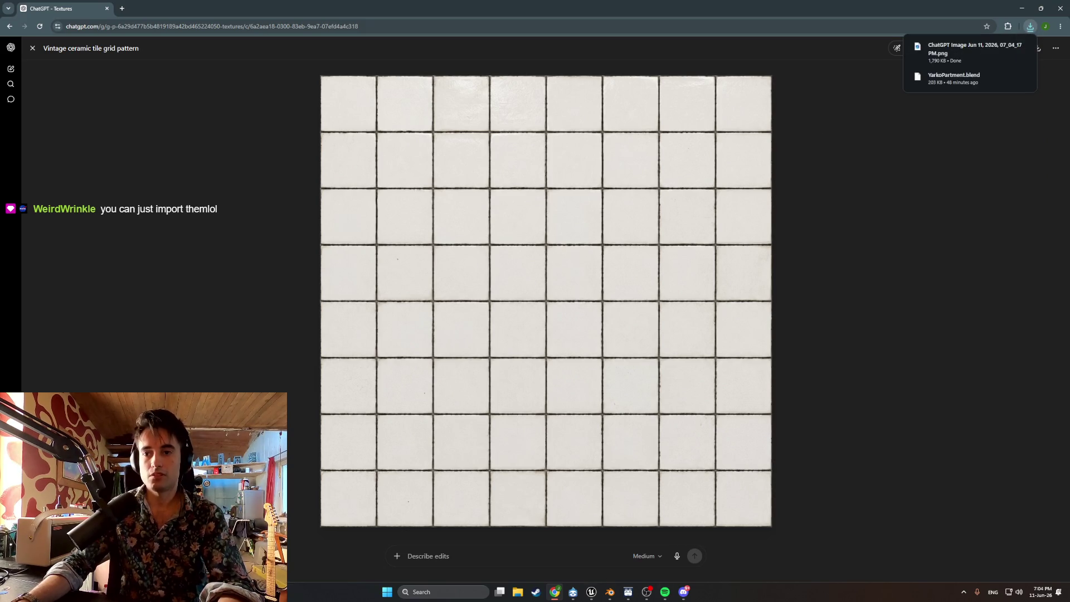
left_click(435, 591)
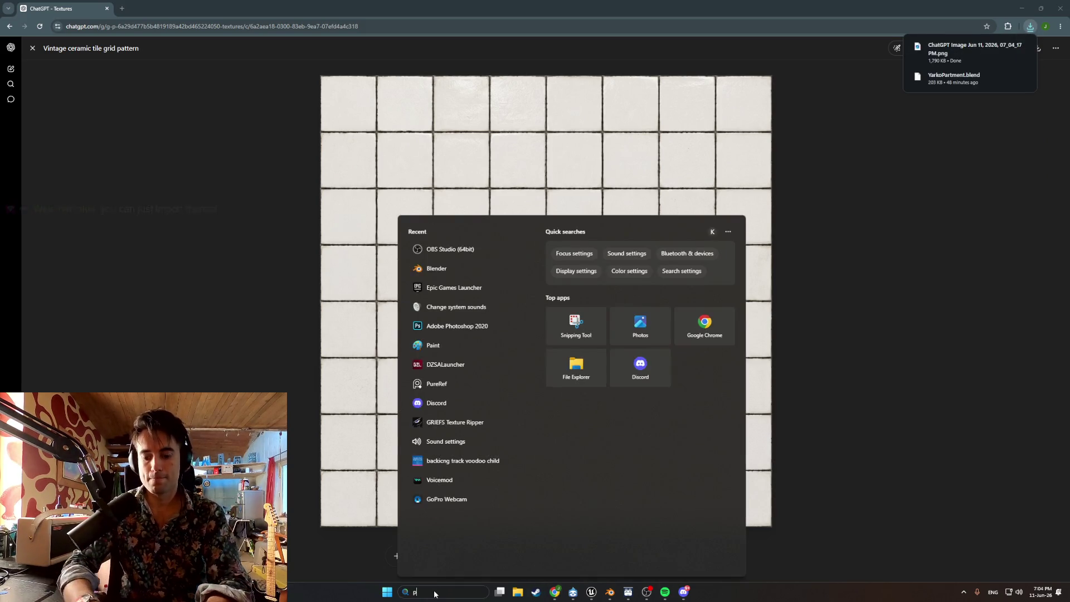
- Launch Photoshop and create a new blank white 512 × 512 px, 72 ppi document
type("photoshop")
key("Return")
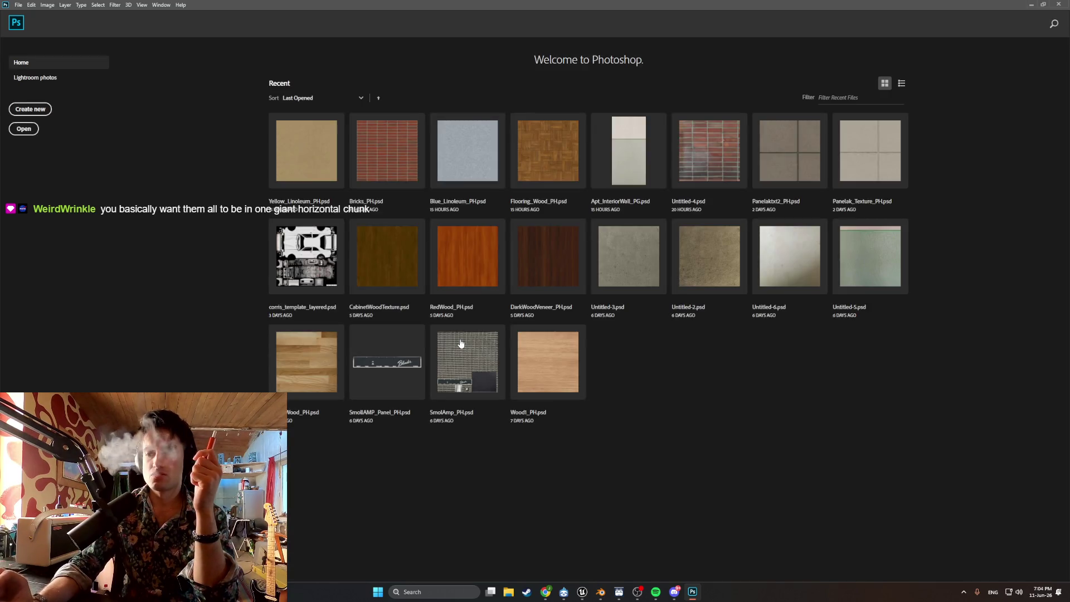
right_click(522, 427)
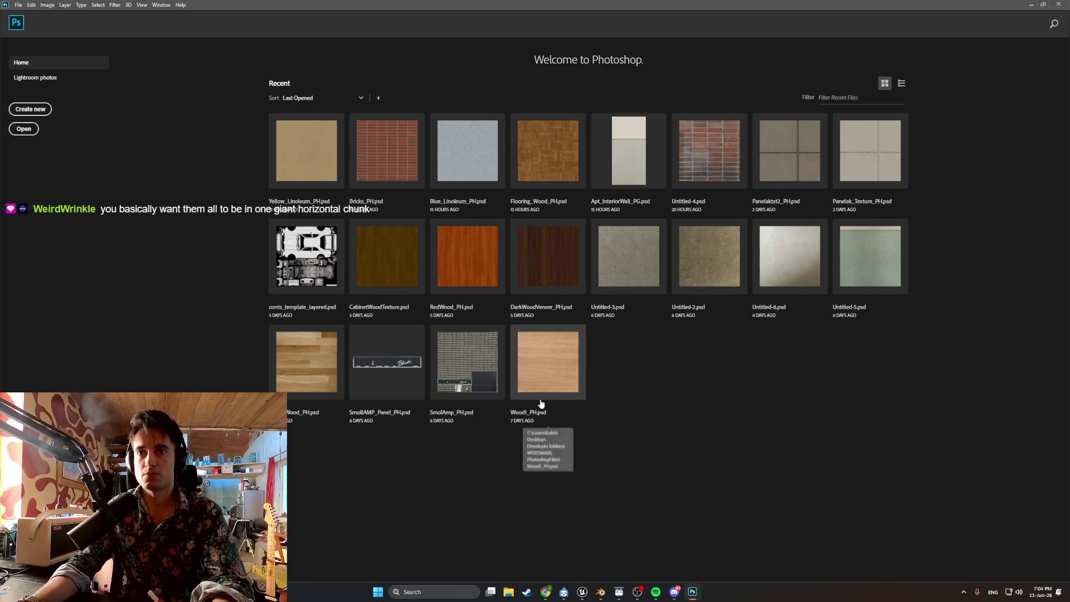
left_click(36, 116)
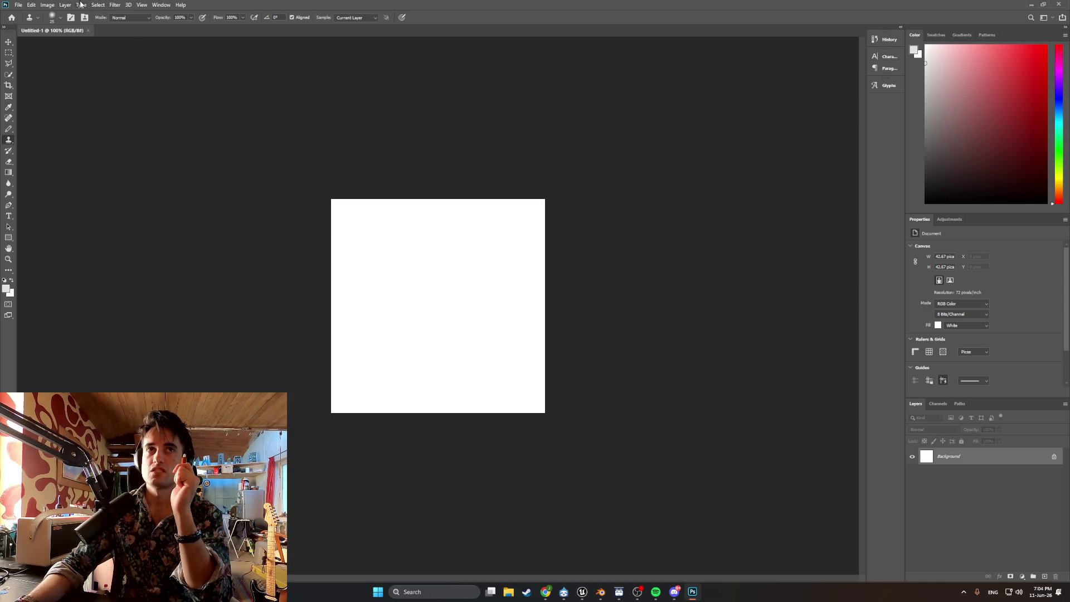
left_click(48, 5)
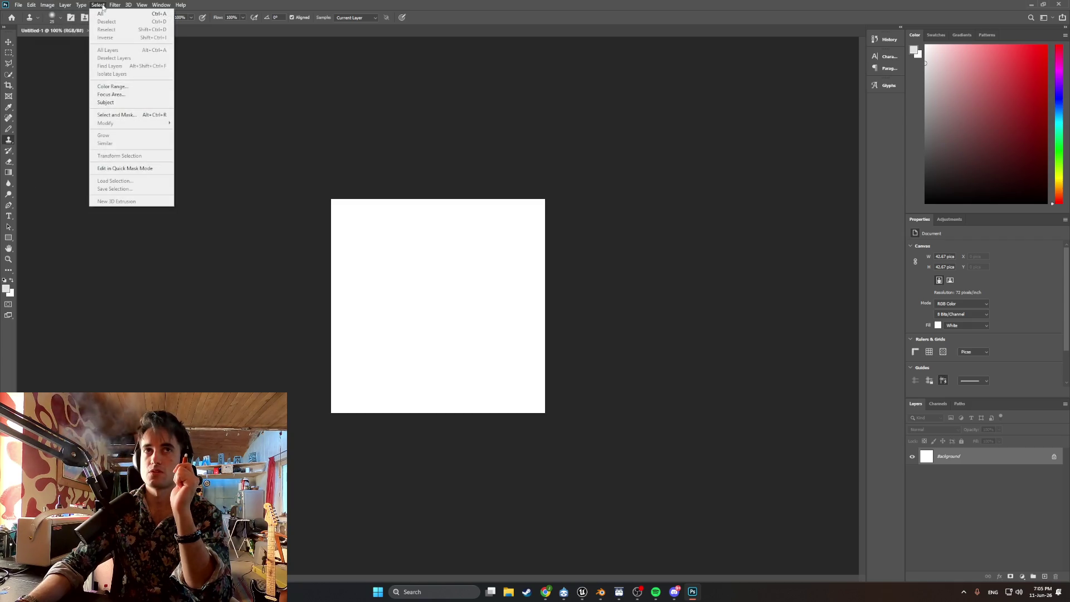
- Drag the downloaded tile PNG from Downloads onto the Untitled-1 canvas as a placed layer
mouse_move(31, 4)
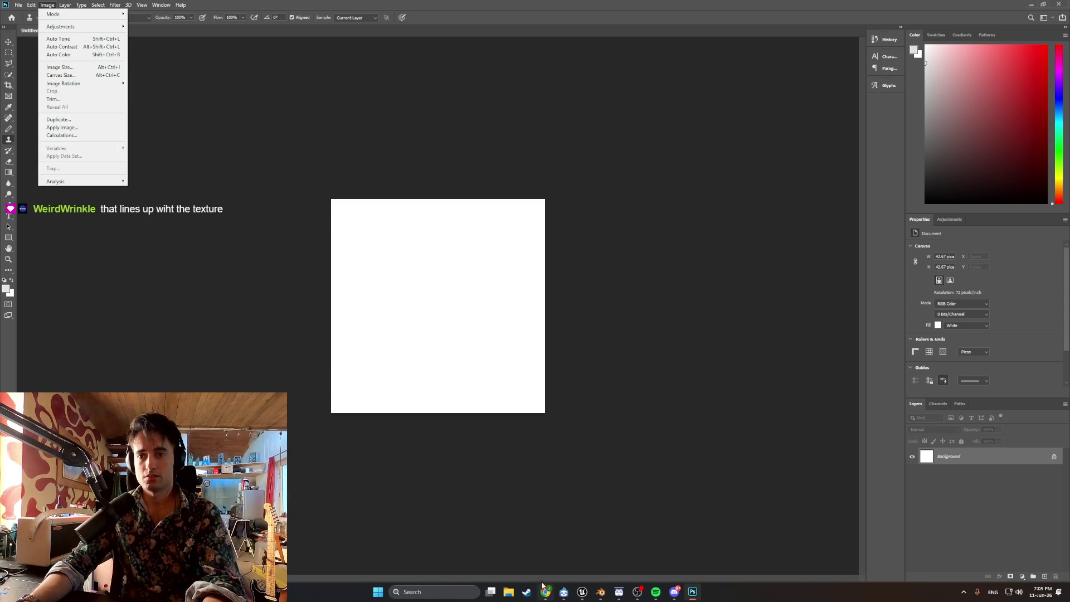
left_click(507, 592)
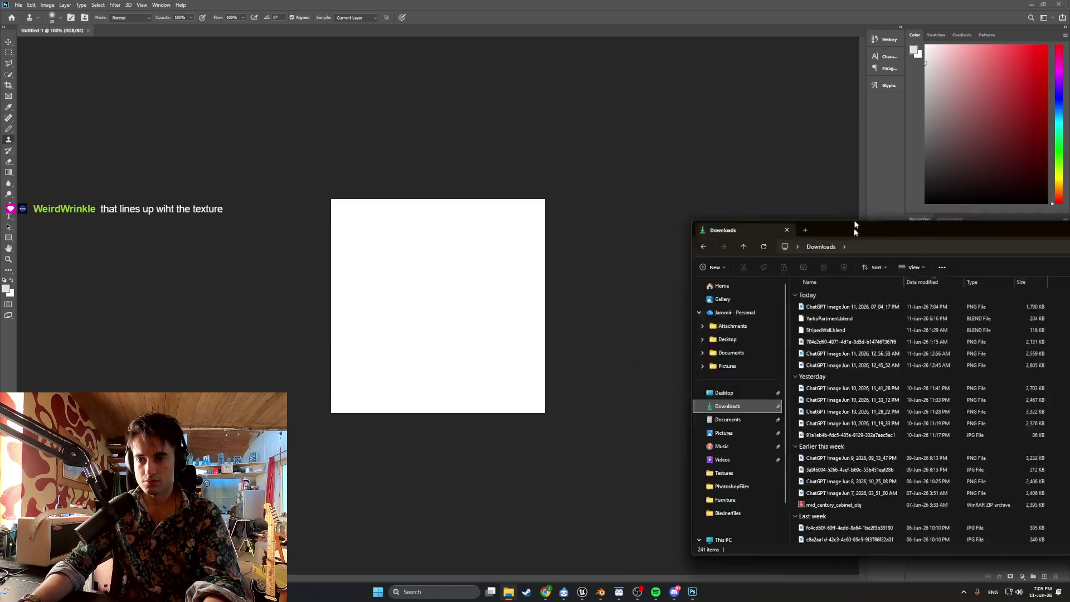
left_click_drag(791, 275, 483, 303)
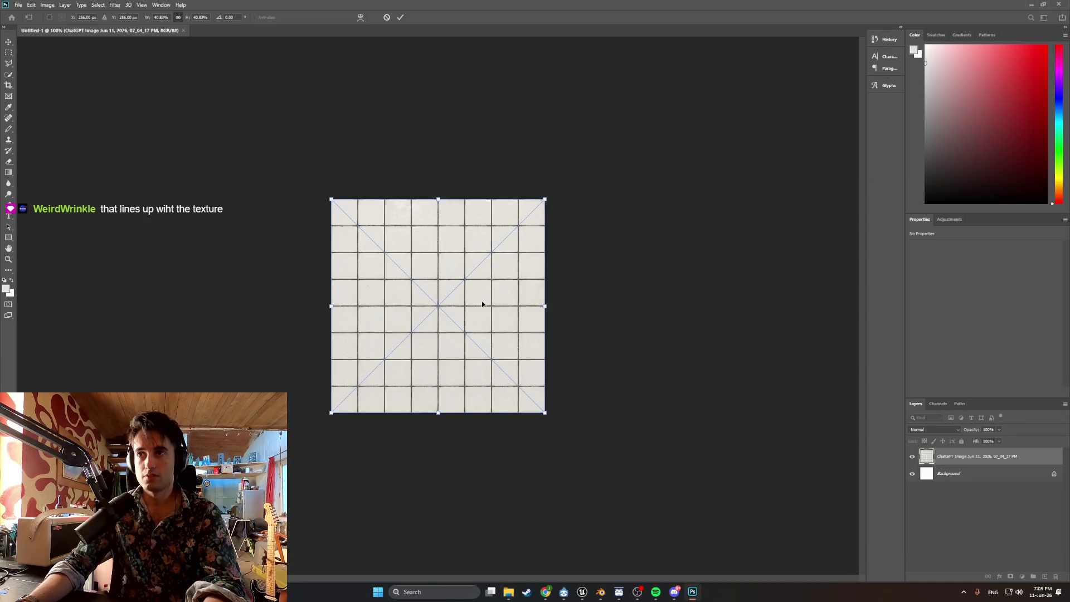
scroll(474, 292, "up", 3, "alt")
scroll(472, 291, "down", 1, "alt")
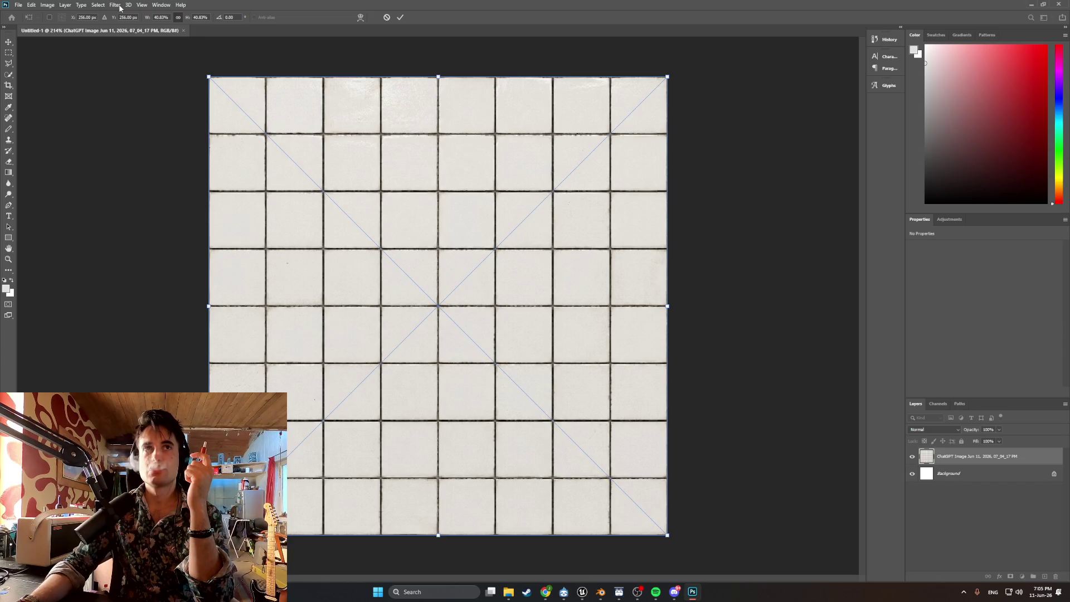
left_click(48, 5)
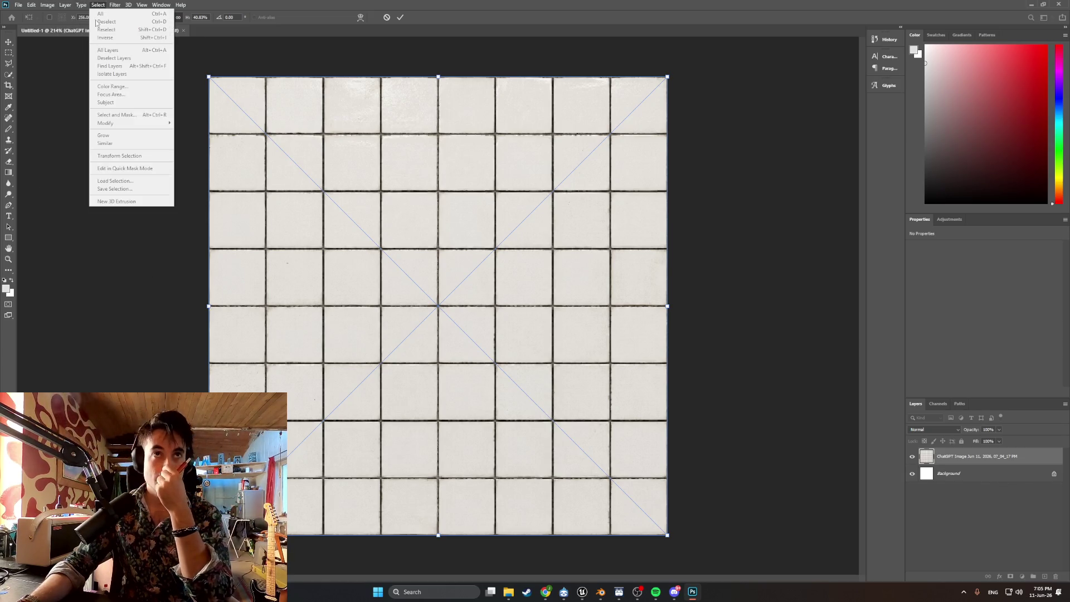
- Commit the placed tile image and apply an Offset filter of -238 px horizontally with Wrap Around
key("Return")
left_click(115, 5)
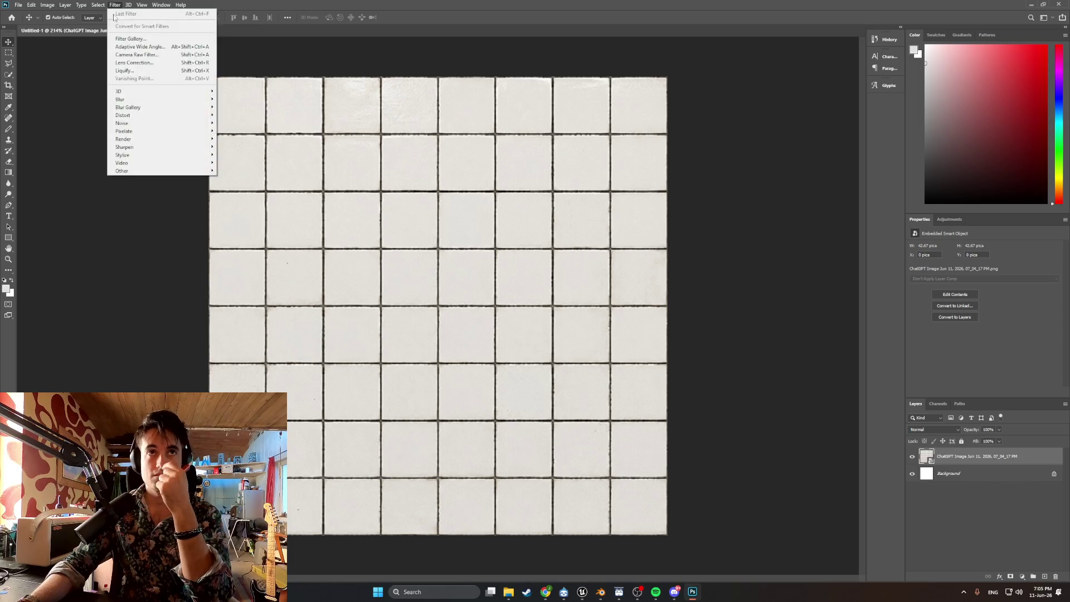
mouse_move(158, 171)
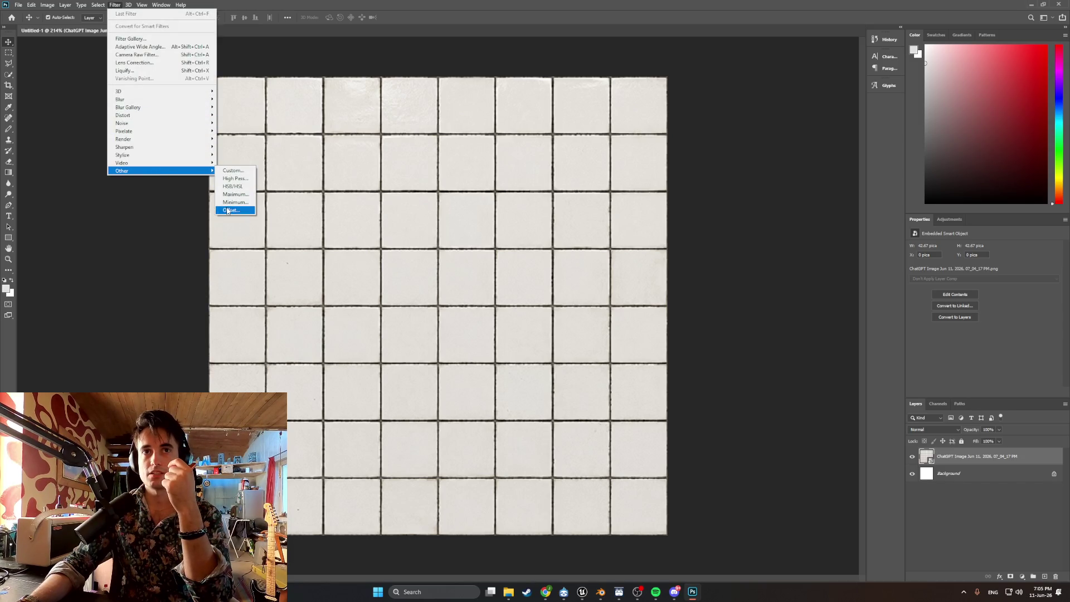
left_click(227, 211)
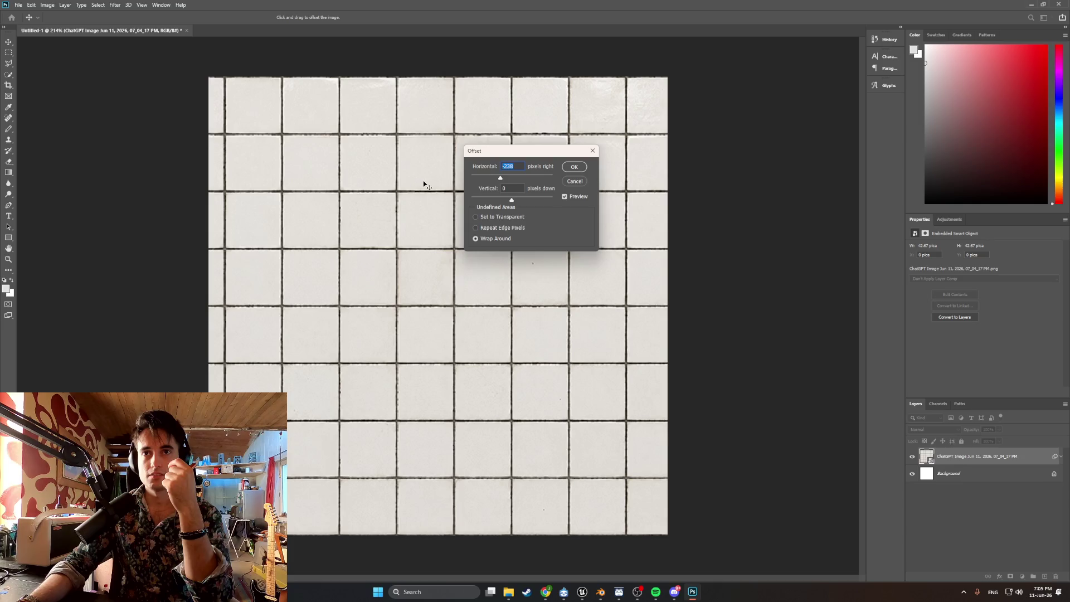
left_click(573, 168)
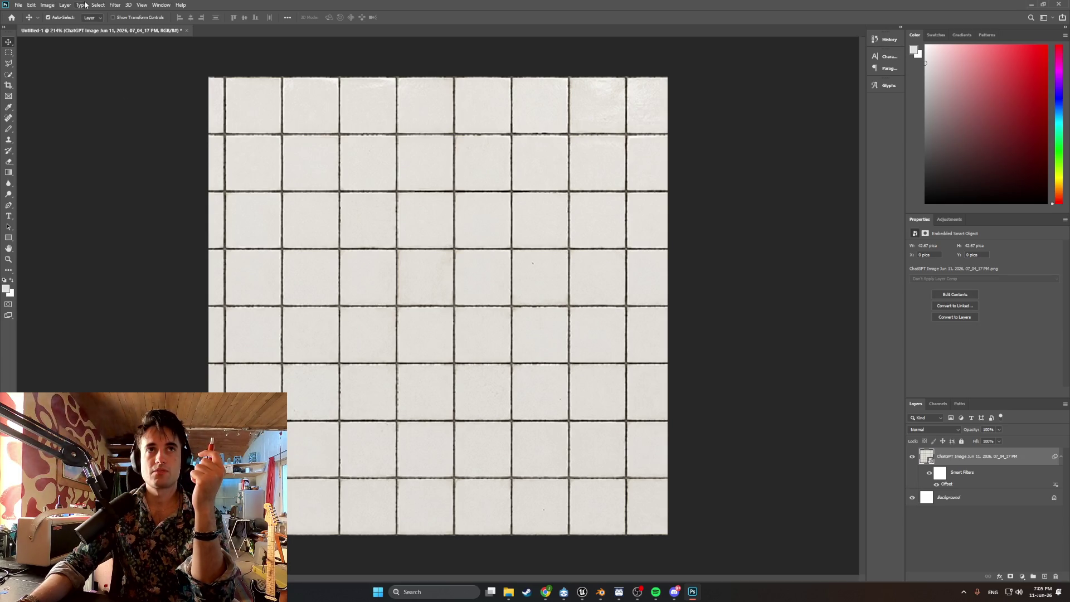
- Add a Pixelate > Mosaic filter with Cell Size 2 above the Offset filter
left_click(115, 6)
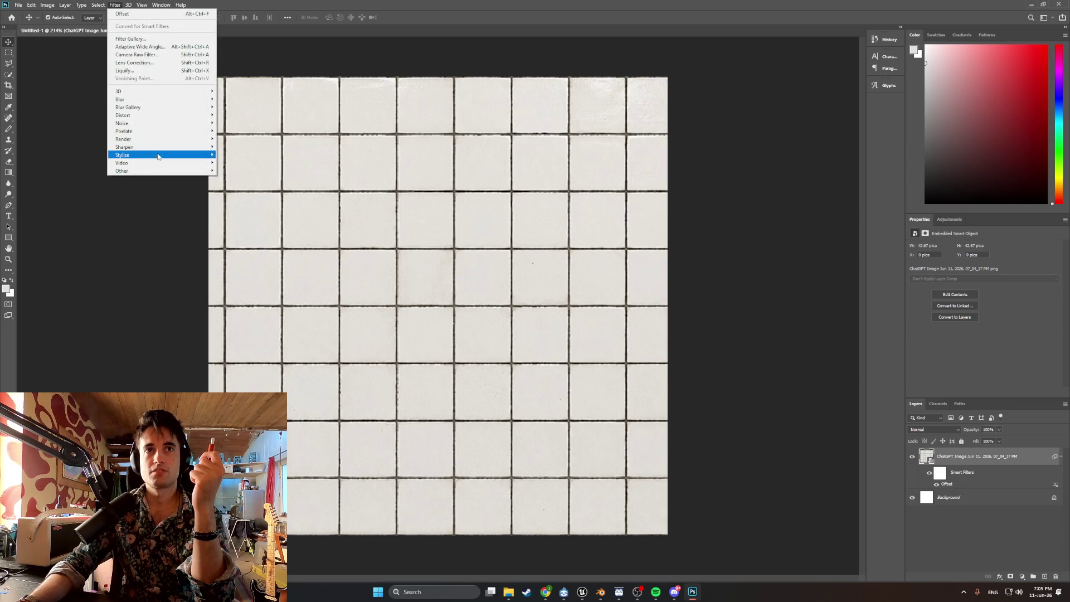
mouse_move(161, 133)
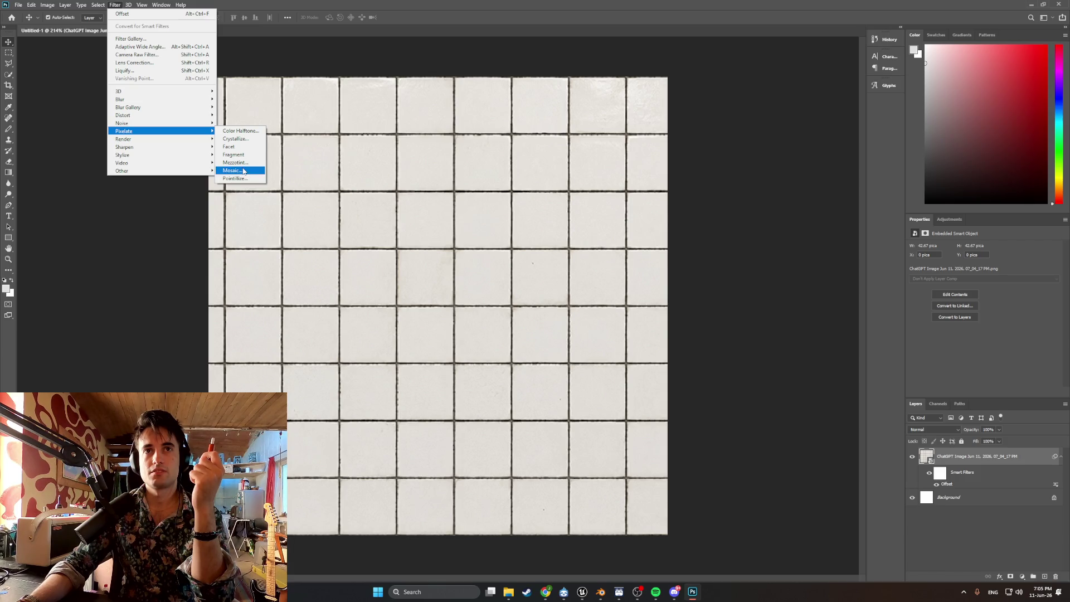
left_click(234, 170)
left_click_drag(512, 143, 572, 151)
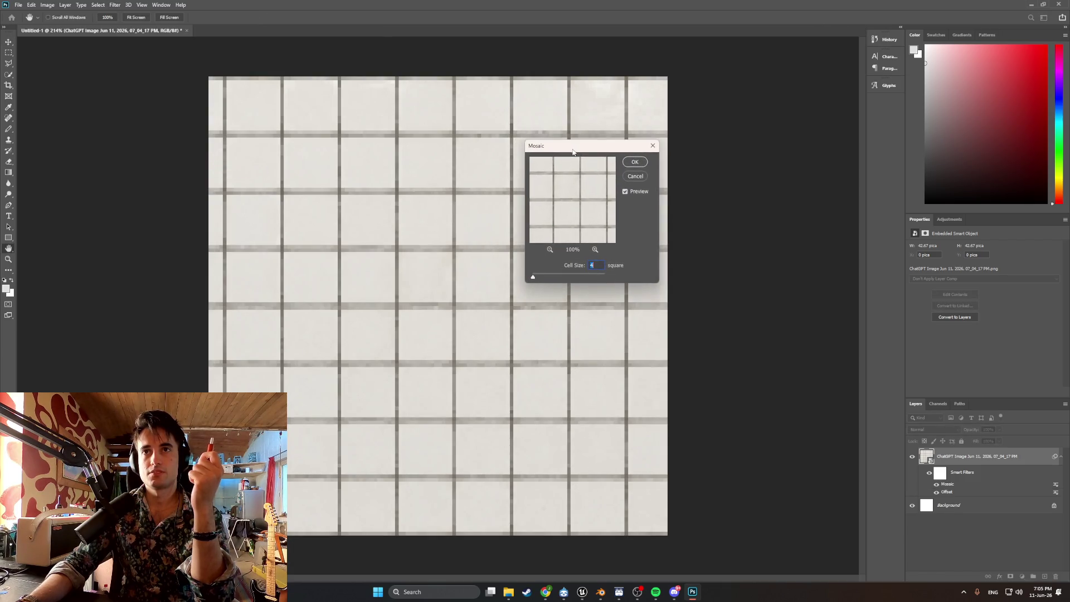
type("3")
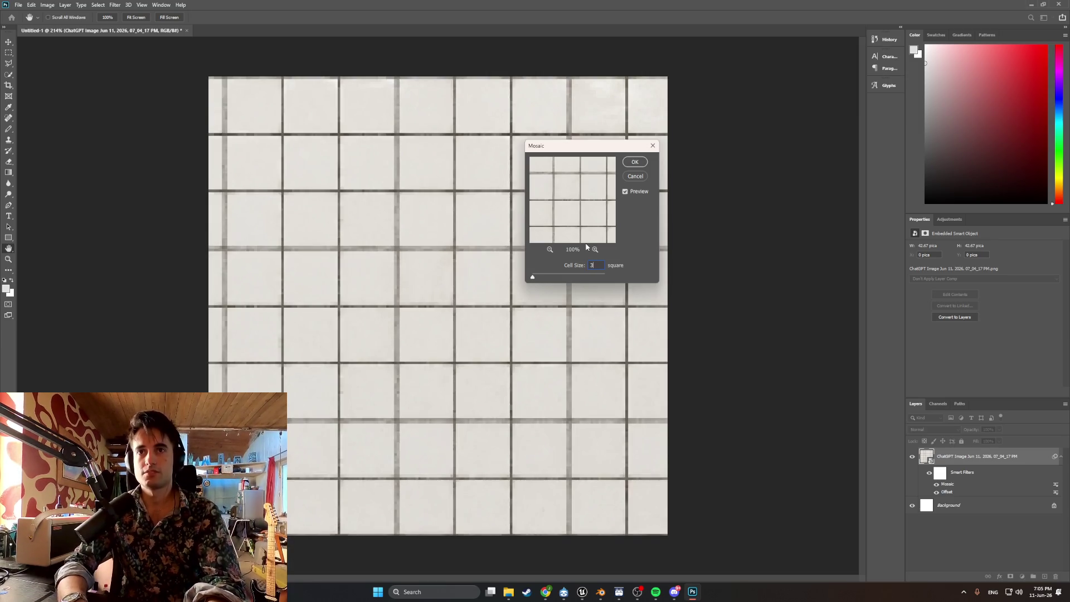
key("BackSpace")
type("2")
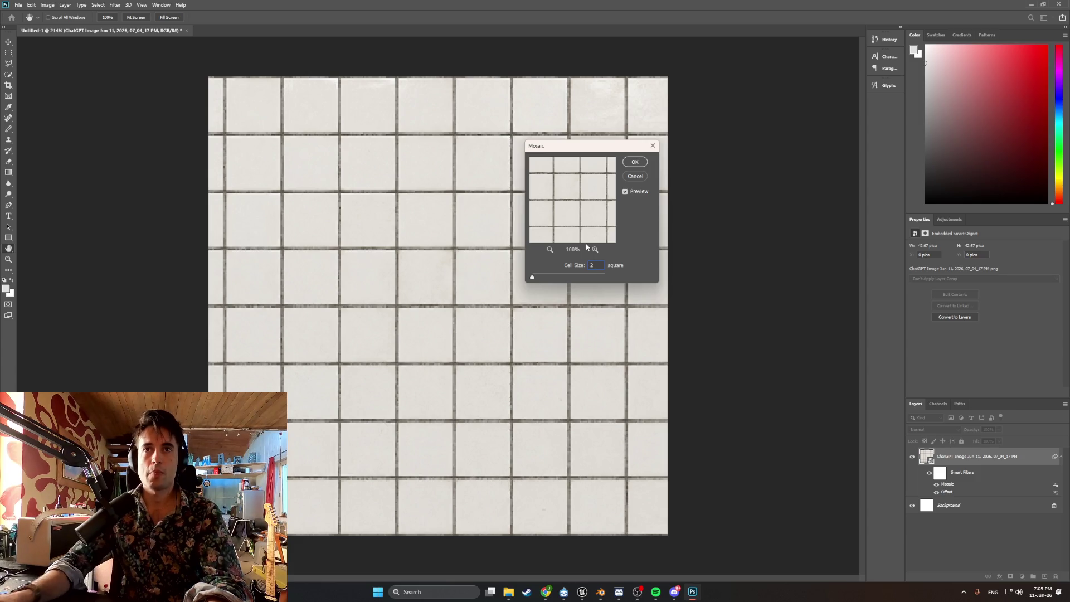
left_click(636, 162)
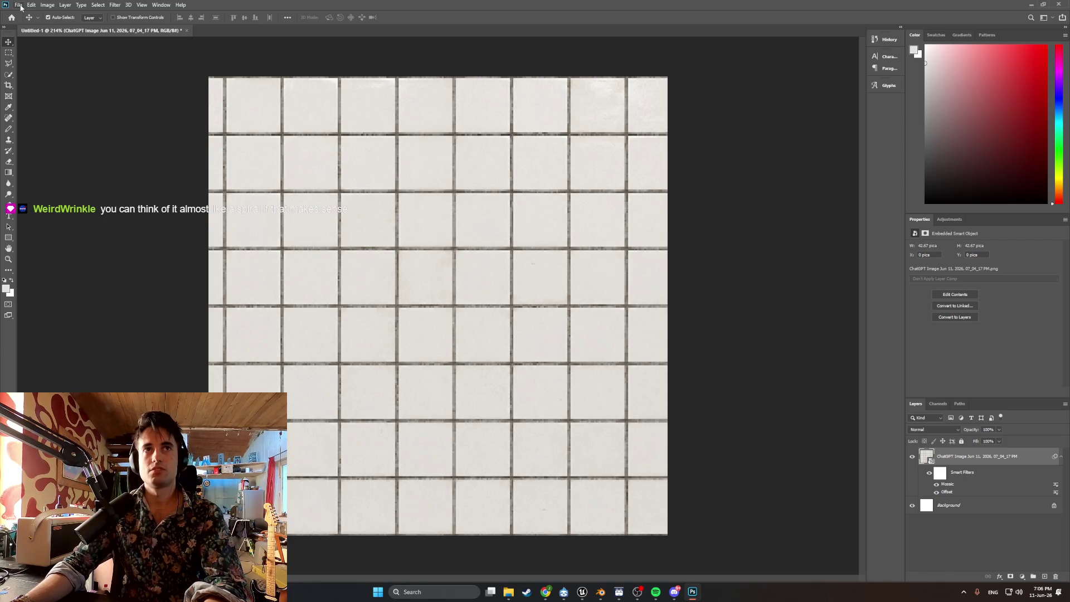
left_click(20, 7)
- Export the tile texture as Bathroom_Tiles_test into the Textures folder
mouse_move(51, 130)
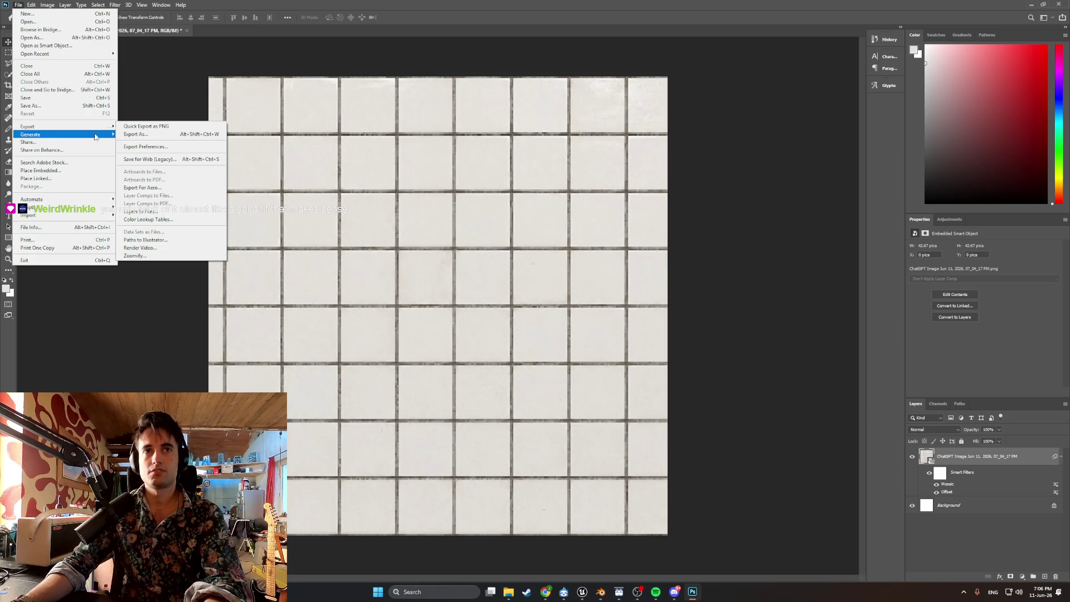
left_click(170, 135)
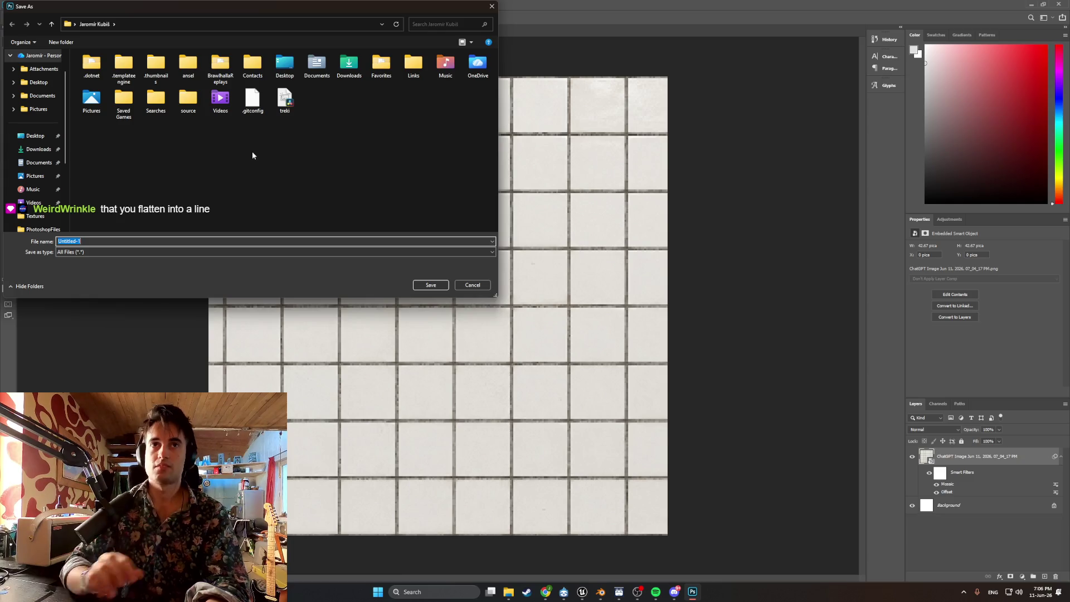
scroll(46, 116, "down", 3)
scroll(46, 115, "down", 1)
left_click(34, 108)
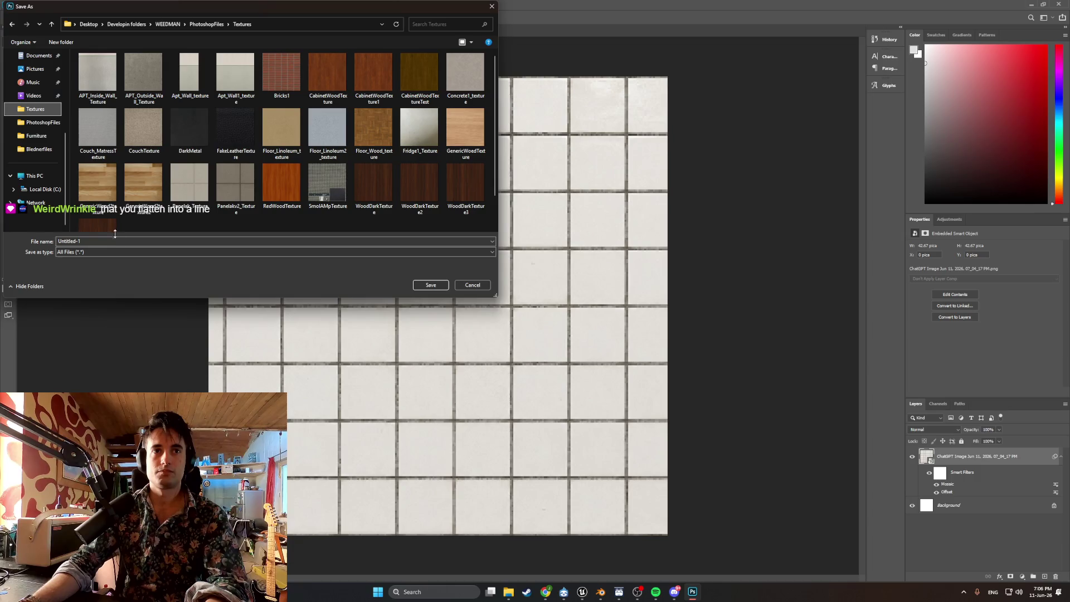
left_click(113, 241)
type("BathroomTiles_tes")
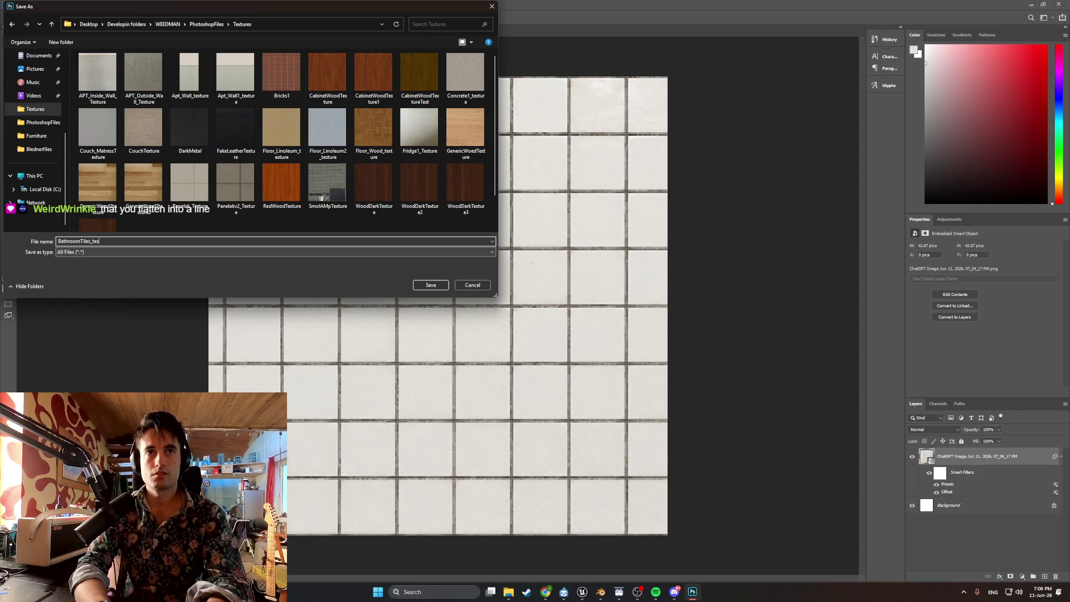
key("BackSpace")
key("BackSpace")
key("BackSpace")
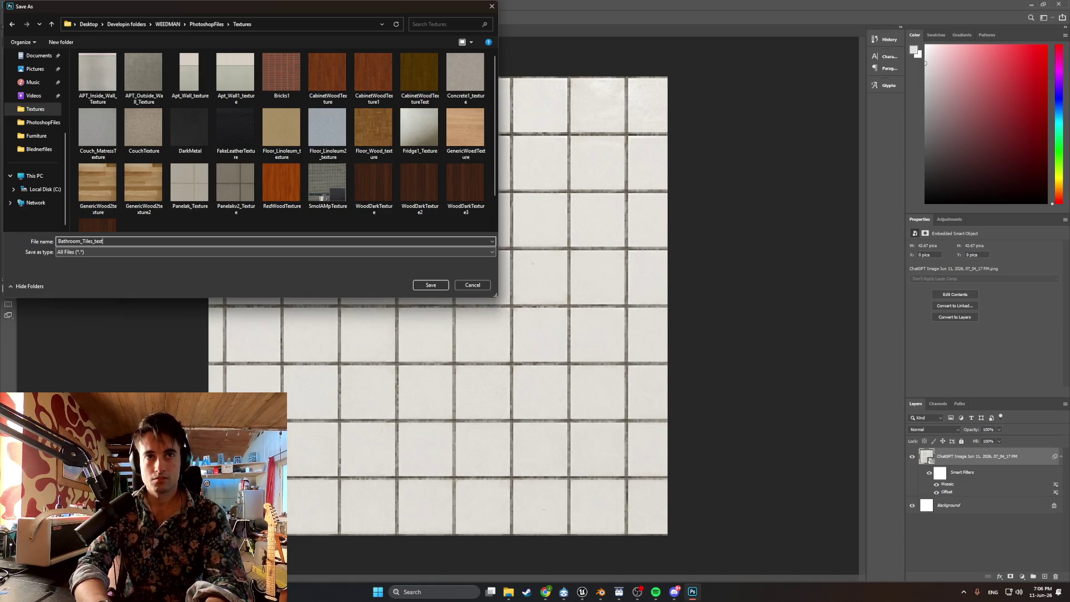
left_click(446, 286)
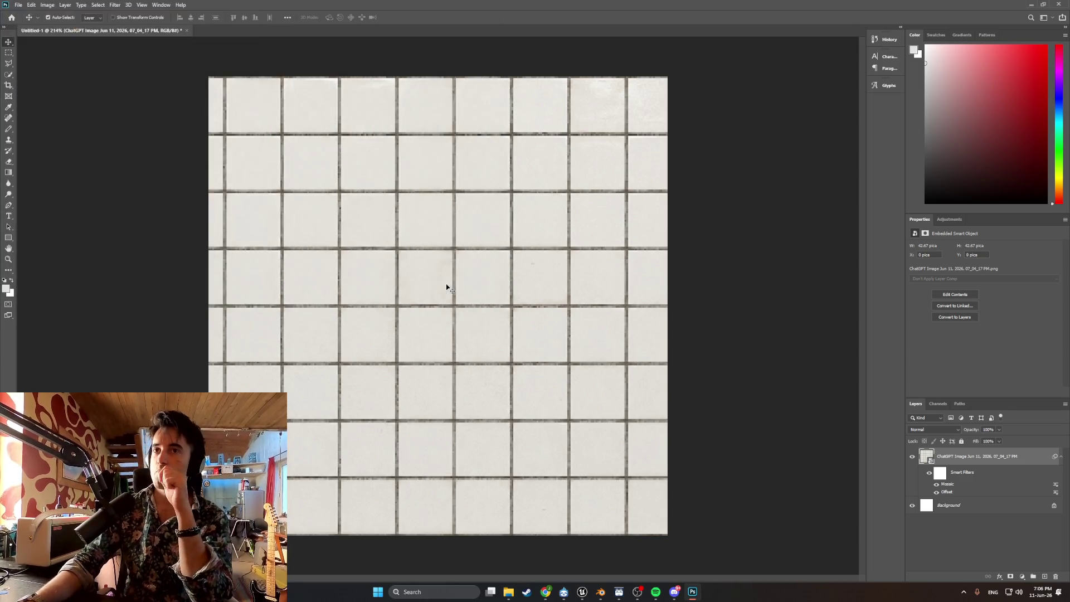
- Back in Blender, save the Apt_Apt1.blend apartment file
left_click(600, 591)
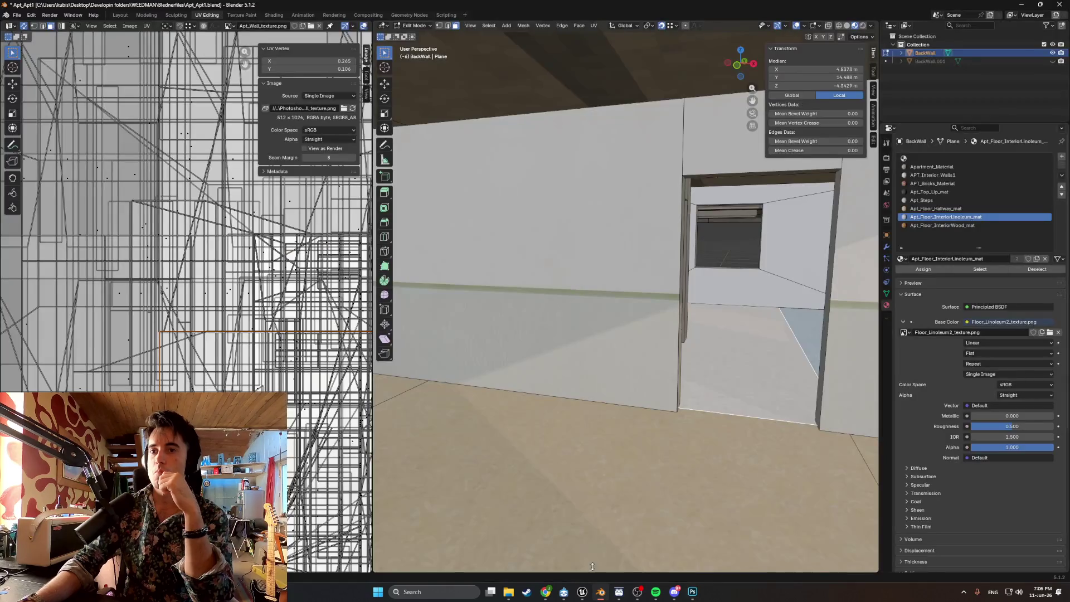
left_click(16, 15)
left_click(39, 73)
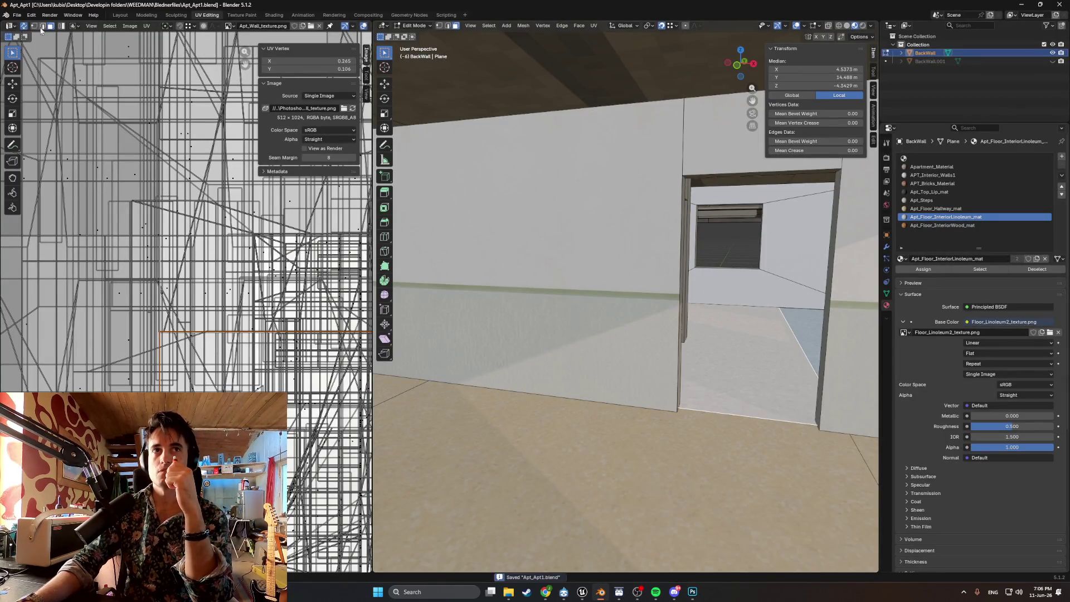
- Open YarkoPartment.blend from the Downloads folder and glance around the building
left_click(17, 15)
left_click(25, 38)
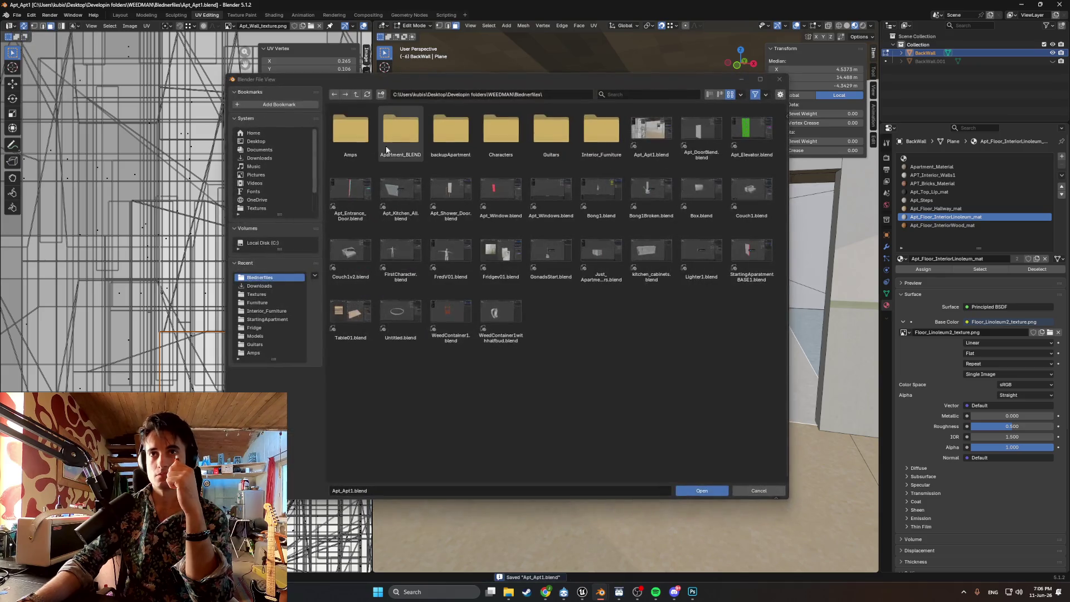
left_click(262, 157)
double_click(359, 181)
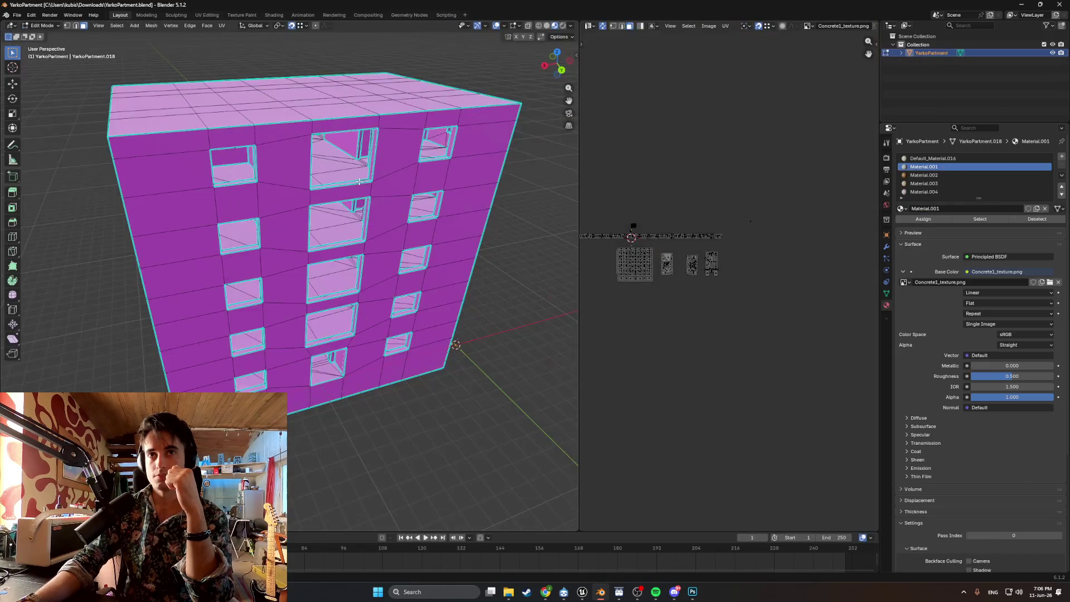
scroll(339, 216, "up", 5)
middle_click_drag(340, 217, 341, 234)
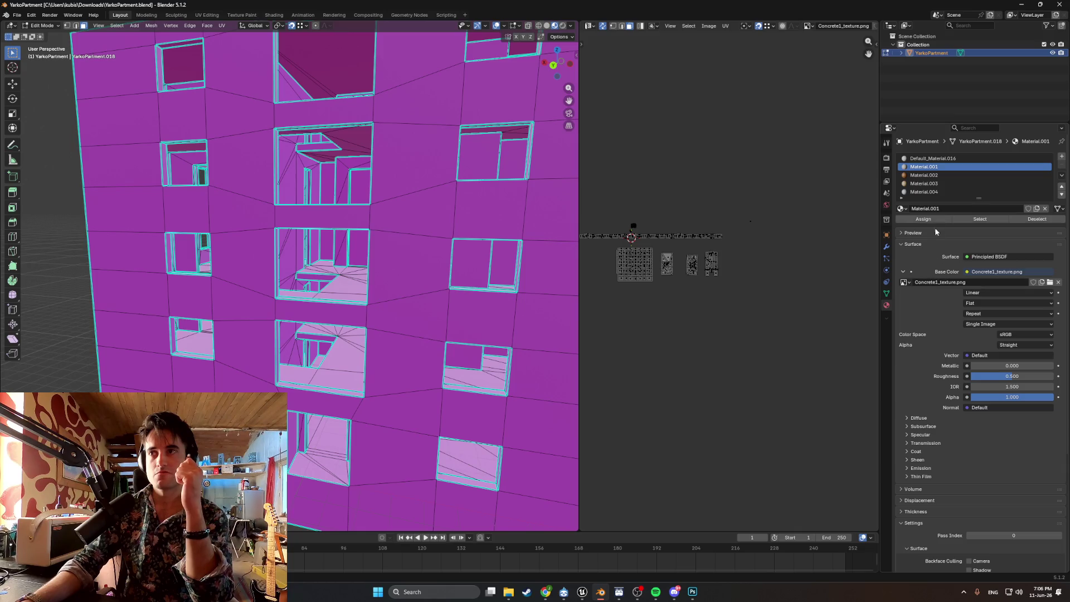
scroll(939, 189, "down", 2)
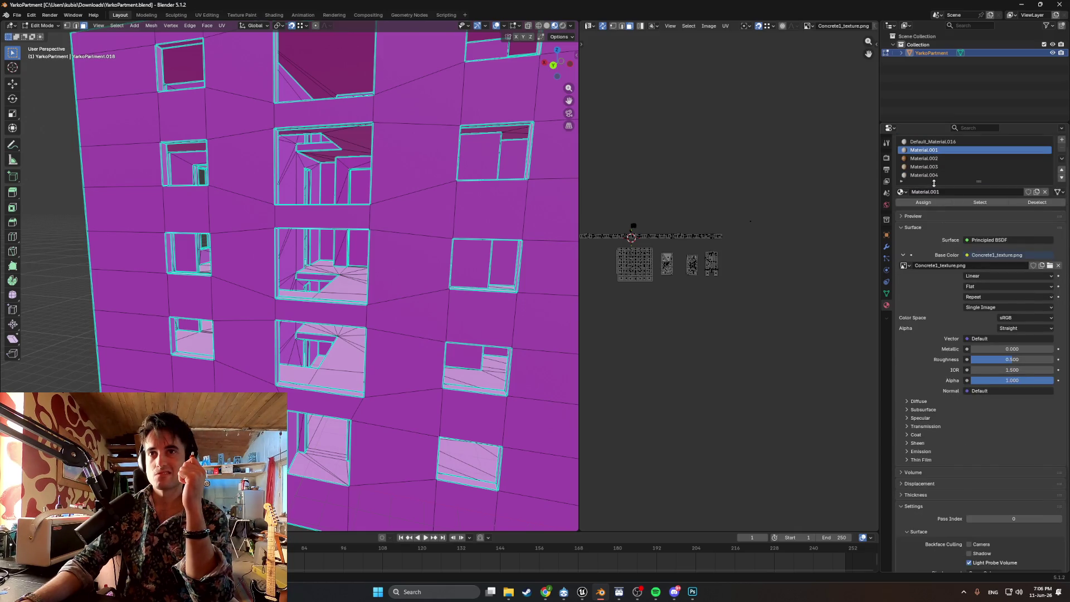
- Select a window-side wall face and load Apt_Wall1_texture.png from the Textures folder as its image
left_click(434, 252)
left_click(297, 250)
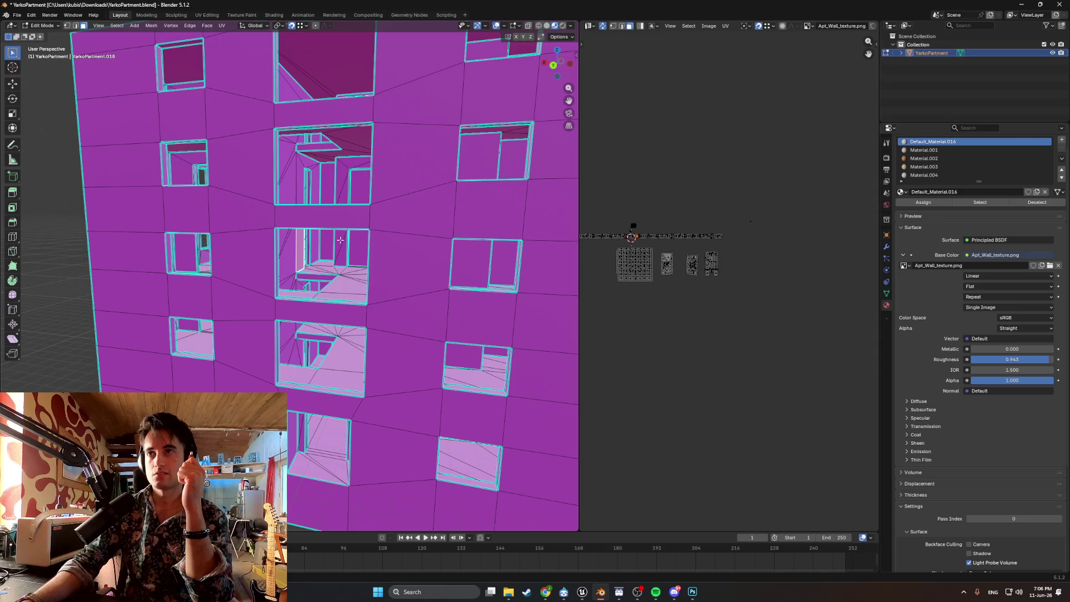
left_click(1048, 267)
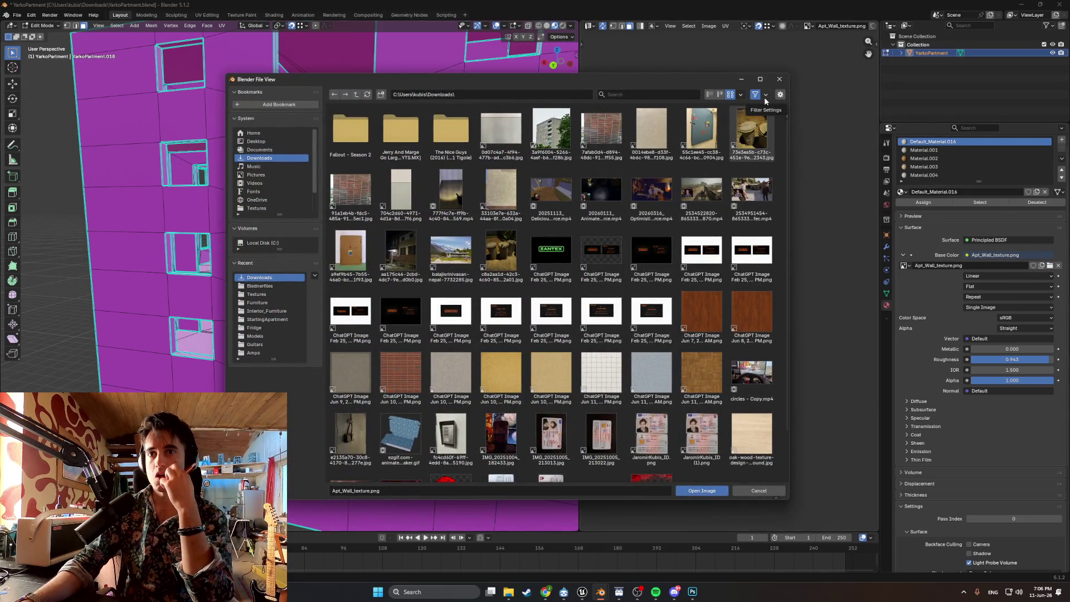
left_click(780, 80)
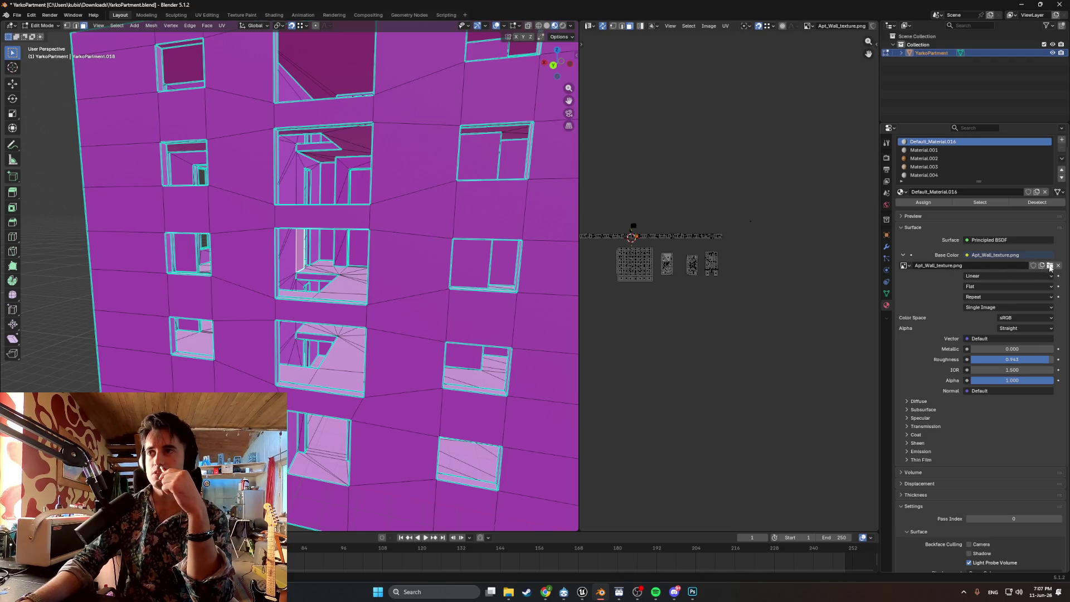
left_click(1050, 266)
left_click(262, 184)
left_click(261, 287)
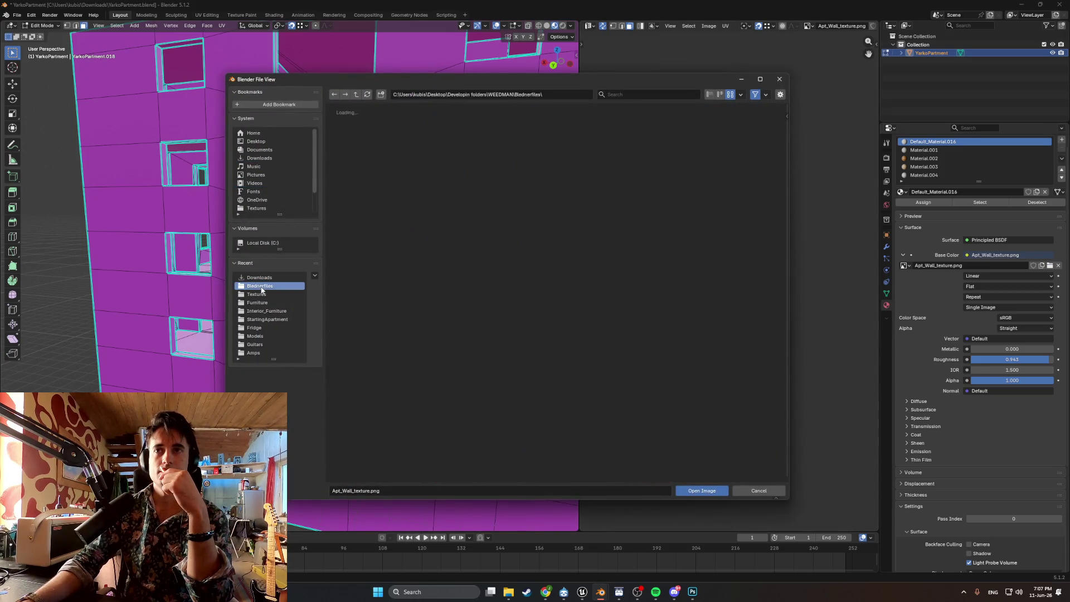
left_click(268, 292)
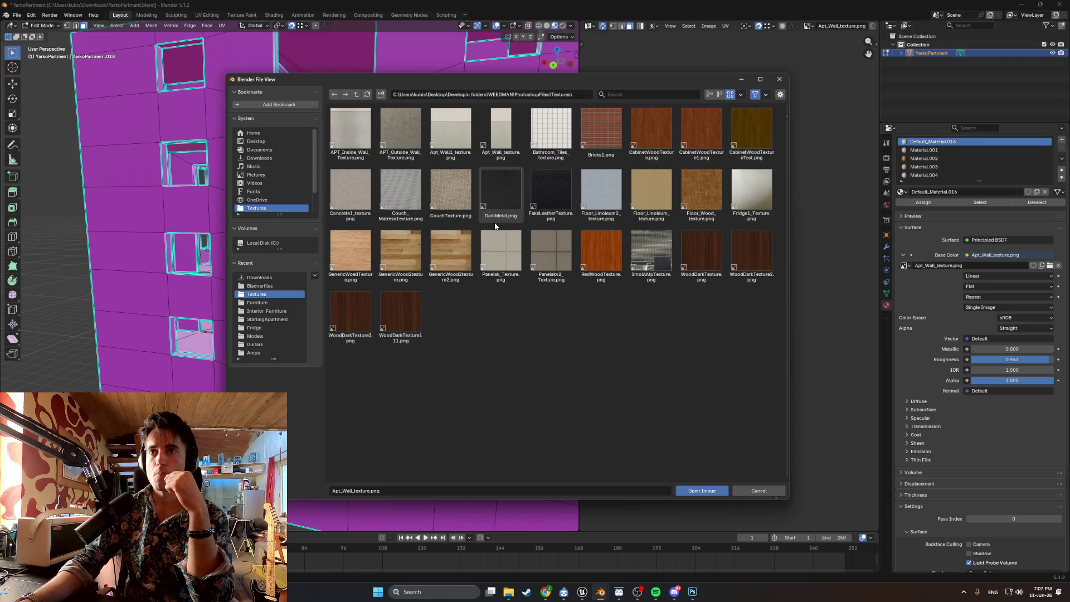
left_click(549, 130)
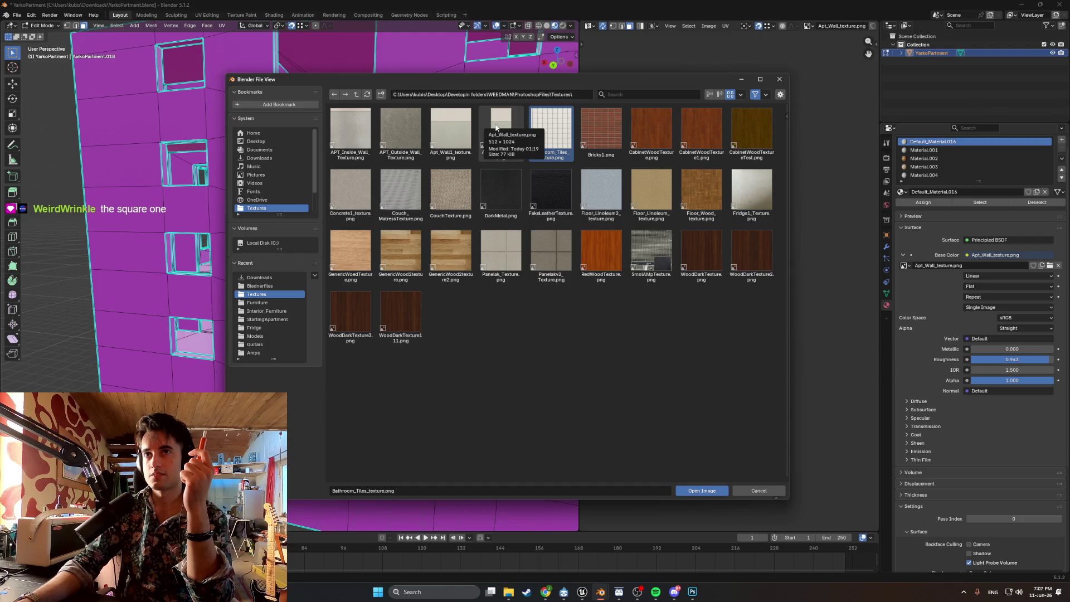
double_click(456, 135)
- Zoom and orbit around the window opening to inspect its corner walls
scroll(302, 257, "up", 10)
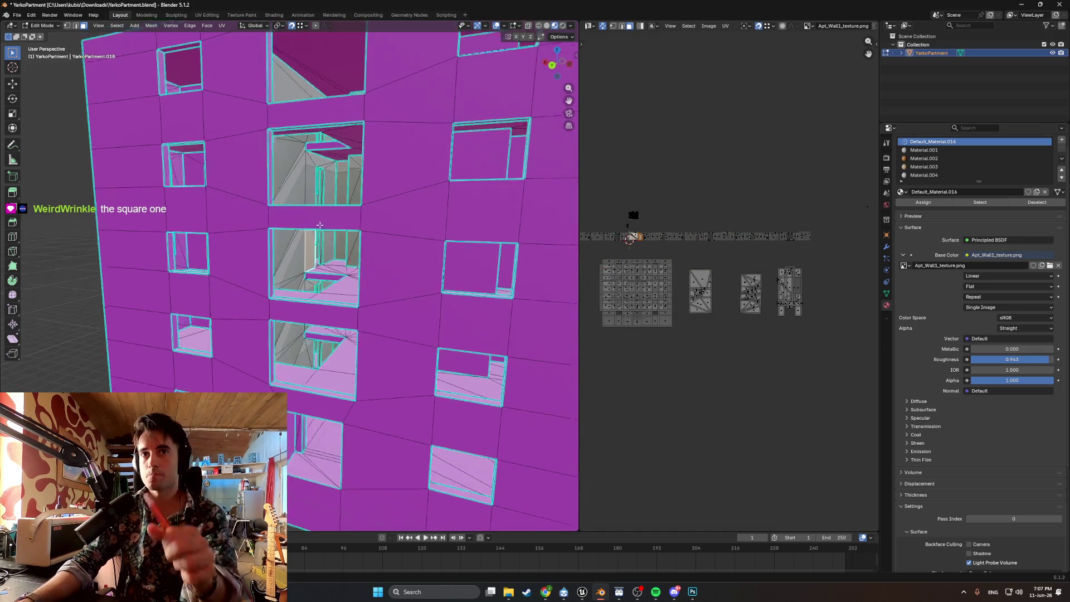
scroll(302, 257, "up", 8)
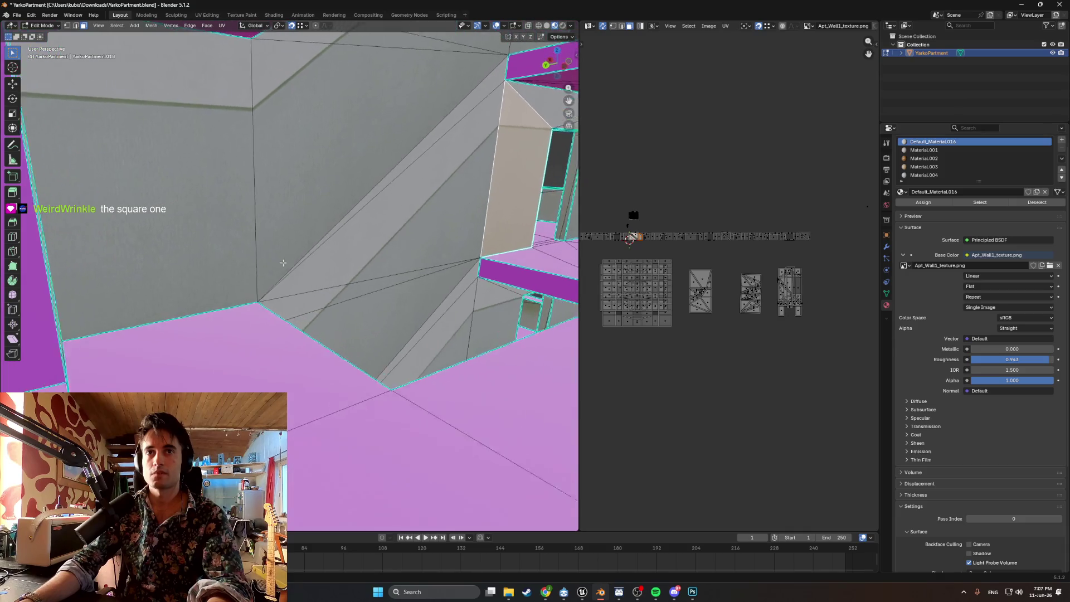
scroll(265, 307, "down", 4)
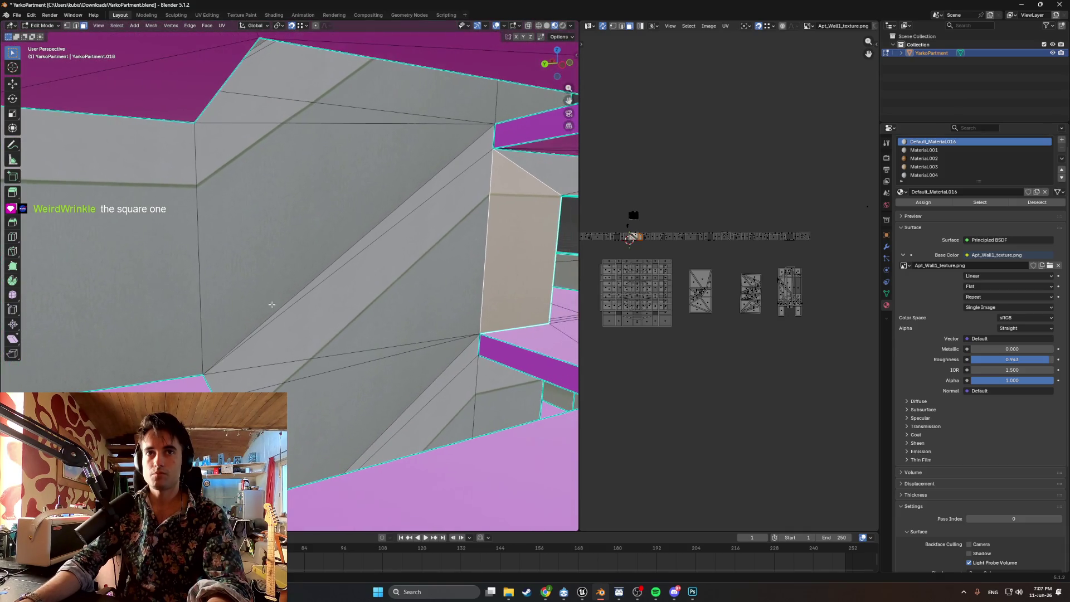
scroll(276, 295, "up", 4)
scroll(285, 291, "down", 2)
scroll(284, 290, "down", 5)
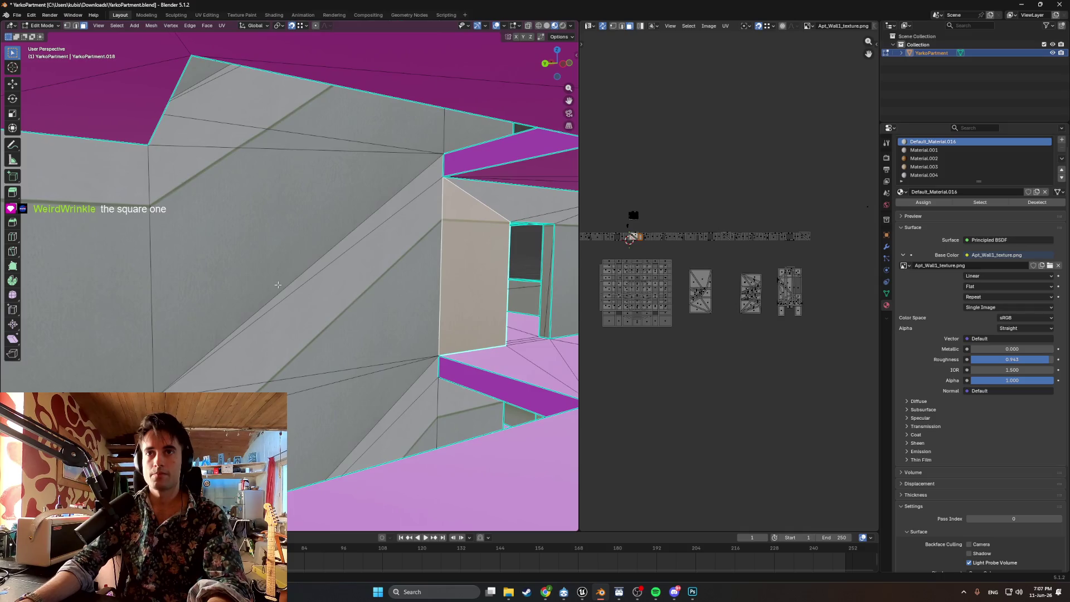
scroll(281, 283, "up", 3)
mouse_move(282, 283)
middle_mouse_down()
mouse_move(113, 288)
mouse_move(295, 257)
middle_mouse_up()
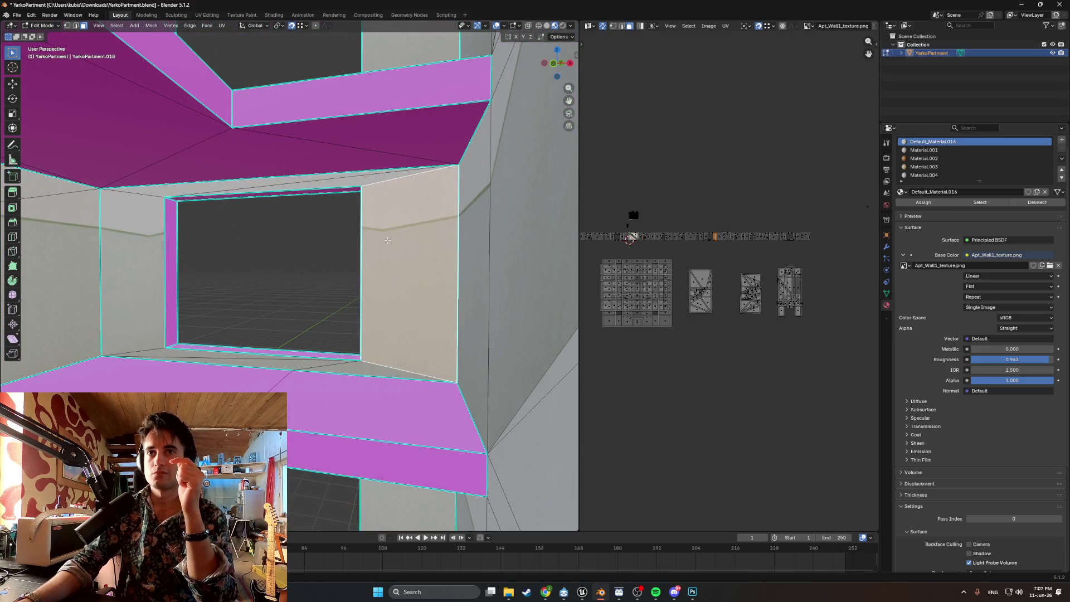
middle_click_drag(231, 294, 241, 292)
mouse_move(162, 310)
middle_mouse_down()
mouse_move(389, 296)
mouse_move(266, 294)
mouse_move(209, 275)
mouse_move(200, 322)
middle_mouse_up()
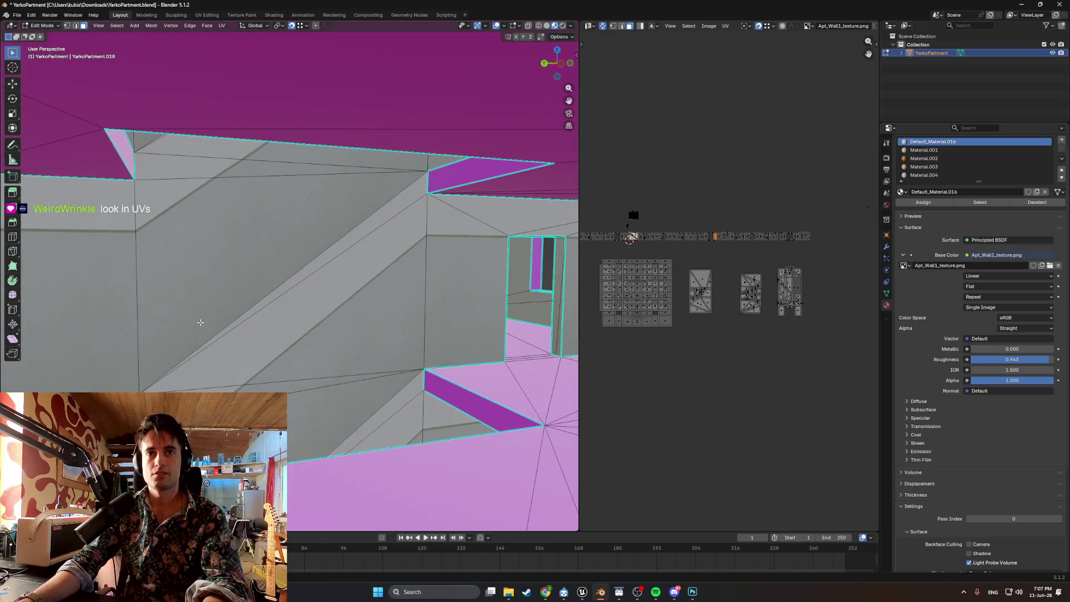
- Orbit through the doorway rooms to a pink wall close-up, then switch to UV Editing
mouse_move(409, 290)
middle_mouse_down()
mouse_move(351, 286)
mouse_move(354, 329)
mouse_move(493, 477)
middle_mouse_up()
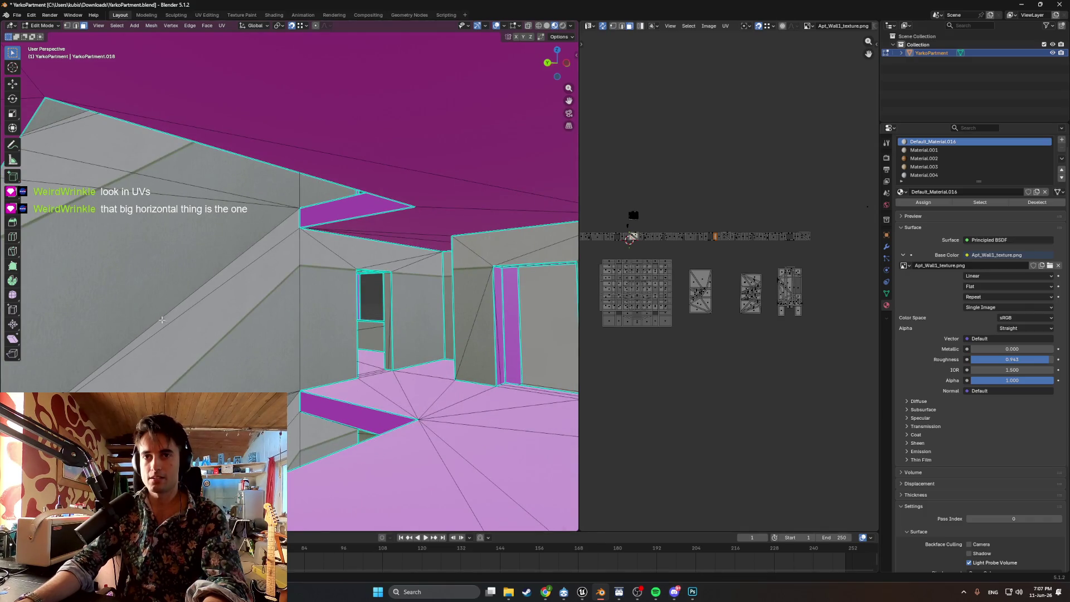
mouse_move(324, 329)
middle_mouse_down()
mouse_move(384, 339)
mouse_move(313, 335)
middle_mouse_up()
mouse_move(310, 216)
middle_mouse_down()
mouse_move(301, 363)
mouse_move(274, 368)
mouse_move(352, 308)
middle_mouse_up()
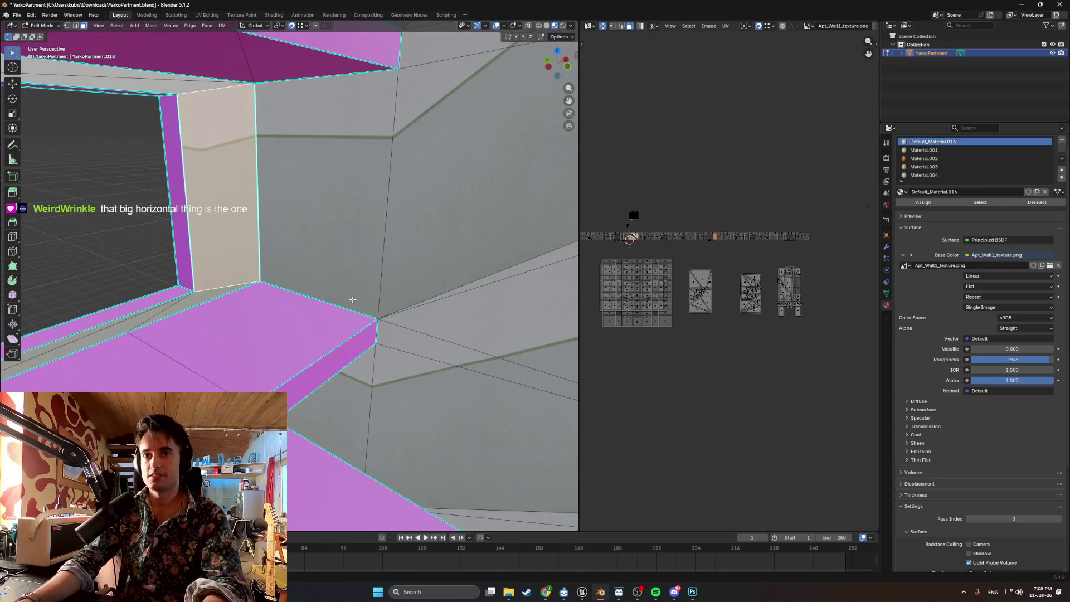
left_click(206, 15)
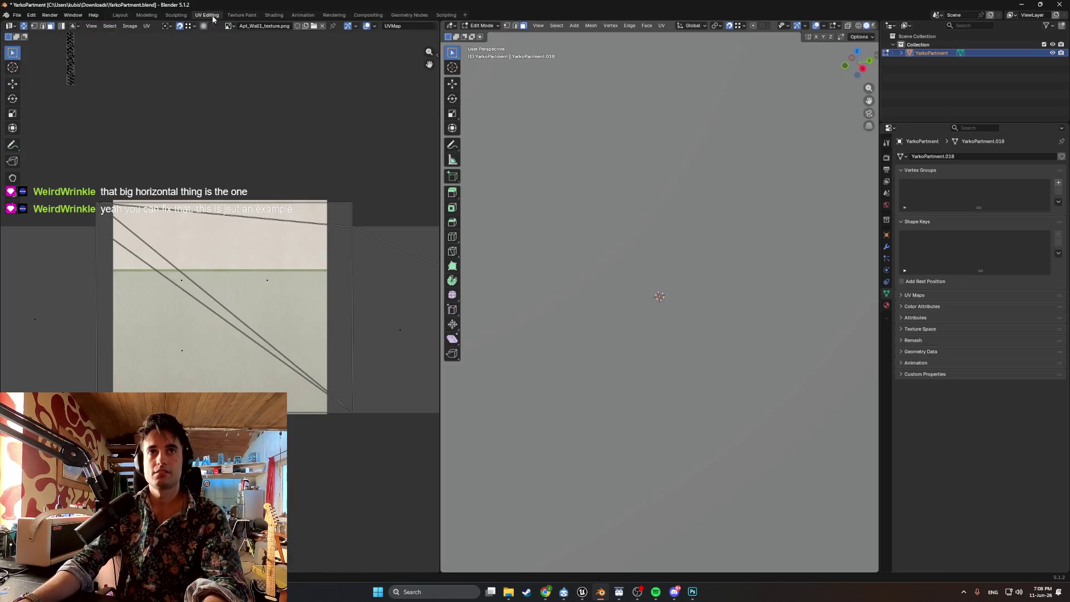
- Zoom and pan the UV editor to re-frame the wall UV islands
scroll(219, 296, "down", 6)
scroll(219, 298, "down", 3)
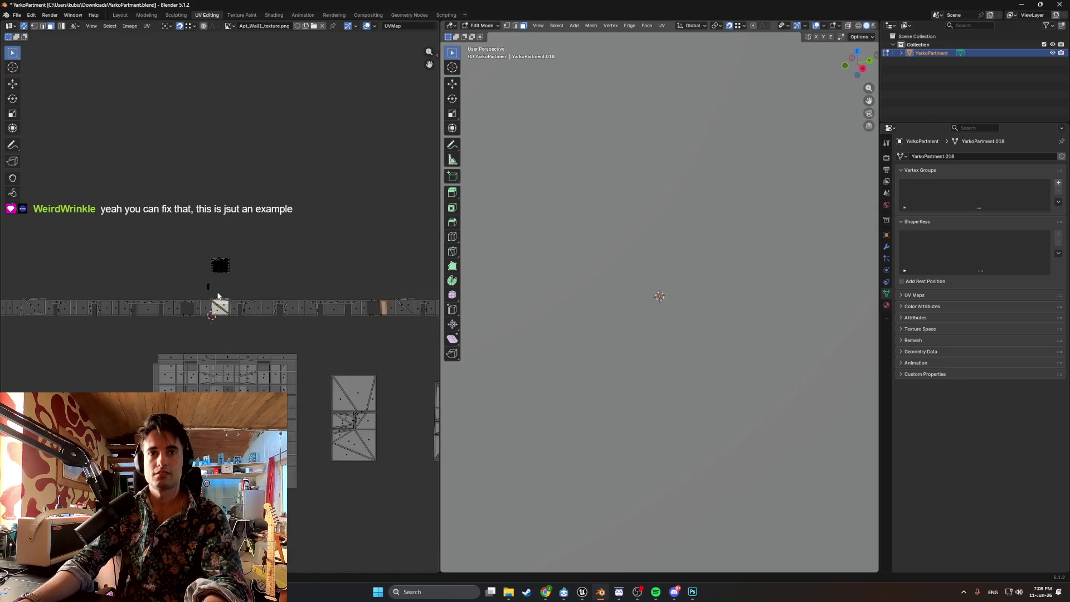
scroll(220, 301, "up", 6)
scroll(220, 305, "down", 3)
scroll(220, 305, "down", 5)
scroll(270, 306, "up", 3)
mouse_move(347, 308)
middle_mouse_down()
mouse_move(146, 317)
mouse_move(370, 284)
mouse_move(212, 279)
mouse_move(353, 286)
mouse_move(242, 275)
mouse_move(323, 279)
middle_mouse_up()
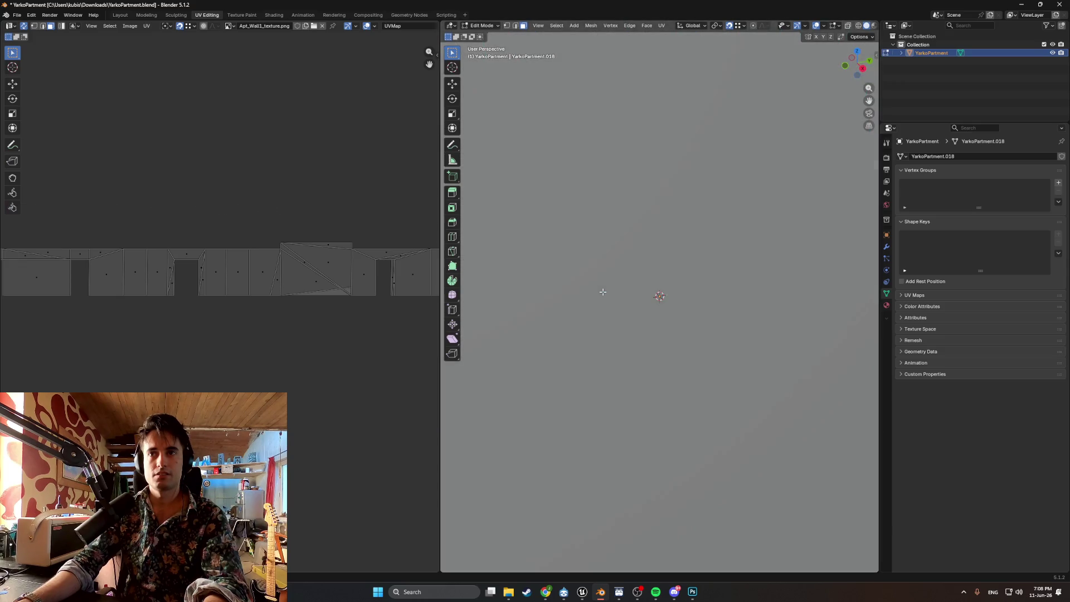
- Switch the viewport to Material Preview and orbit down the corridor toward the slanted walls
key("z")
left_click(629, 324)
mouse_move(628, 324)
middle_mouse_down()
mouse_move(653, 311)
mouse_move(604, 361)
mouse_move(523, 389)
mouse_move(676, 353)
mouse_move(644, 324)
mouse_move(556, 338)
mouse_move(550, 351)
mouse_move(576, 348)
middle_mouse_up()
mouse_move(502, 334)
middle_mouse_down()
mouse_move(609, 340)
mouse_move(616, 351)
mouse_move(616, 262)
middle_mouse_up()
left_click(544, 266)
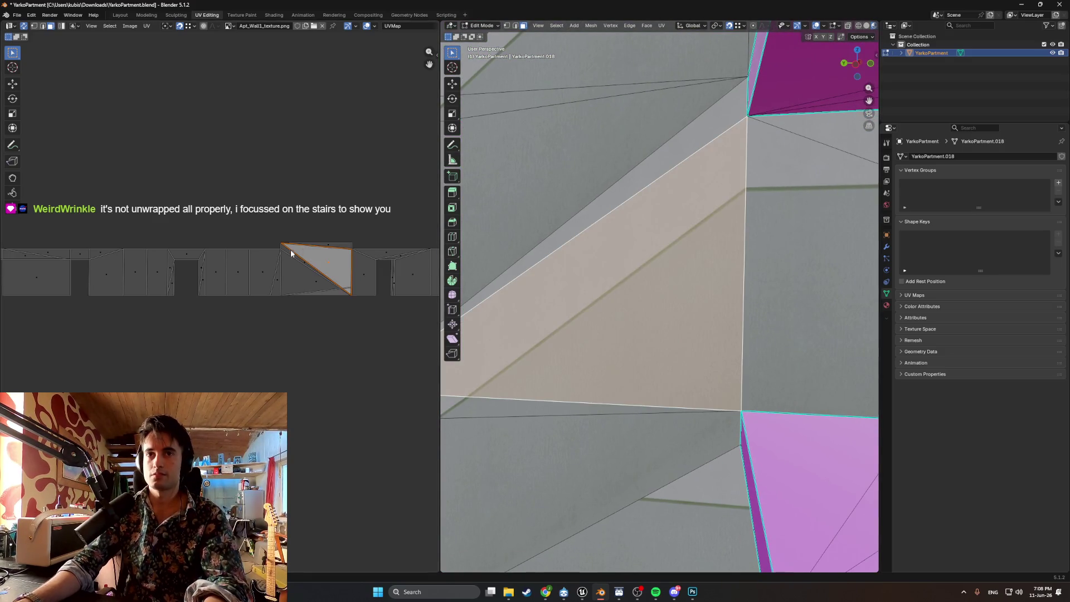
key("1")
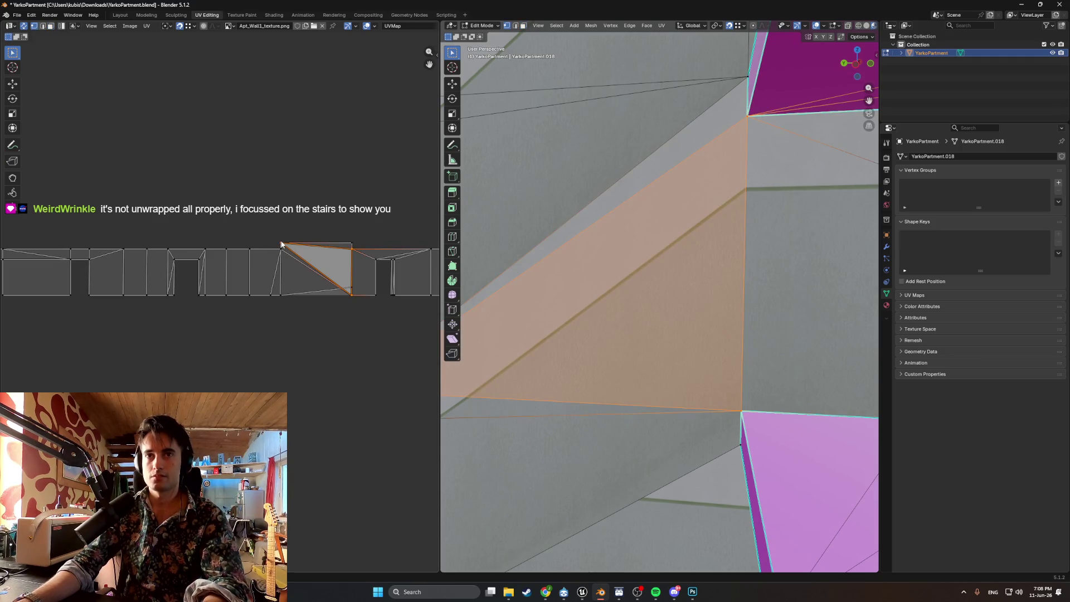
mouse_move(280, 244)
left_mouse_down()
mouse_move(283, 290)
mouse_move(274, 228)
left_mouse_up()
key("Escape")
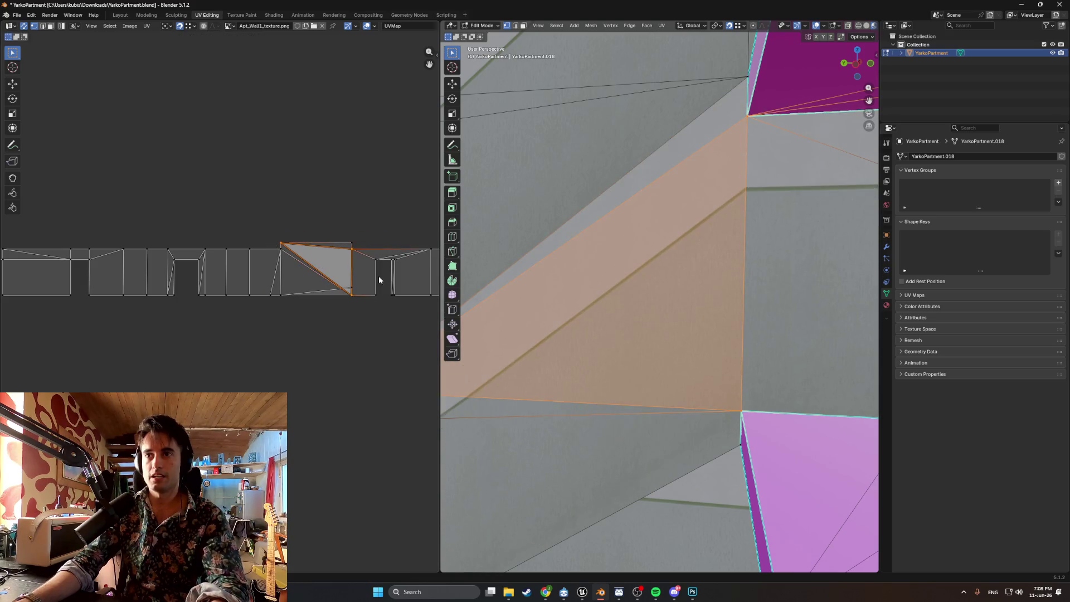
middle_click_drag(682, 368, 687, 351)
mouse_move(628, 275)
middle_mouse_down()
mouse_move(669, 322)
mouse_move(641, 328)
mouse_move(593, 303)
mouse_move(625, 316)
mouse_move(626, 429)
mouse_move(580, 413)
mouse_move(620, 364)
middle_mouse_up()
left_click(661, 336)
scroll(312, 302, "down", 5)
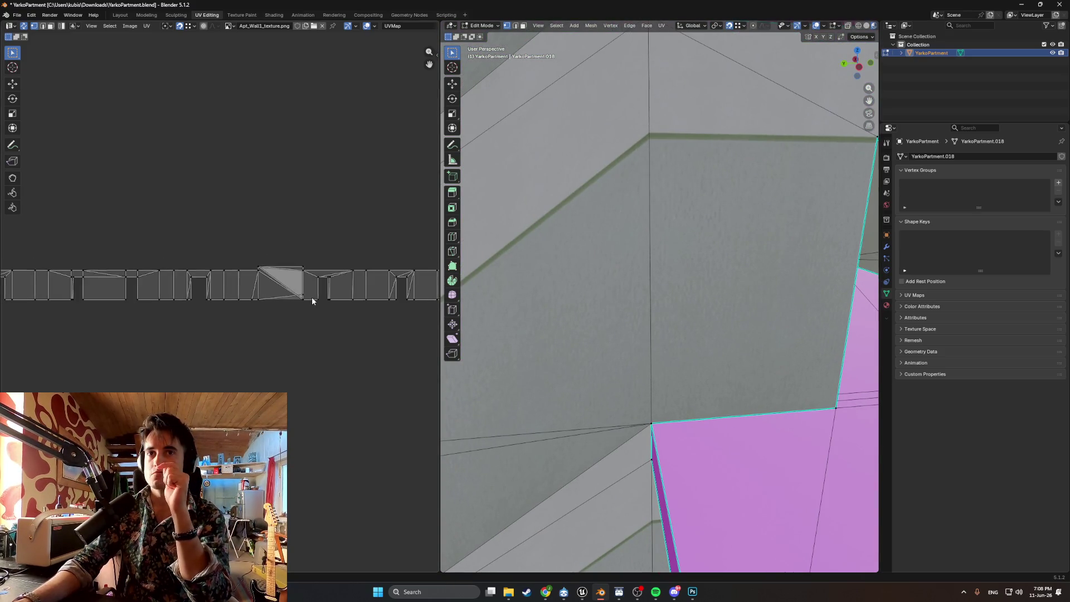
mouse_move(621, 287)
middle_mouse_down()
mouse_move(630, 285)
mouse_move(602, 291)
mouse_move(640, 253)
mouse_move(626, 270)
mouse_move(700, 247)
mouse_move(652, 279)
mouse_move(657, 270)
middle_mouse_up()
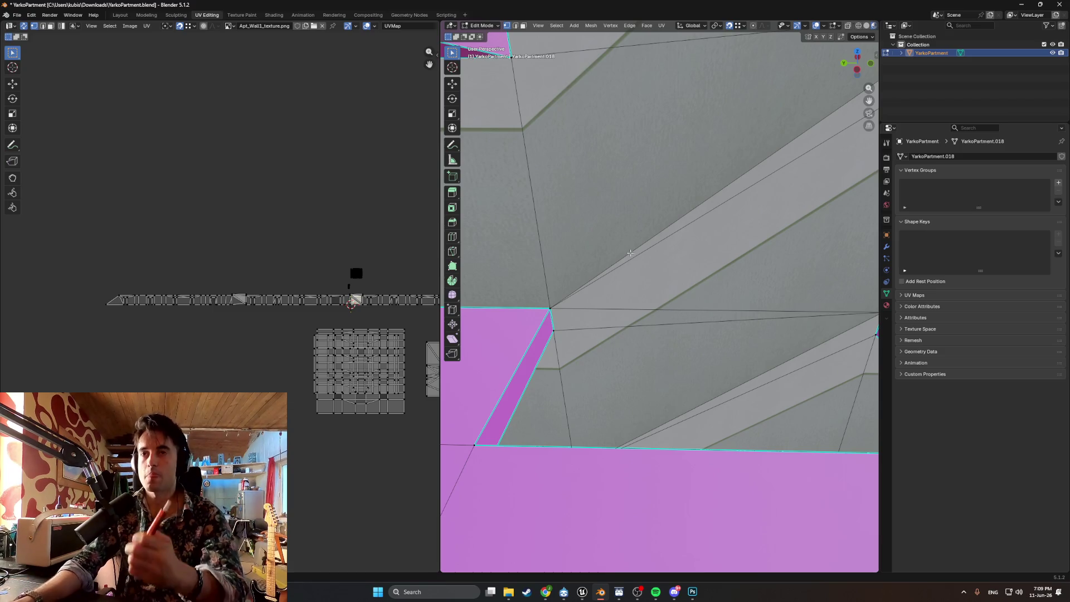
middle_click_drag(628, 244, 623, 245)
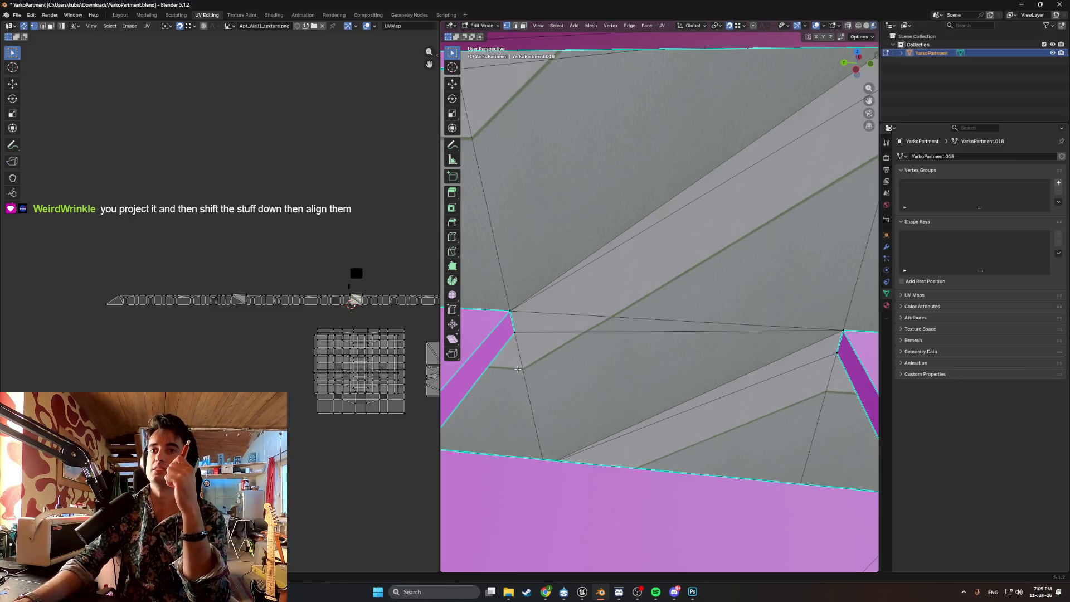
middle_click_drag(558, 351, 605, 331)
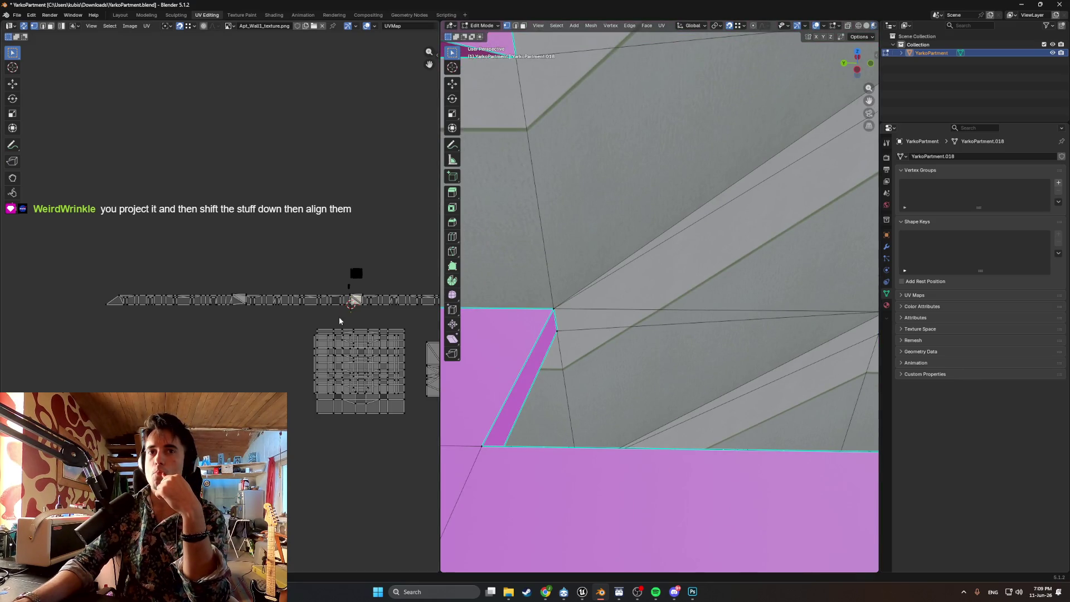
scroll(341, 320, "up", 8)
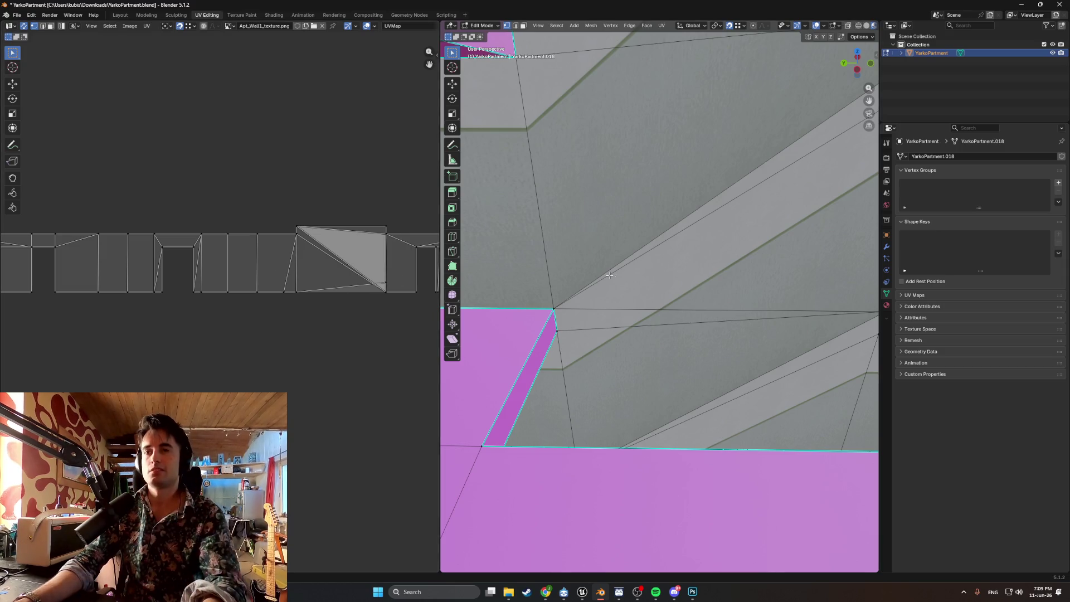
middle_click_drag(702, 289, 626, 294)
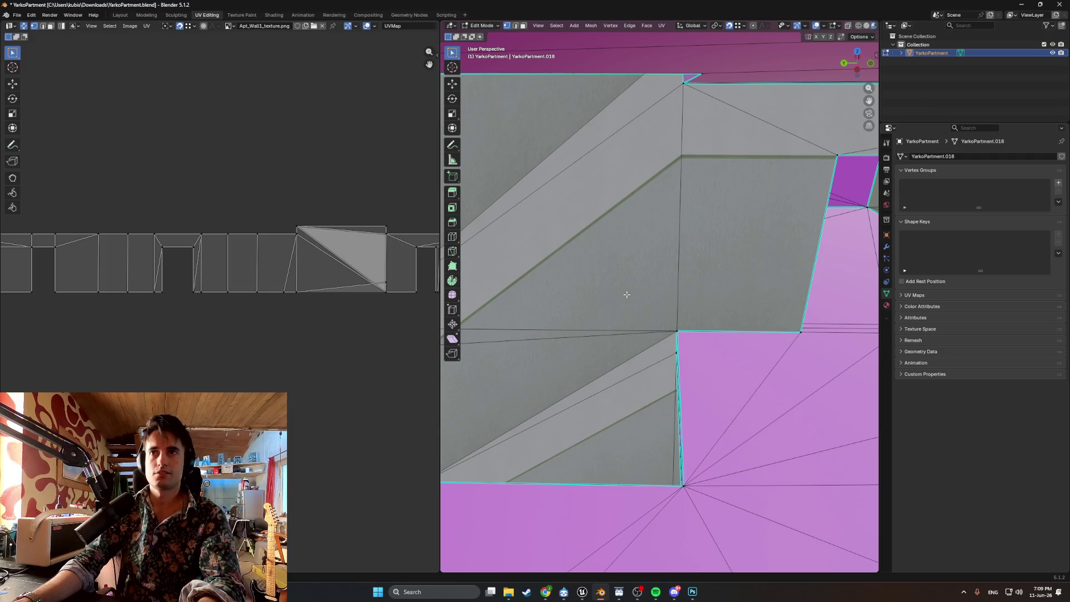
mouse_move(627, 295)
middle_mouse_down()
mouse_move(675, 259)
mouse_move(645, 284)
middle_mouse_up()
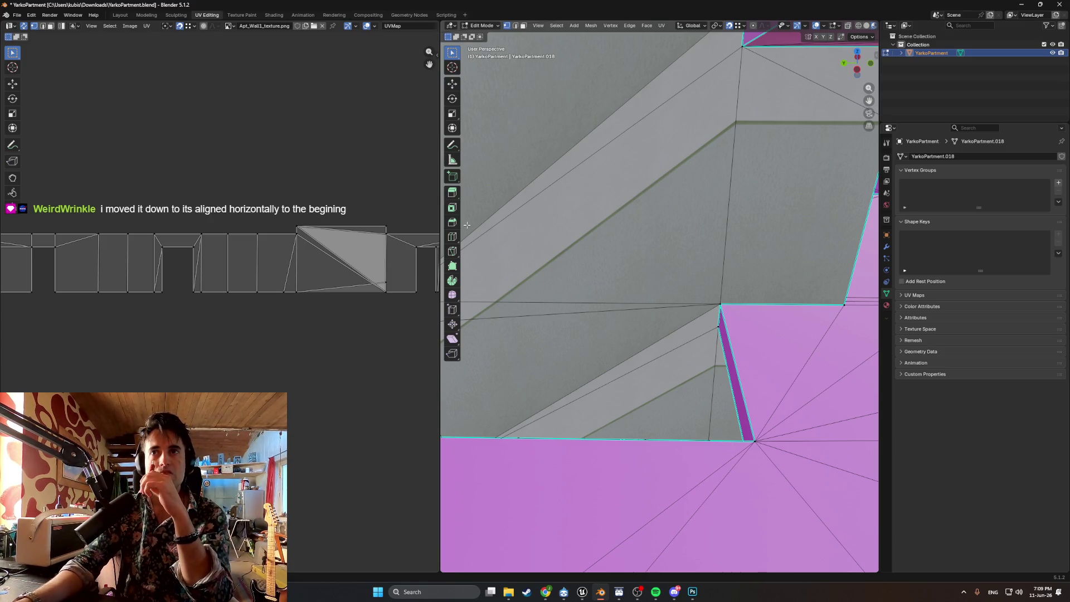
mouse_move(549, 263)
middle_mouse_down()
mouse_move(620, 252)
mouse_move(636, 275)
middle_mouse_up()
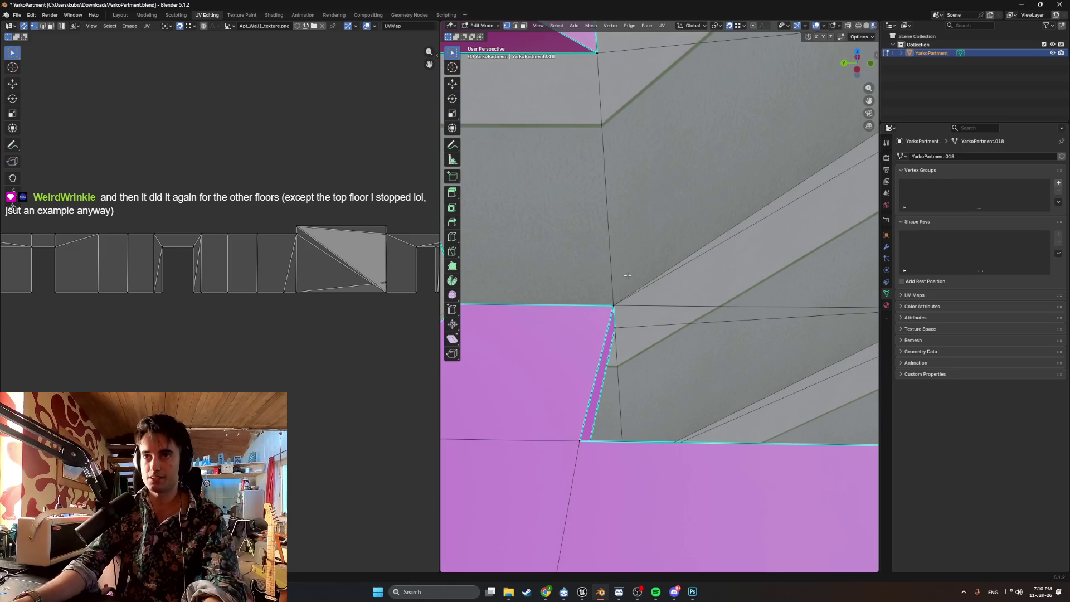
scroll(639, 268, "up", 3)
scroll(635, 273, "down", 3)
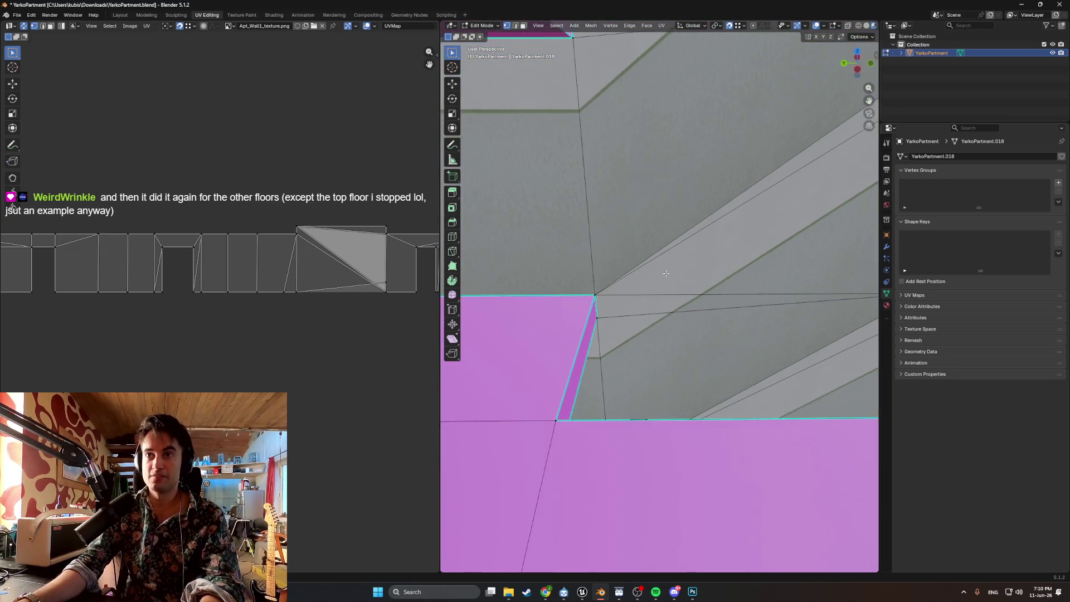
scroll(604, 298, "up", 3)
scroll(604, 298, "down", 3)
scroll(604, 303, "up", 2)
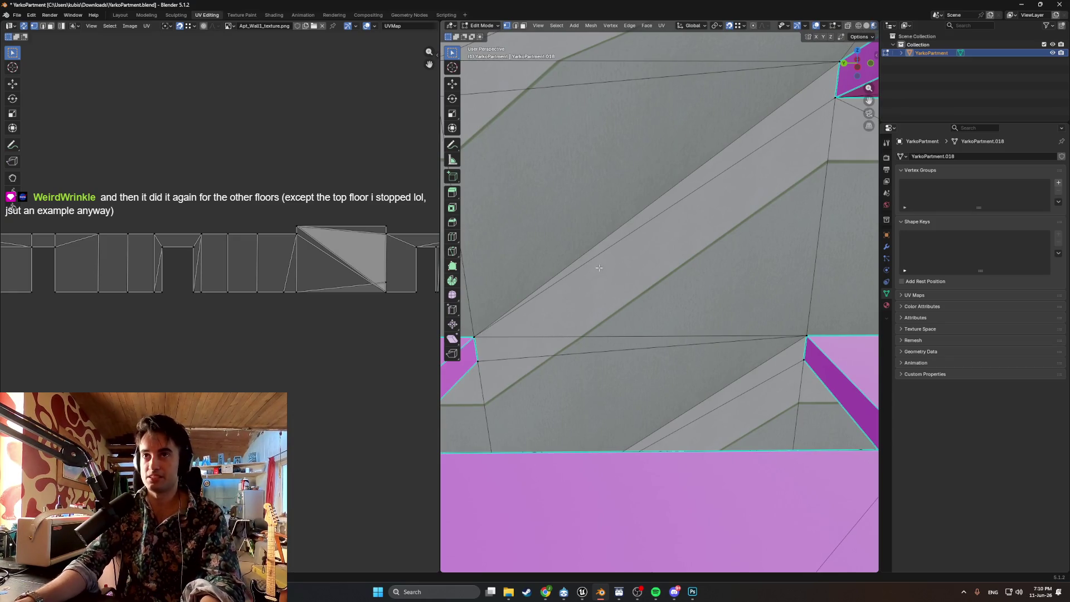
scroll(598, 262, "down", 3)
middle_click_drag(619, 273, 614, 274)
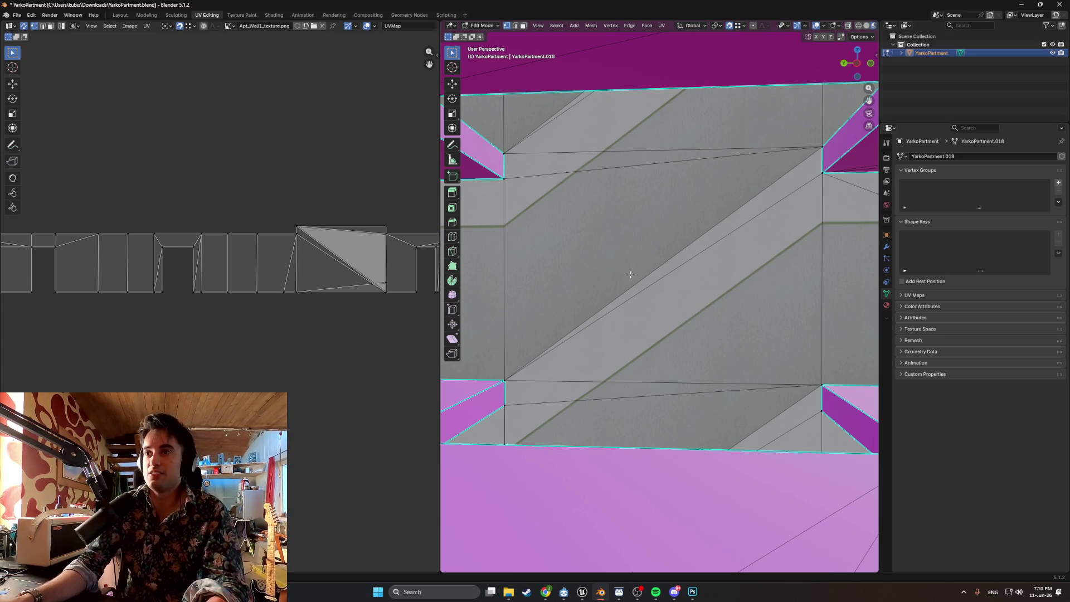
scroll(320, 261, "up", 1)
left_click(317, 205)
key("g")
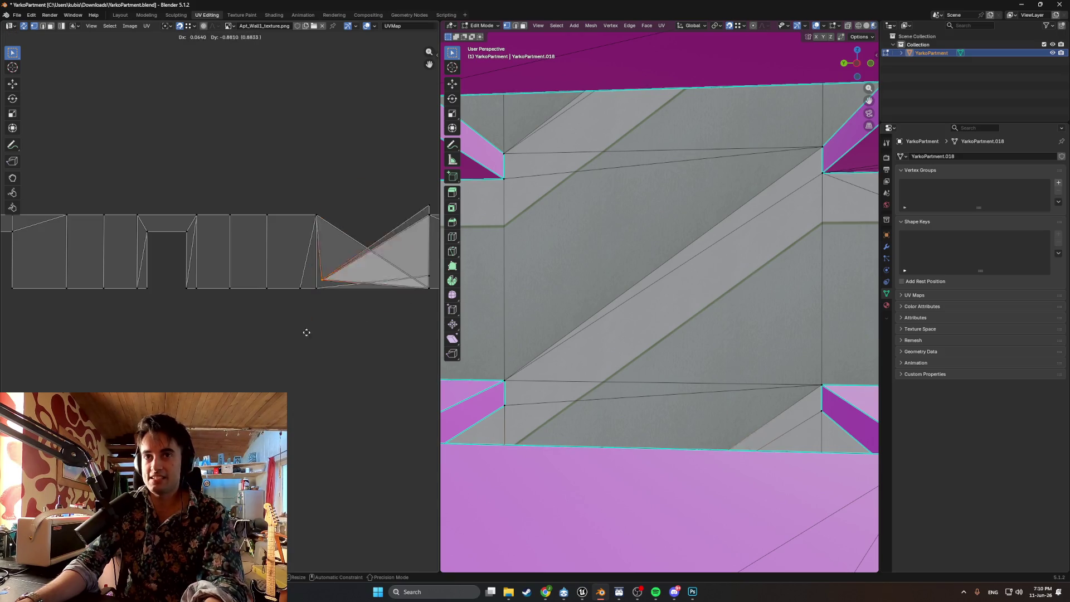
key("Escape")
middle_click_drag(557, 276, 613, 303)
scroll(322, 270, "down", 1)
middle_click_drag(324, 272, 234, 243)
middle_click_drag(634, 333, 562, 286, "shift")
- Open Apt_Apt1.blend from the Blednerfiles folder, past the save prompt, and face the doorway
left_click(17, 15)
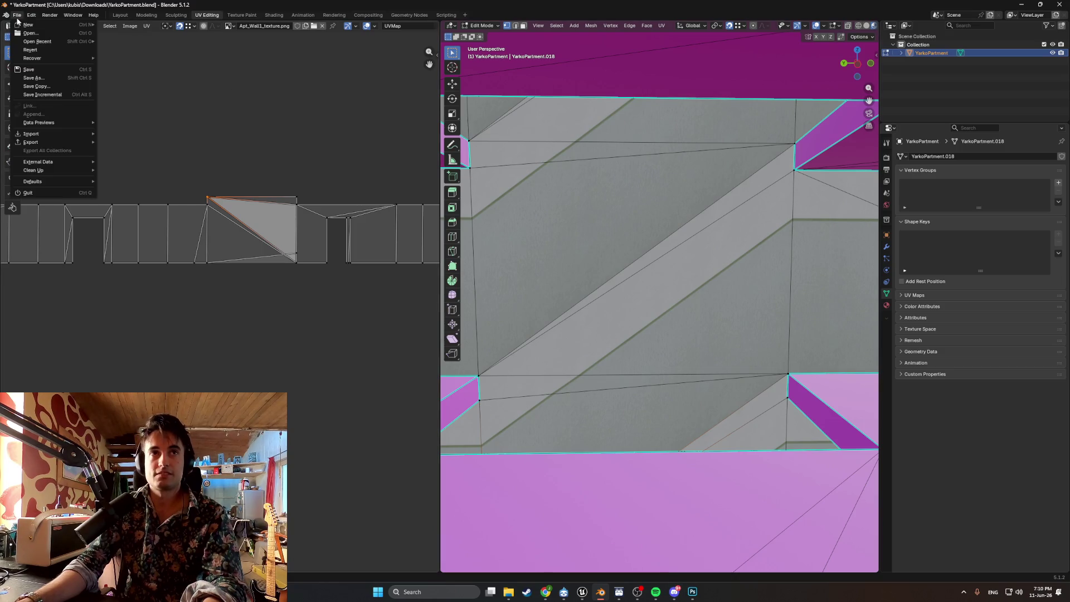
left_click(30, 37)
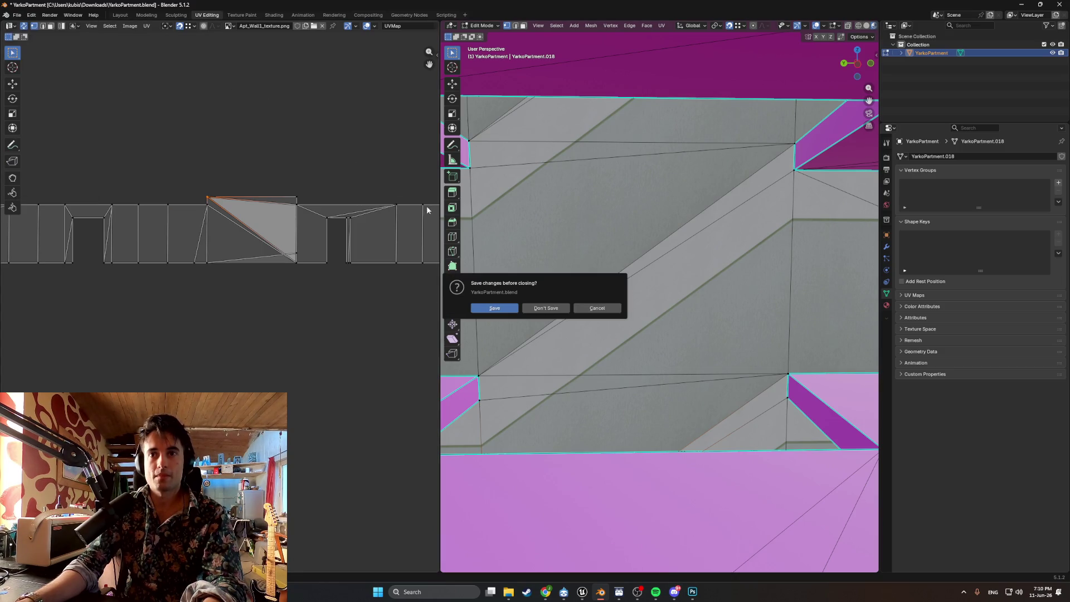
left_click(537, 307)
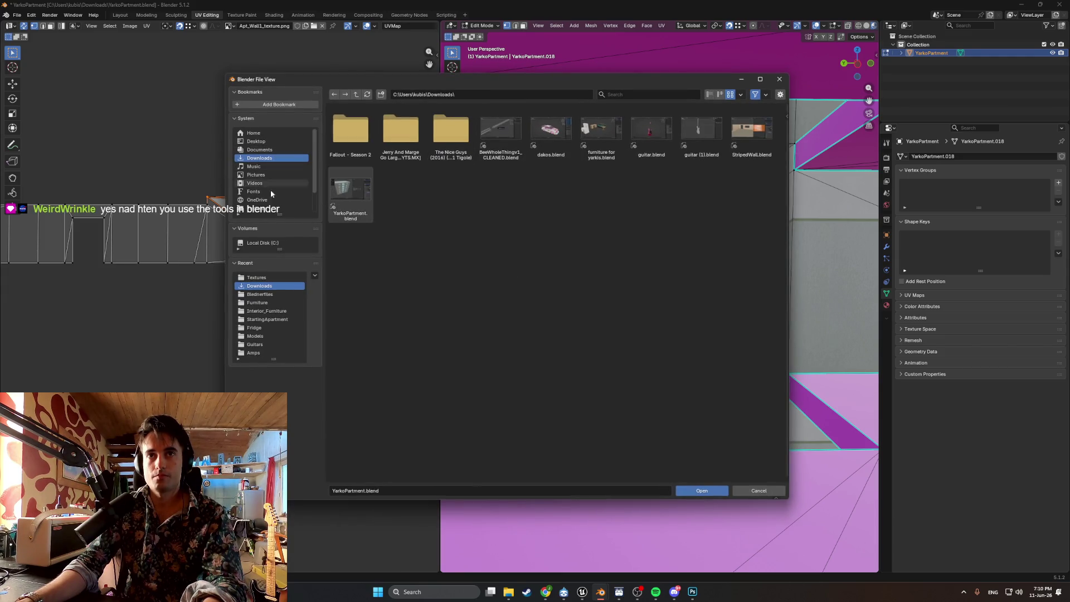
left_click(272, 295)
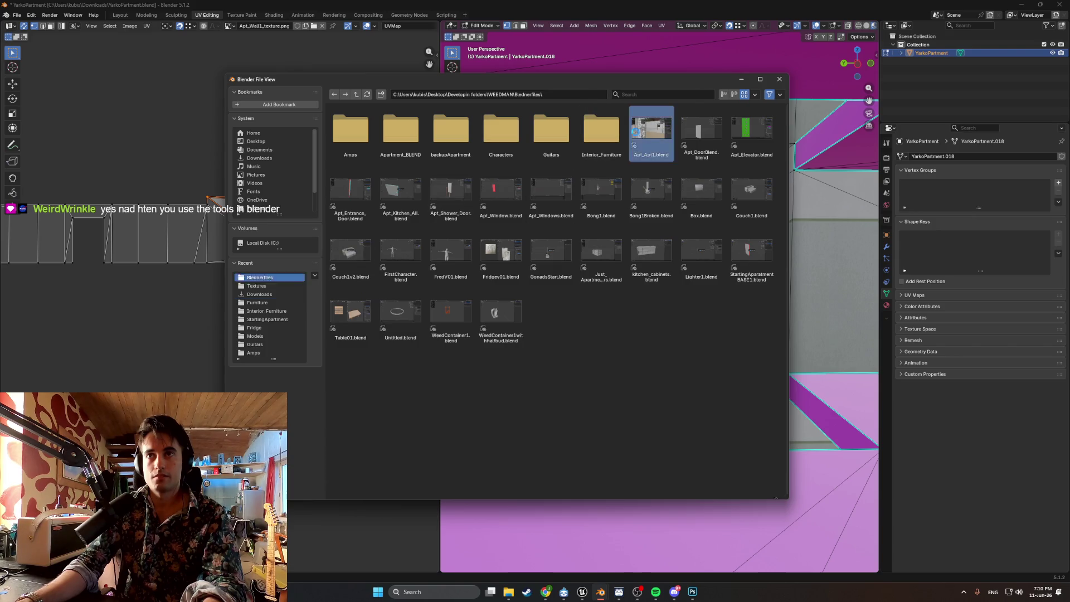
double_click(651, 131)
mouse_move(603, 222)
middle_mouse_down()
mouse_move(593, 293)
mouse_move(500, 289)
middle_mouse_up()
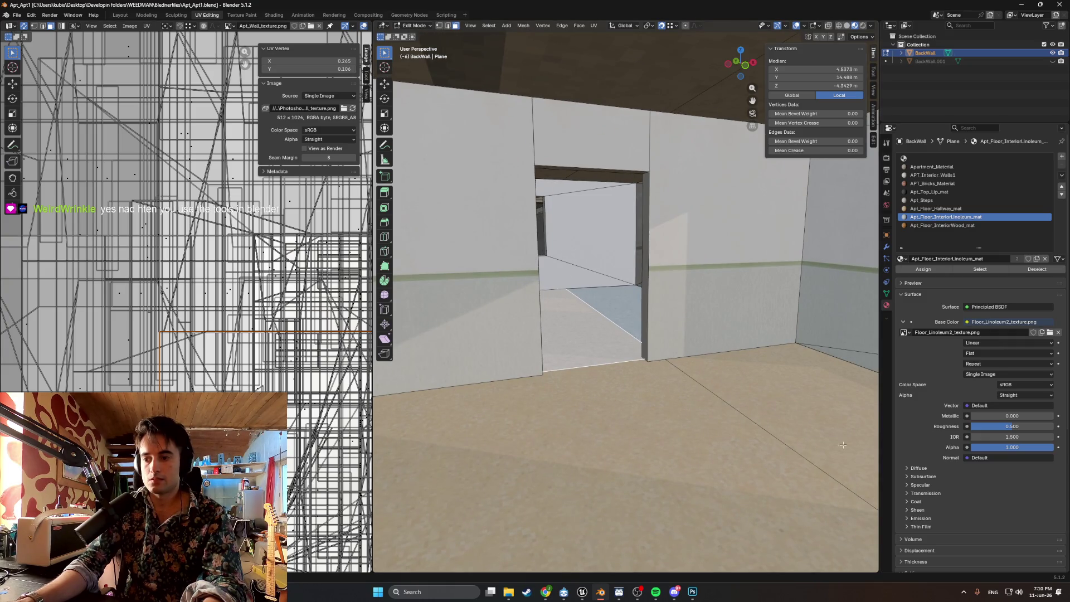
- Orbit into the room and undo to restore the APT_Interior_Walls1 beige material on the back wall
scroll(604, 350, "up", 5)
mouse_move(605, 350)
middle_mouse_down()
mouse_move(506, 349)
mouse_move(861, 334)
middle_mouse_up()
middle_click_drag(792, 323, 723, 341)
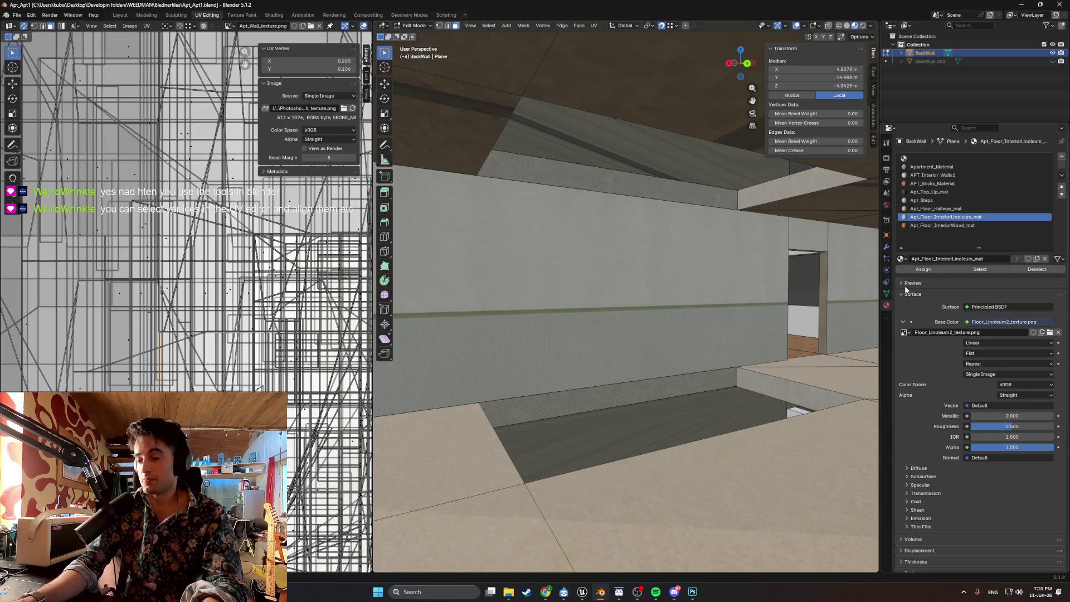
mouse_move(656, 251)
middle_mouse_down()
mouse_move(681, 349)
mouse_move(647, 383)
mouse_move(662, 333)
mouse_move(619, 334)
middle_mouse_up()
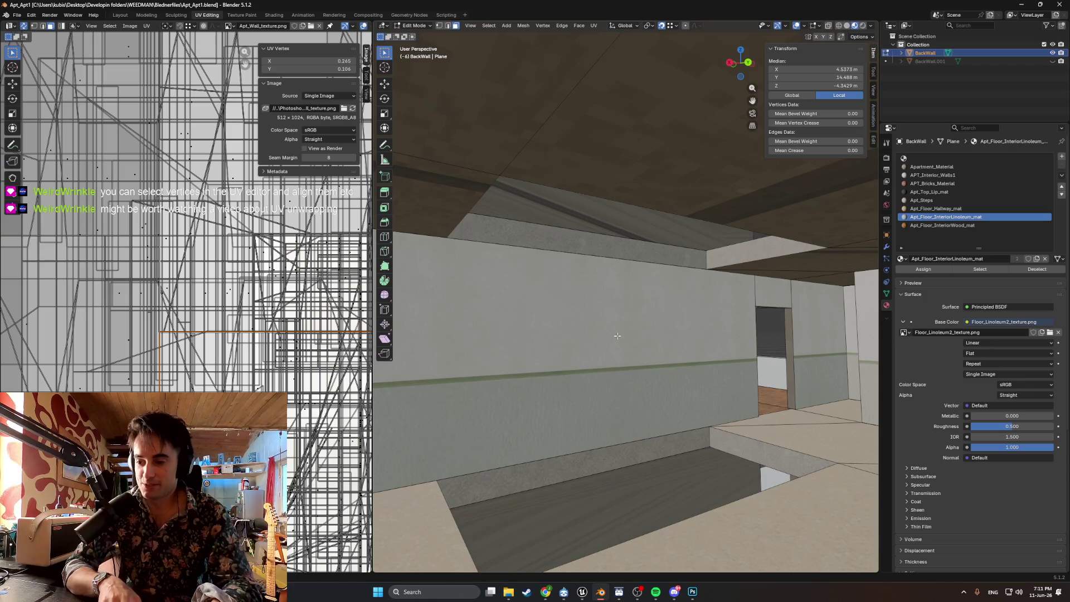
mouse_move(607, 353)
middle_mouse_down()
mouse_move(591, 358)
mouse_move(672, 345)
middle_mouse_up()
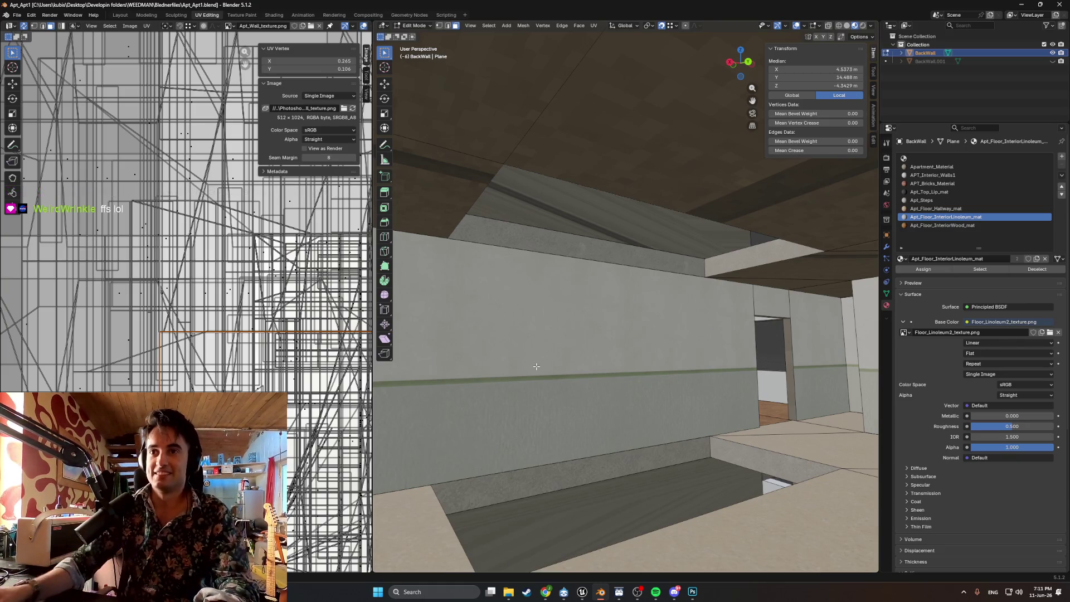
key("ctrl+z")
middle_click_drag(702, 341, 741, 340)
scroll(293, 386, "down", 5)
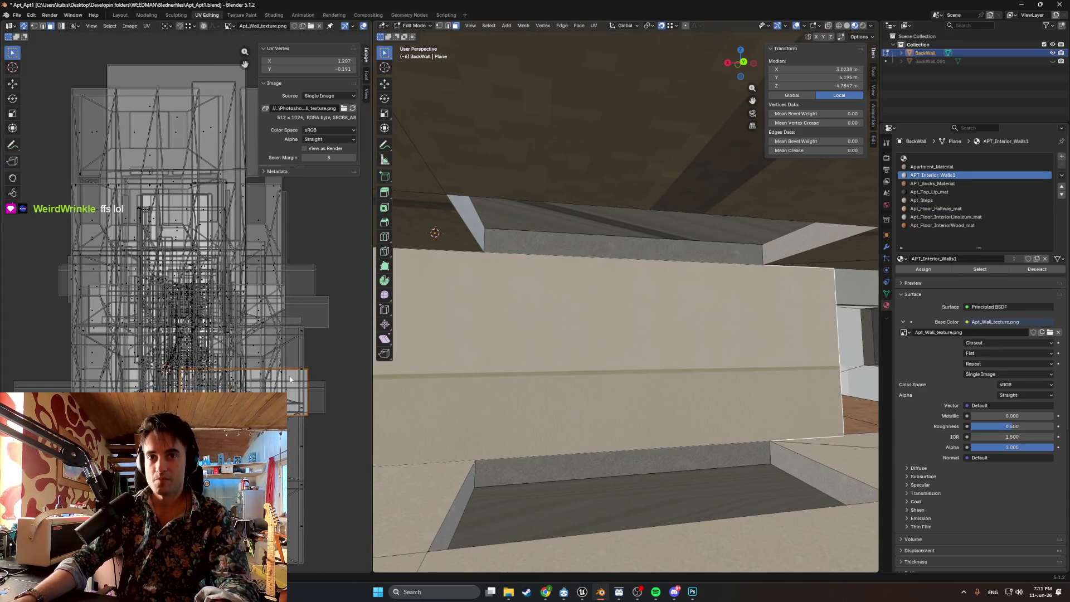
- Rotate the back wall's UV island until the green stripe runs horizontal
key("r")
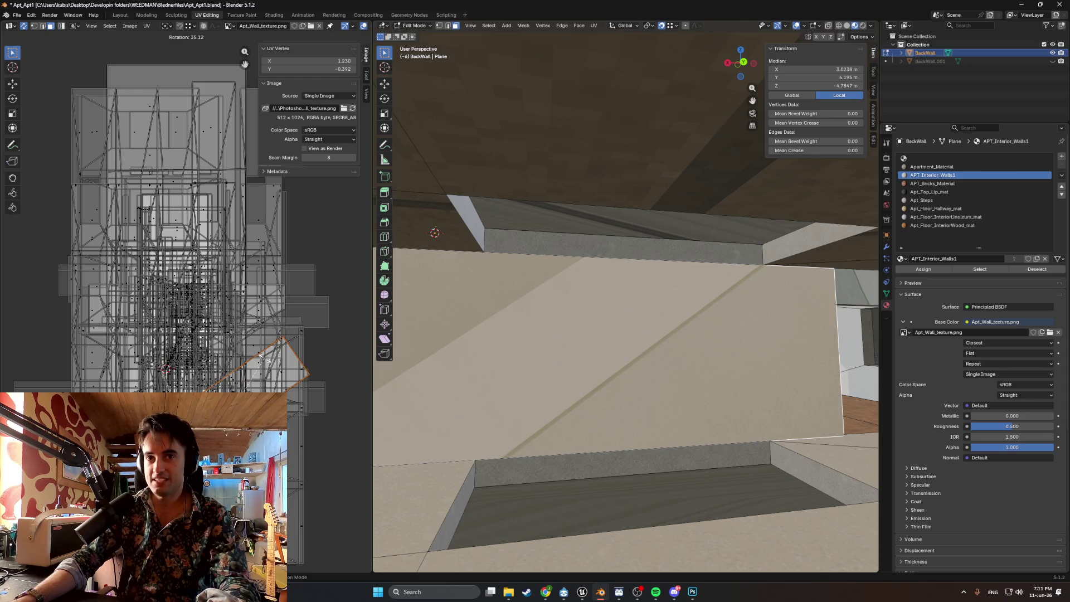
left_click(319, 384)
key("a")
left_click_drag(307, 373, 308, 353)
key("Escape")
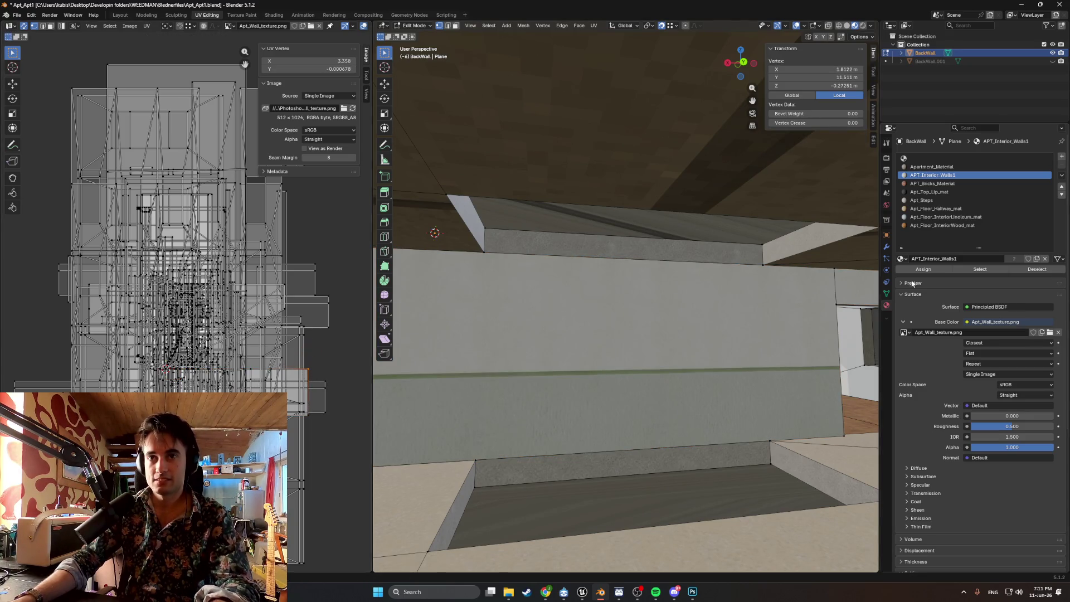
- Select the wall's top-right corner vertex and pull back to view the room through the opening
left_click(833, 272)
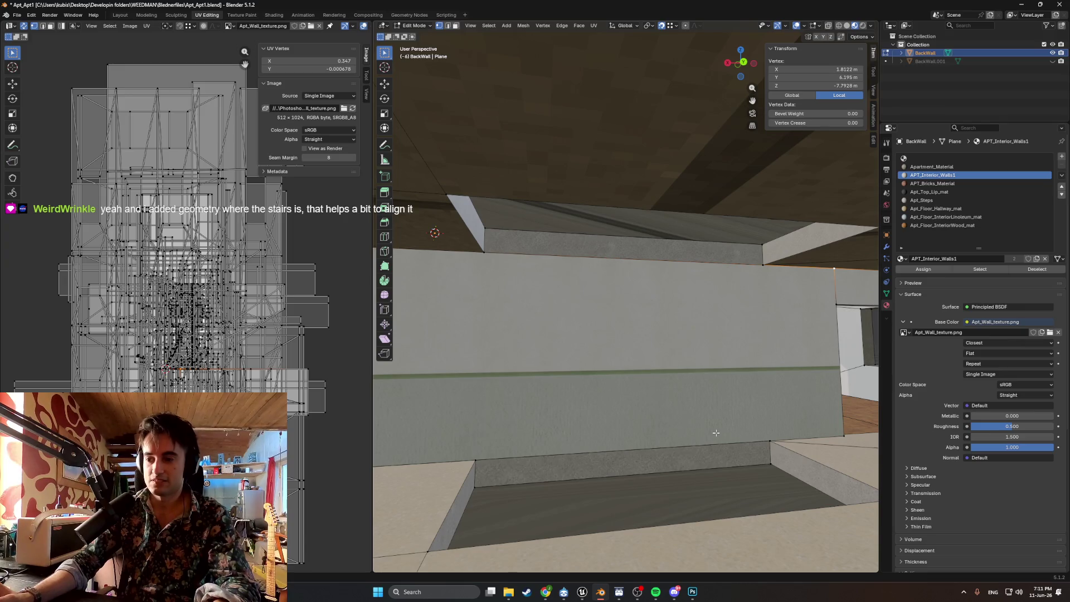
mouse_move(672, 434)
middle_mouse_down()
mouse_move(719, 416)
mouse_move(628, 422)
middle_mouse_up()
scroll(574, 423, "up", 10)
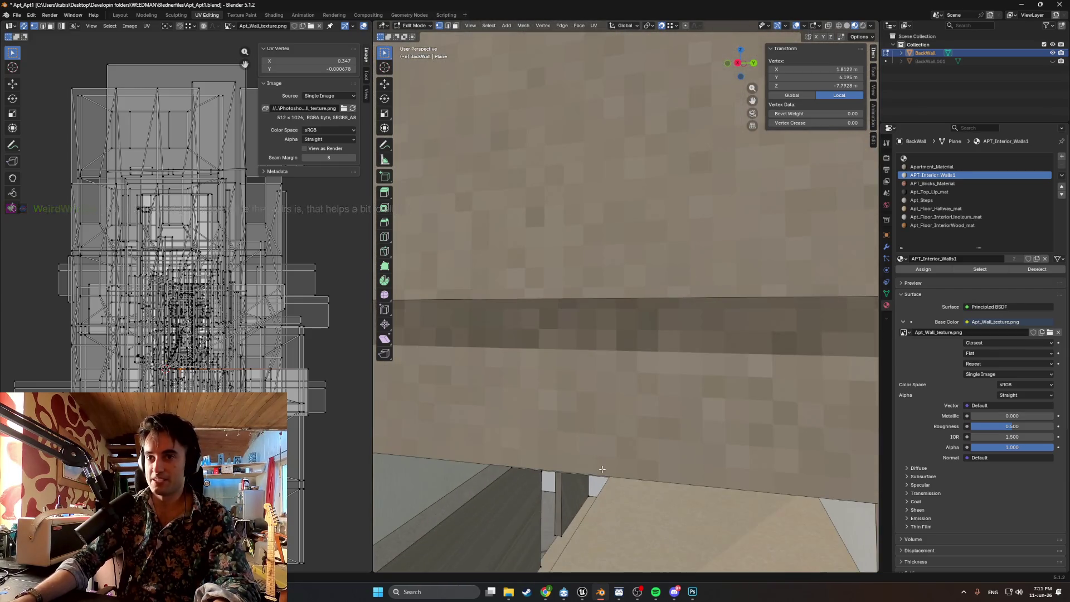
mouse_move(581, 390)
middle_mouse_down()
mouse_move(666, 361)
mouse_move(560, 359)
mouse_move(671, 420)
mouse_move(530, 421)
mouse_move(617, 405)
middle_mouse_up()
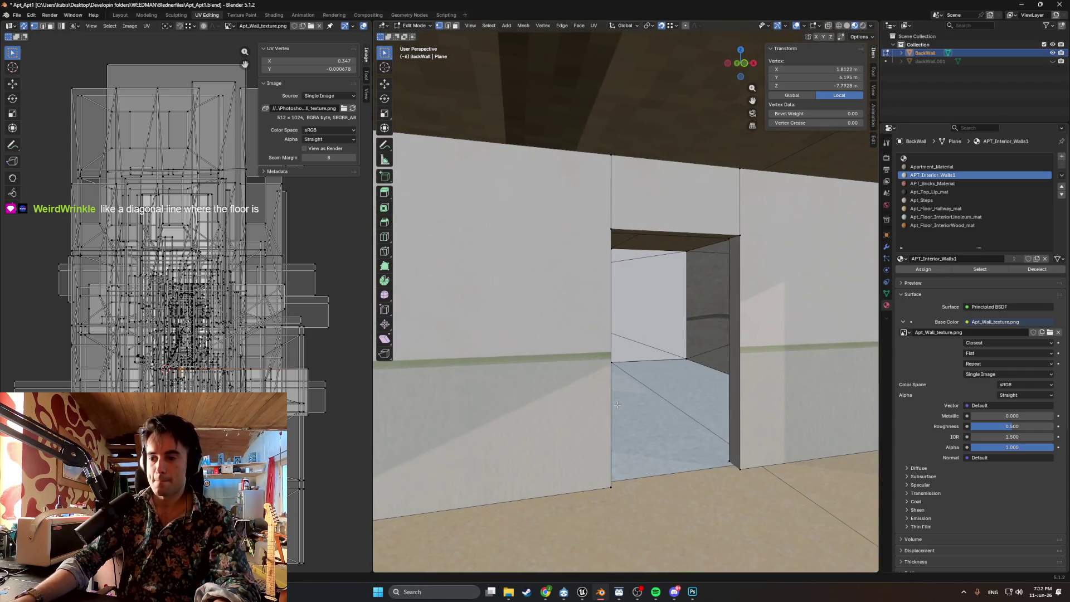
middle_click_drag(633, 449, 484, 381, "shift")
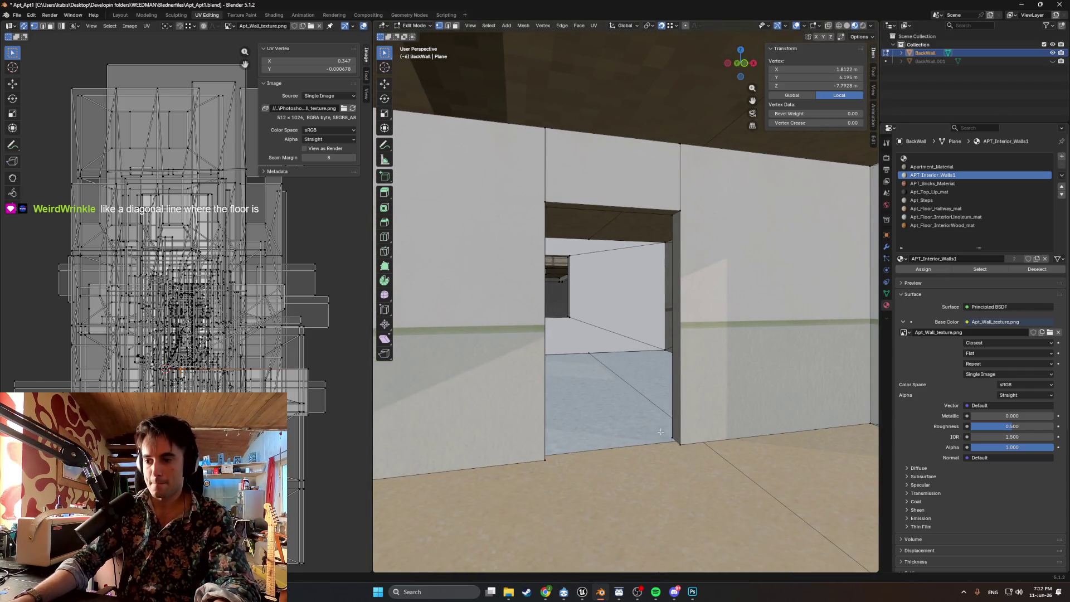
scroll(669, 432, "up", 5)
middle_click_drag(669, 432, 570, 369)
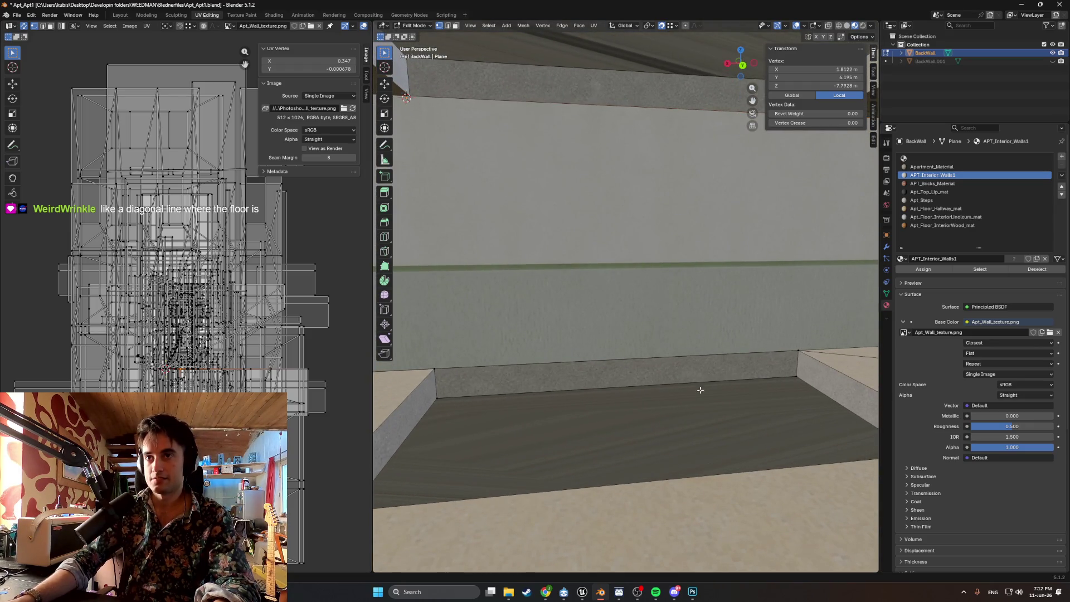
scroll(702, 376, "down", 4)
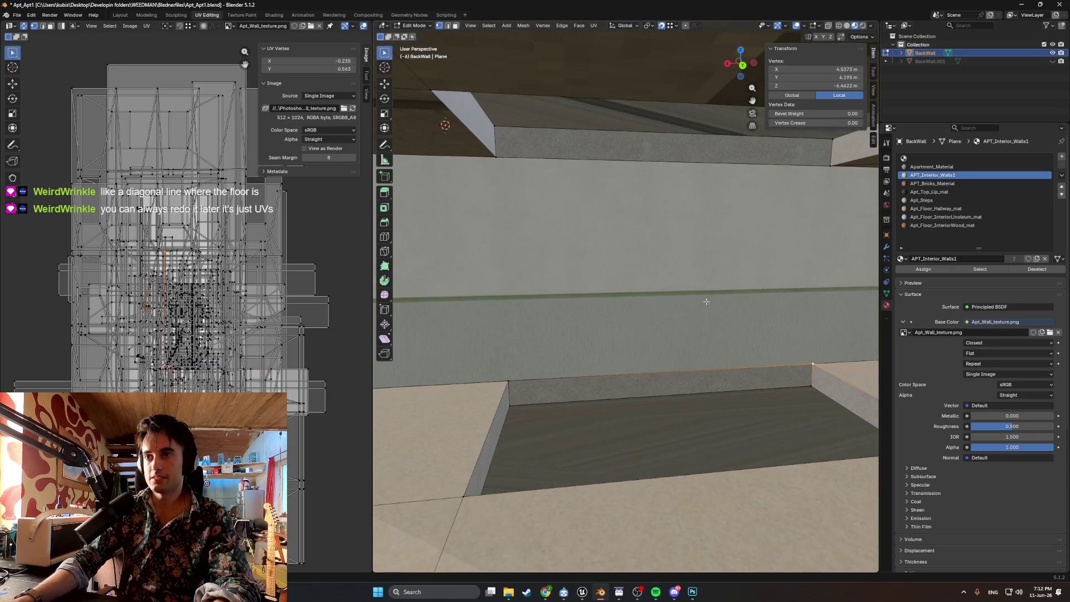
key("j")
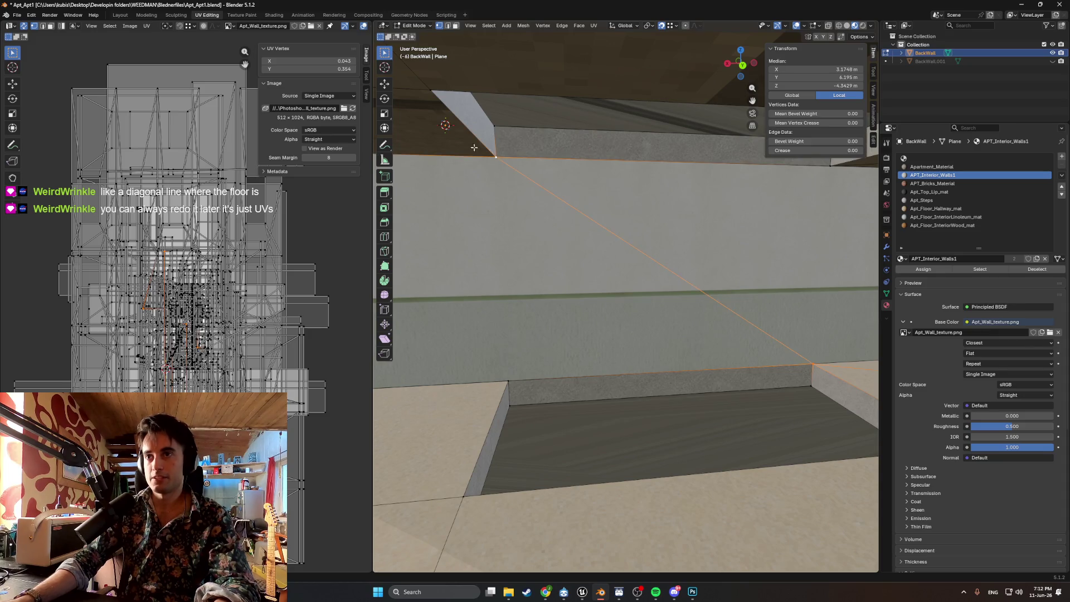
key("ctrl+z")
middle_click_drag(701, 339, 556, 306)
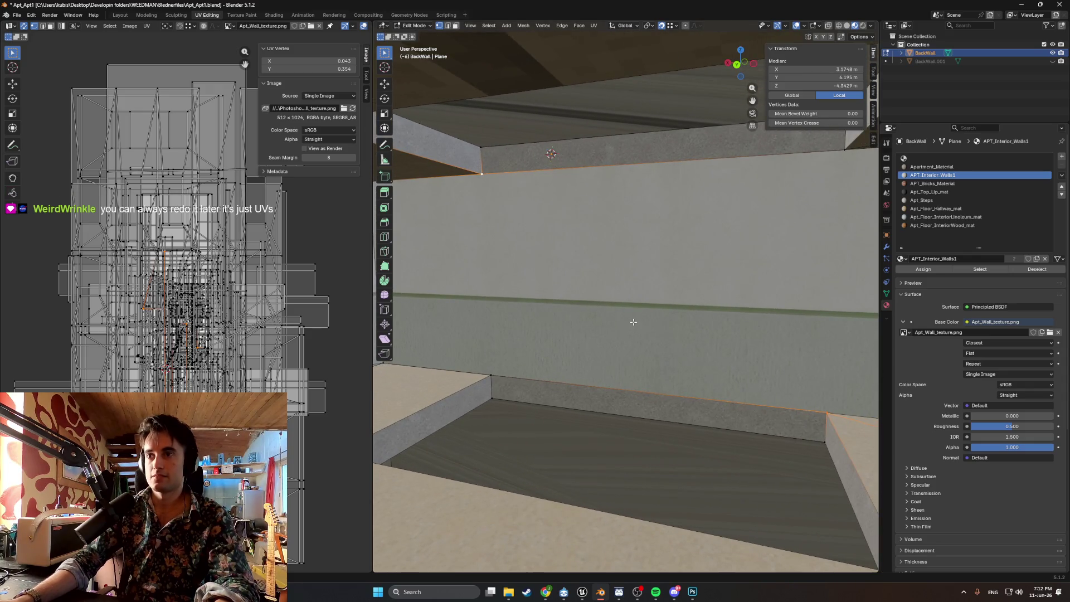
middle_click_drag(649, 321, 677, 351)
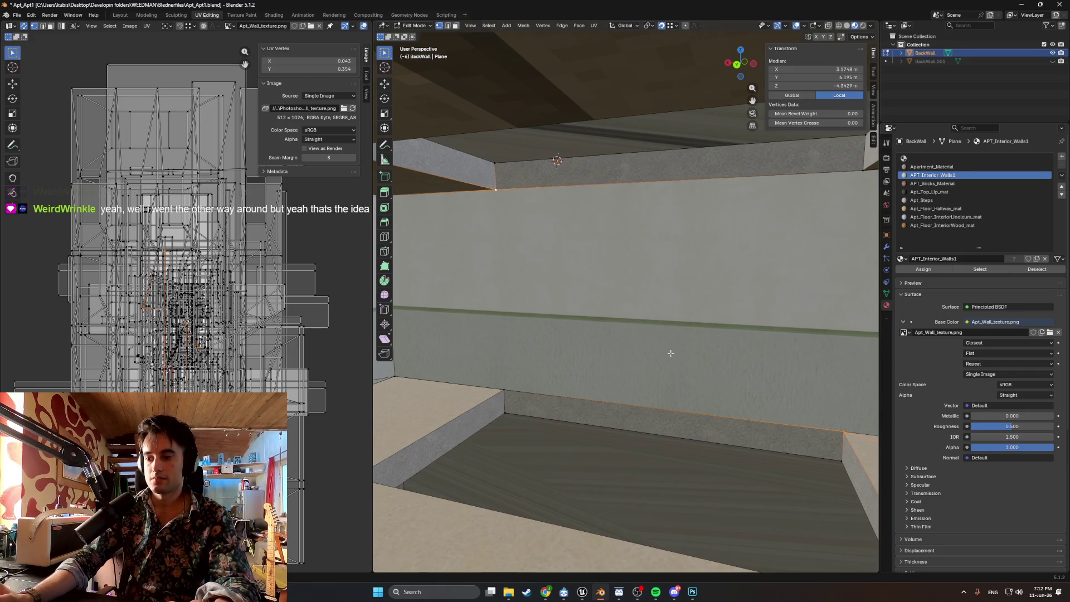
mouse_move(670, 374)
middle_mouse_down()
mouse_move(649, 399)
mouse_move(791, 385)
mouse_move(566, 346)
mouse_move(618, 347)
mouse_move(636, 395)
mouse_move(693, 398)
middle_mouse_up()
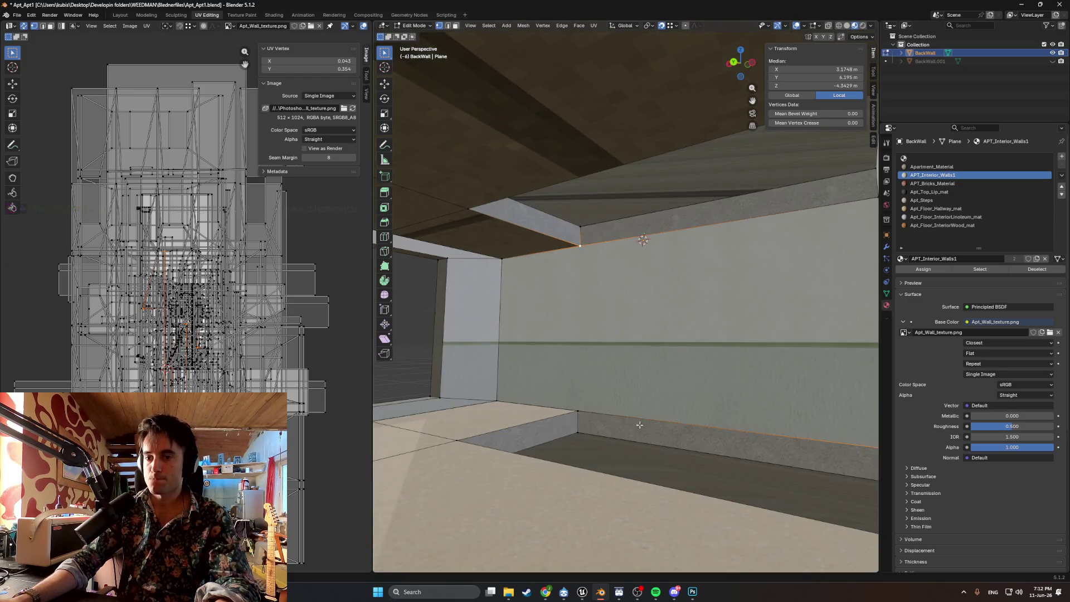
mouse_move(640, 423)
middle_mouse_down()
mouse_move(591, 445)
mouse_move(386, 432)
middle_mouse_up()
middle_click_drag(602, 410, 658, 391)
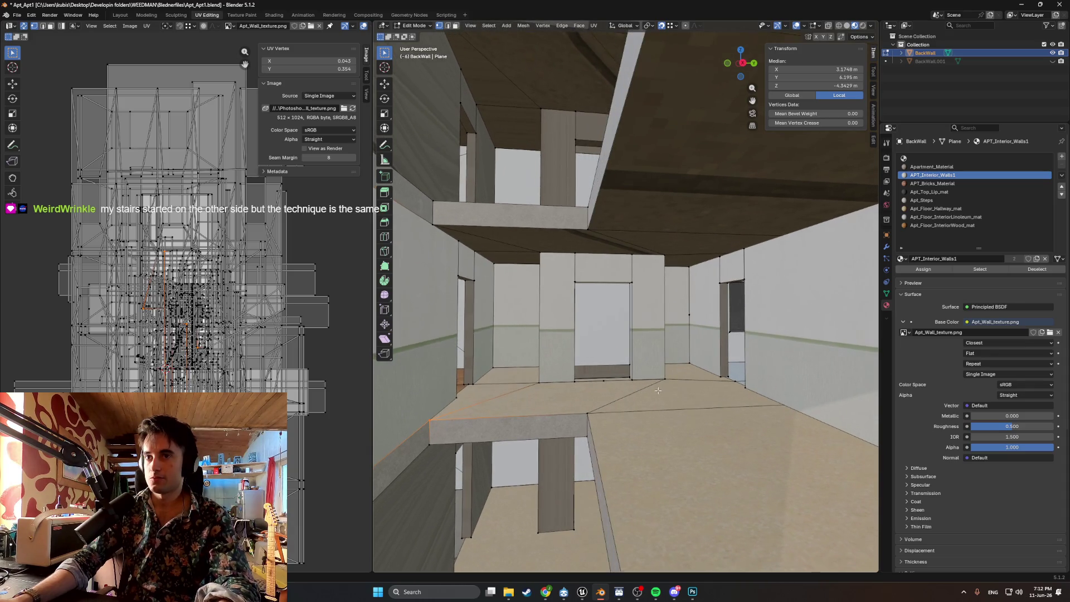
scroll(647, 392, "up", 5)
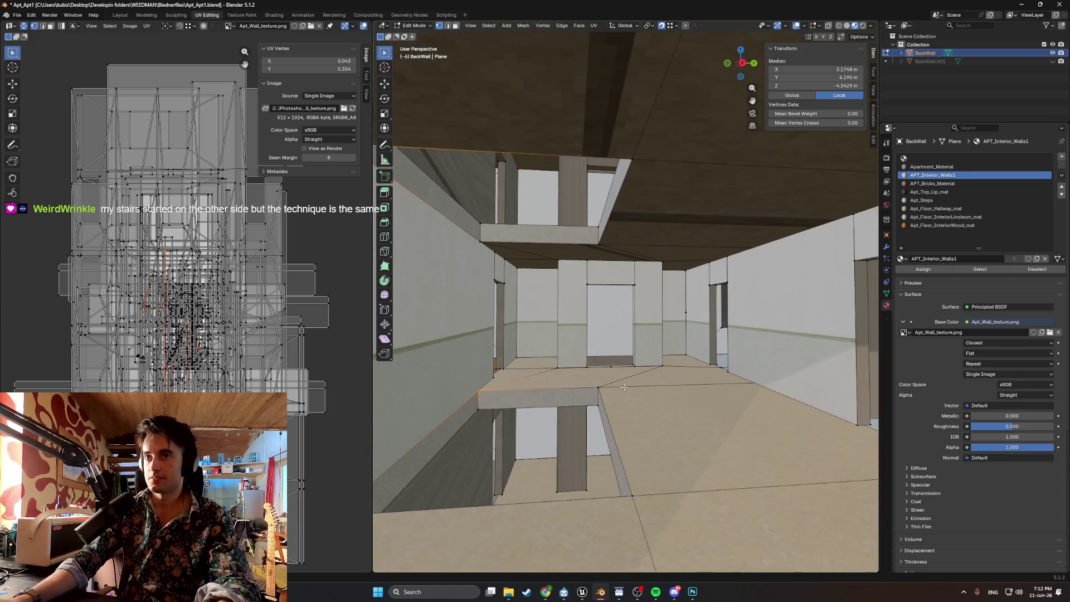
key("shift+grave")
key("w")
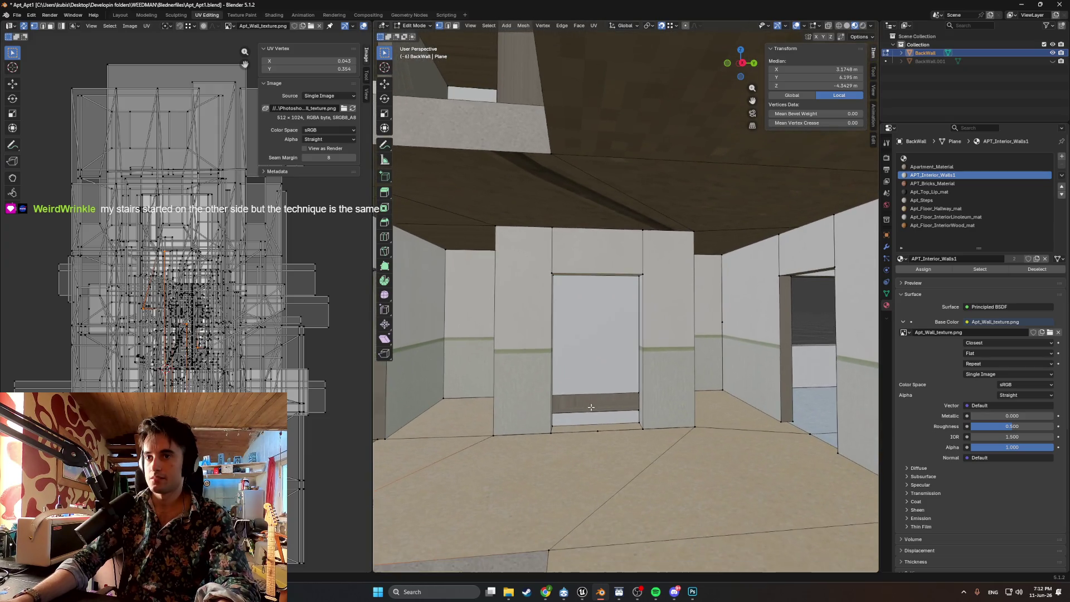
key("w")
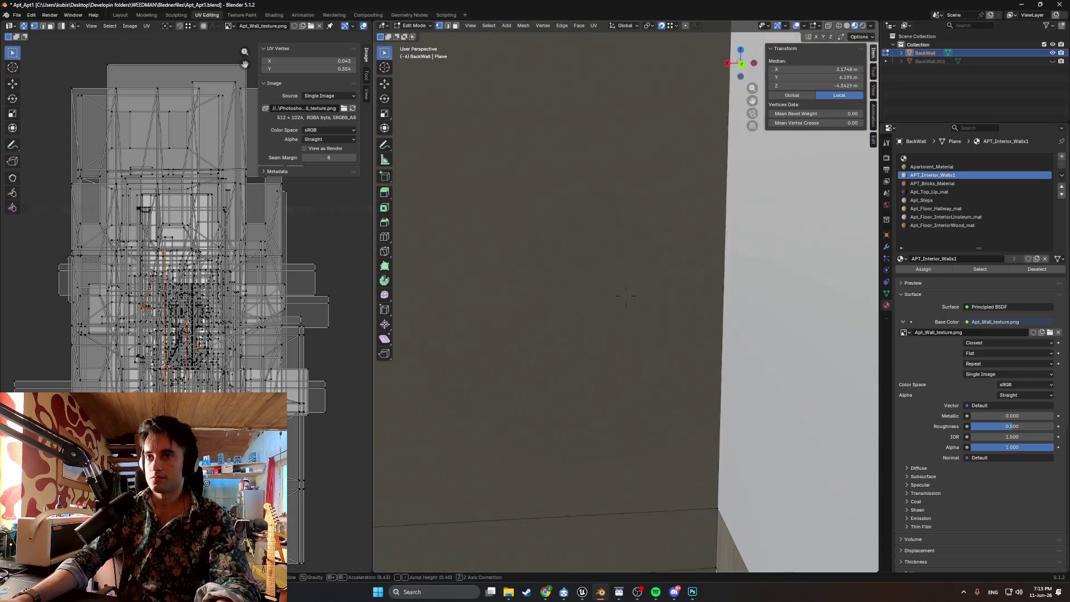
left_click(591, 407)
- Select wall faces, Smart UV Project them, and assign the Apt_Steps material
key("alt+a")
left_click(668, 370)
mouse_move(729, 390)
middle_mouse_down()
mouse_move(734, 398)
mouse_move(411, 377)
middle_mouse_up()
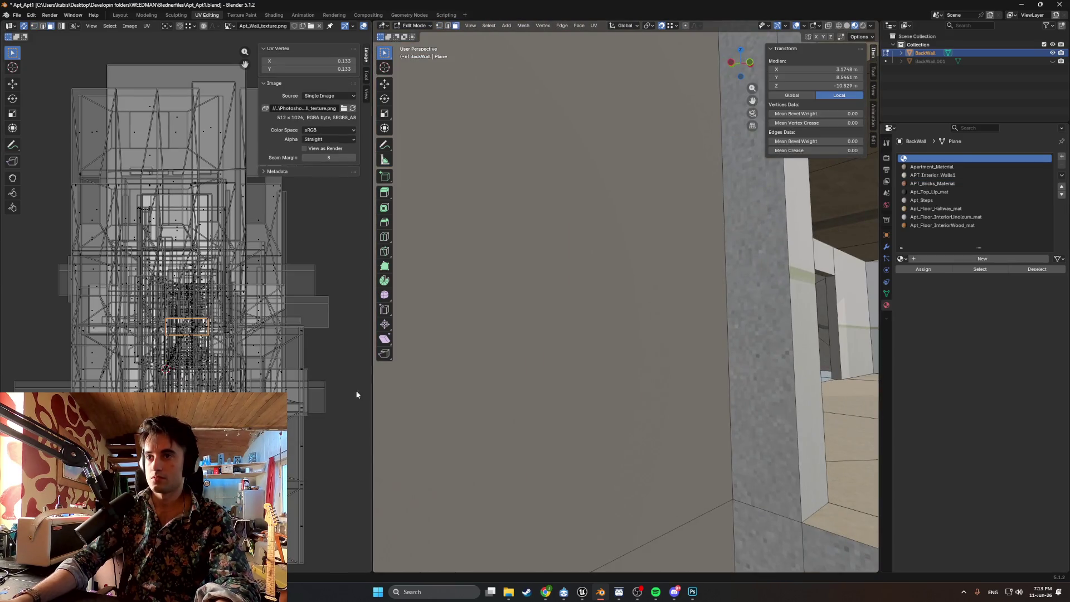
left_click(616, 394)
middle_click_drag(616, 394, 643, 441)
left_click(610, 398)
mouse_move(610, 398)
middle_mouse_down()
mouse_move(416, 421)
mouse_move(529, 403)
middle_mouse_up()
key("u")
left_click(520, 404)
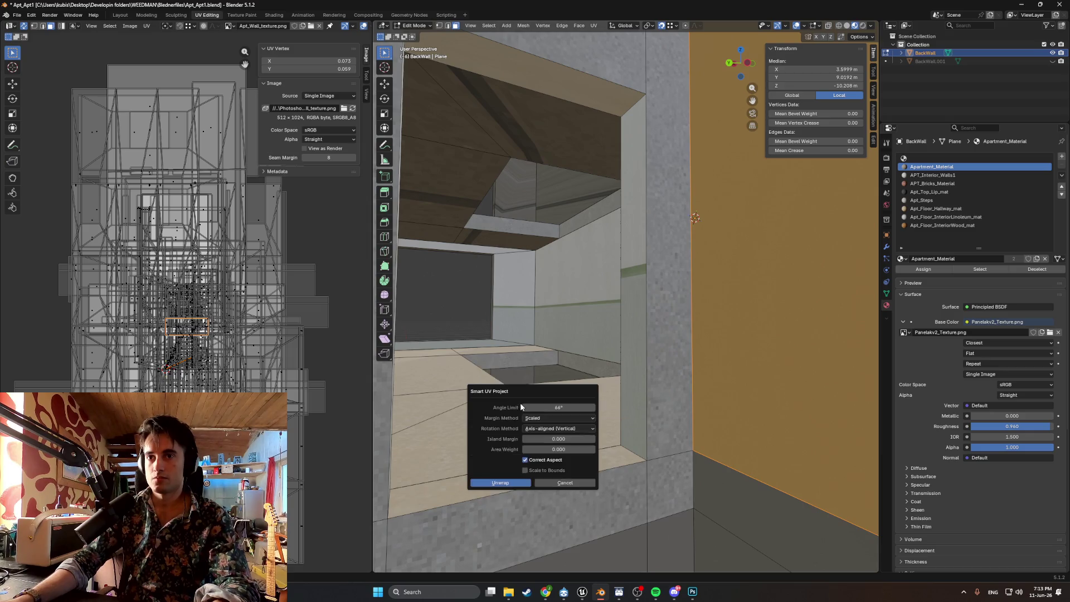
left_click(512, 484)
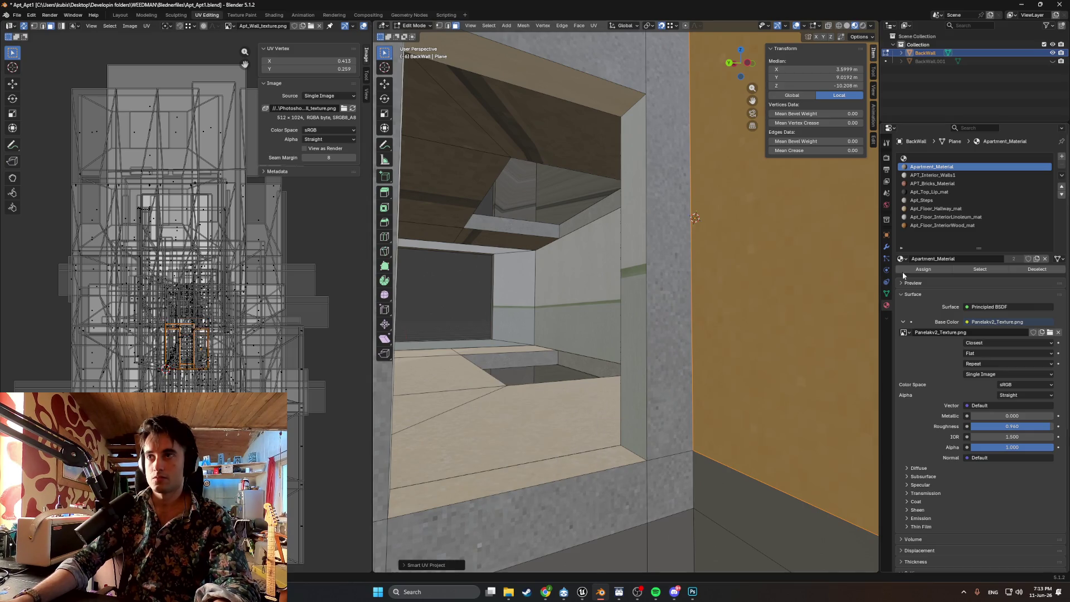
left_click(922, 200)
left_click(912, 271)
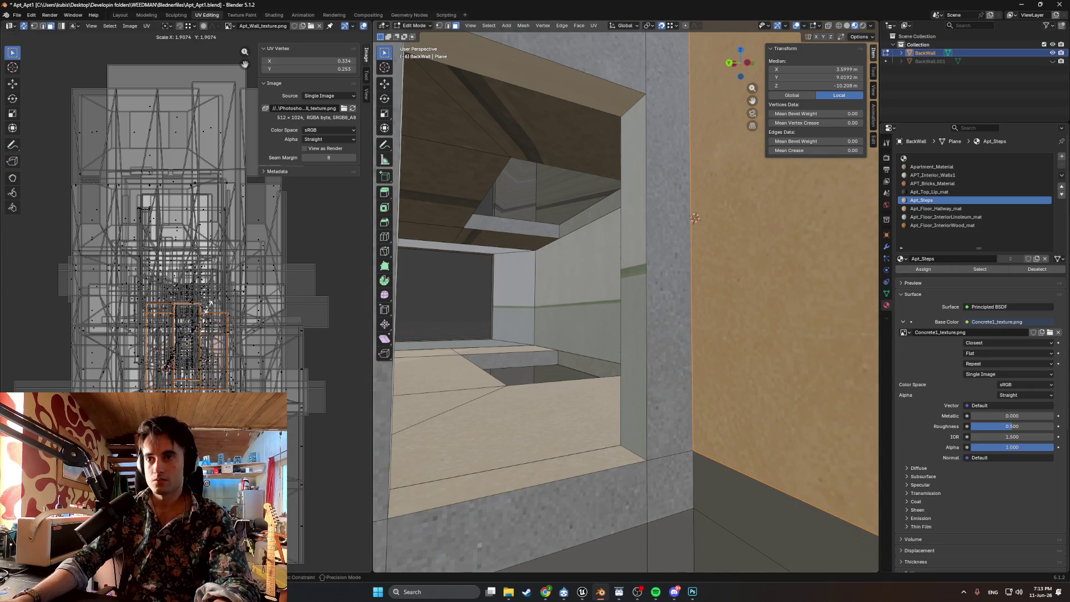
- Assign the Apt_Steps material to the strip face along the wall base
middle_click_drag(707, 253, 732, 327)
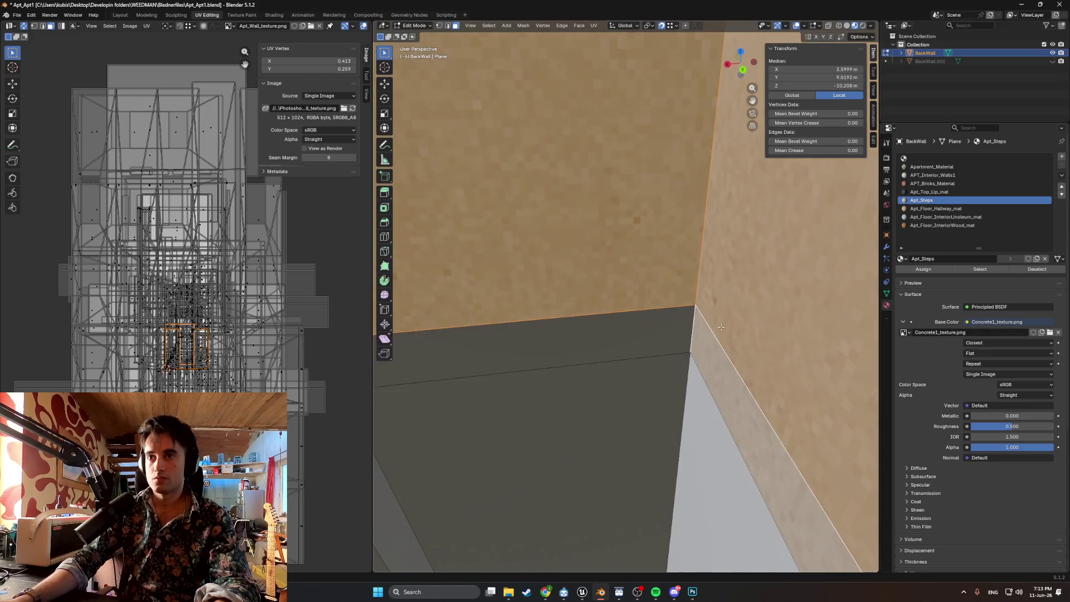
left_click(657, 334)
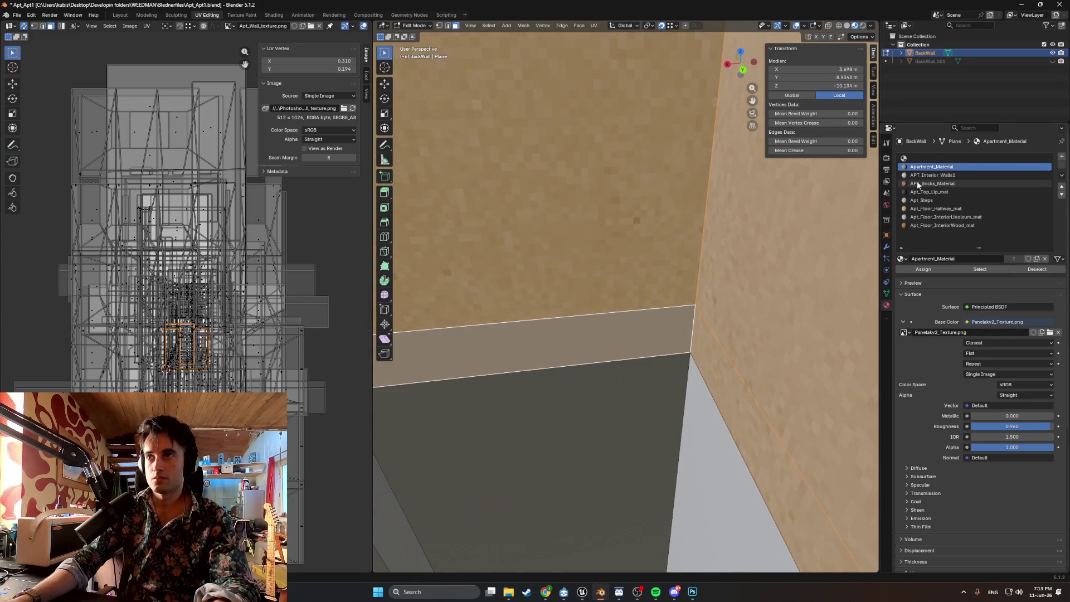
left_click(921, 201)
left_click(930, 269)
- Smart UV Project the strip and scale its UV island up
middle_click_drag(700, 288, 624, 291)
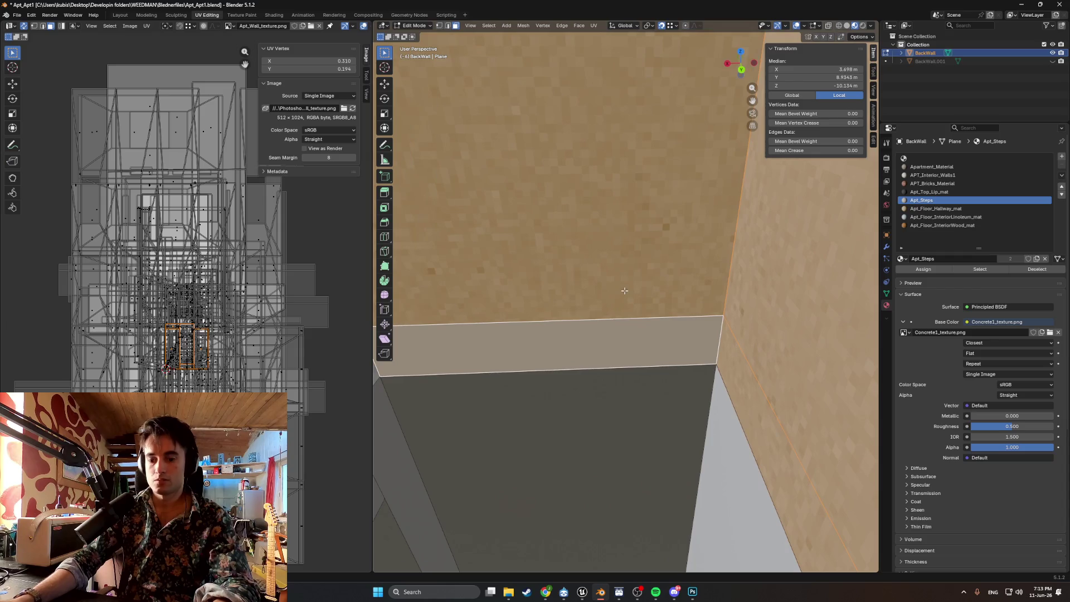
key("u")
left_click(618, 292)
left_click(599, 370)
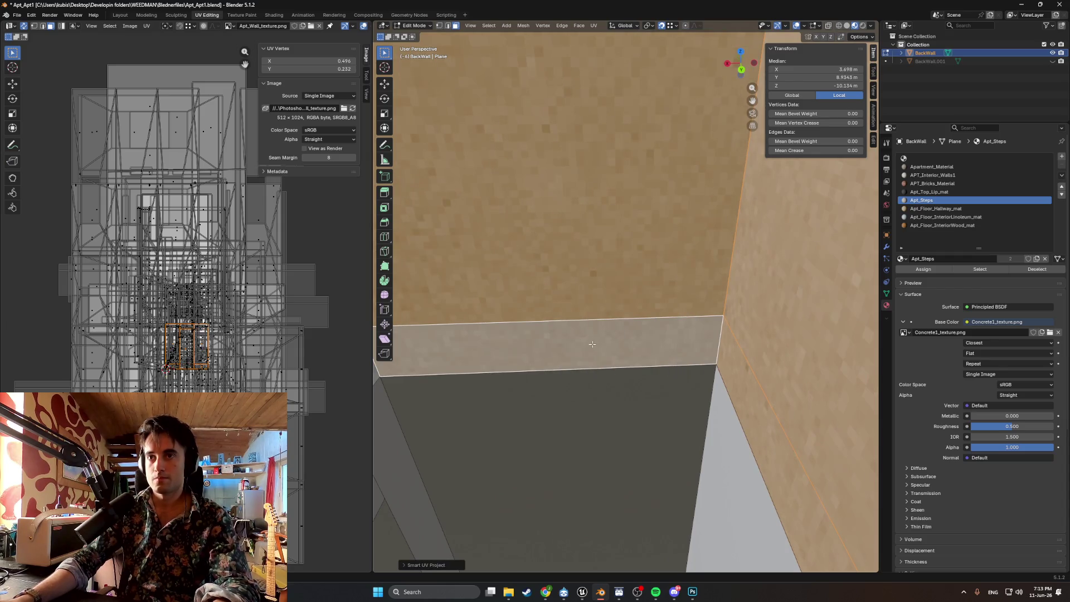
middle_click_drag(656, 314, 605, 301)
key("s")
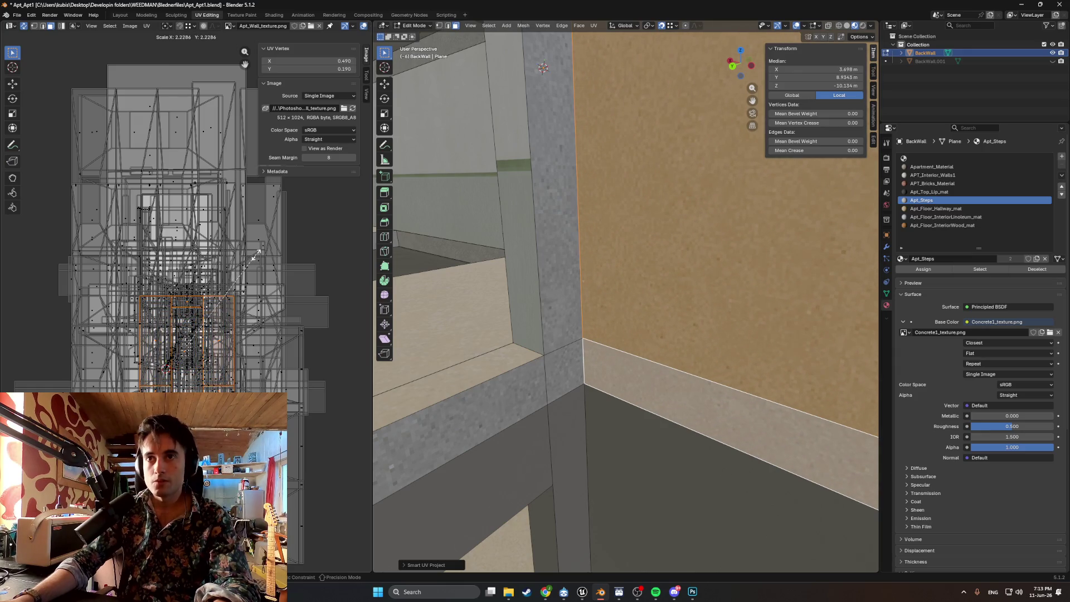
left_click(242, 280)
middle_click_drag(722, 304, 402, 322)
mouse_move(499, 318)
middle_mouse_down()
mouse_move(568, 297)
mouse_move(563, 248)
mouse_move(566, 340)
middle_mouse_up()
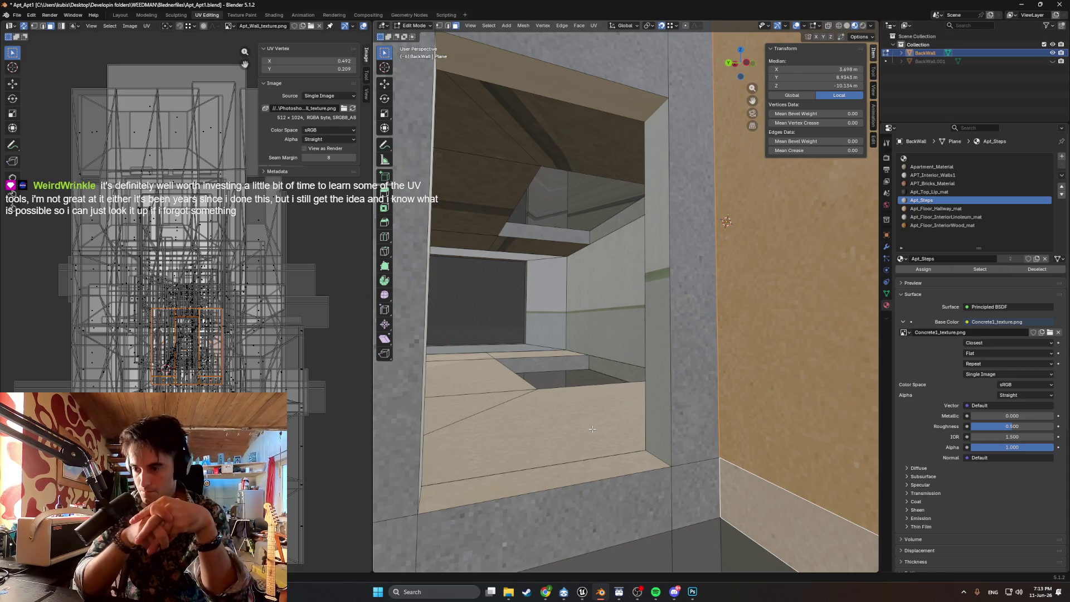
- Frame the selected concrete face and select the building's top wall face
key("KP_Decimal")
scroll(574, 399, "down", 5)
mouse_move(574, 388)
middle_mouse_down()
mouse_move(715, 397)
mouse_move(637, 288)
mouse_move(676, 213)
mouse_move(631, 215)
middle_mouse_up()
scroll(714, 397, "down", 5)
scroll(637, 288, "up", 1)
left_click(687, 218)
left_click(660, 204)
- Orbit past the column into the room and select the wall face beside it
scroll(631, 215, "up", 4)
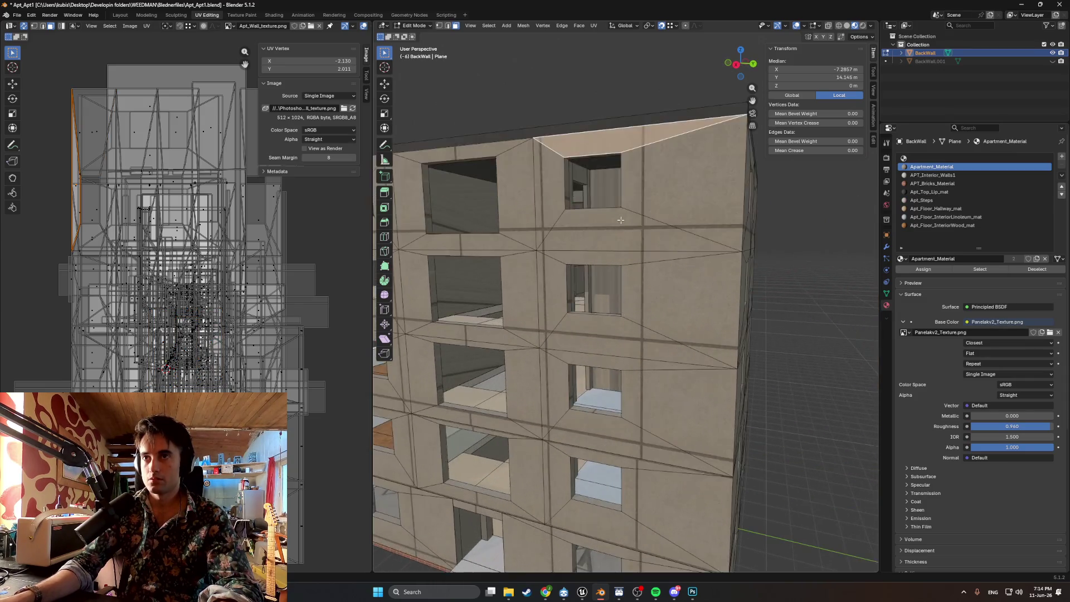
scroll(613, 275, "down", 4)
mouse_move(613, 274)
middle_mouse_down()
mouse_move(543, 260)
mouse_move(556, 268)
middle_mouse_up()
scroll(543, 260, "up", 2)
scroll(556, 268, "up", 10)
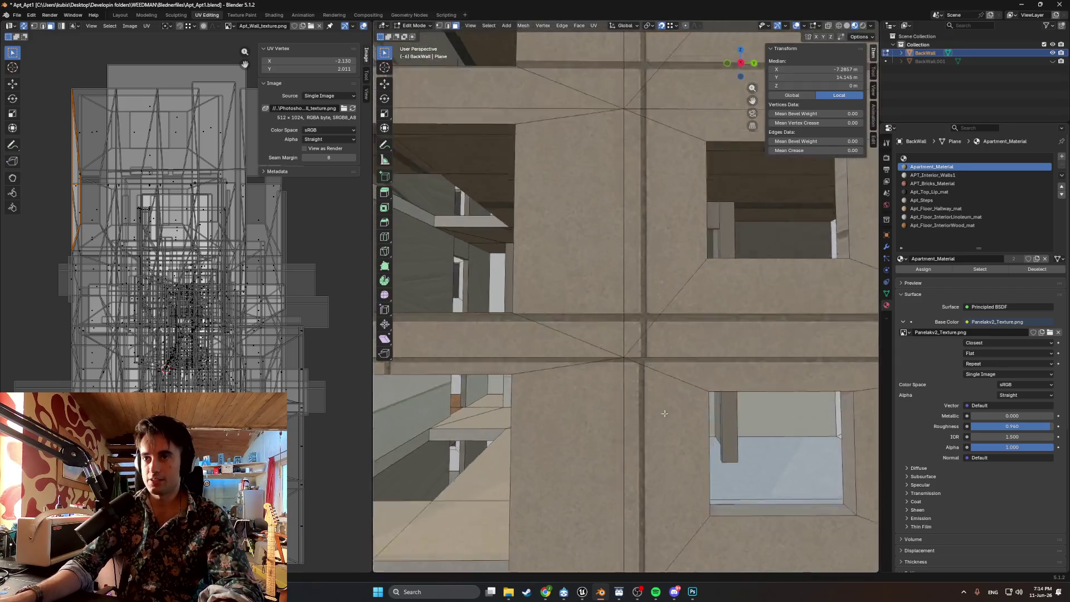
scroll(577, 317, "up", 6)
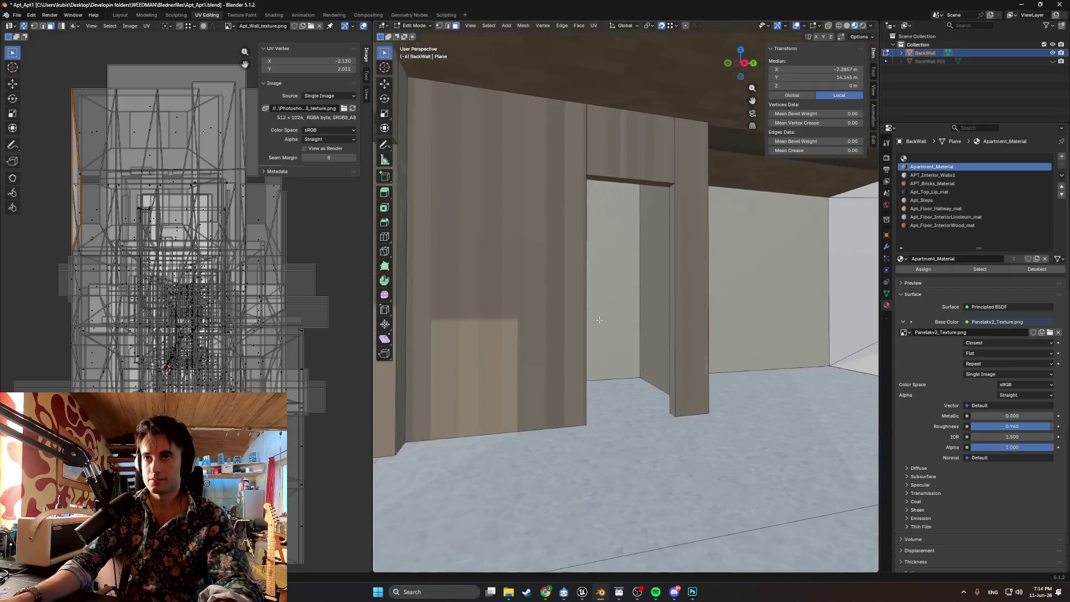
mouse_move(583, 337)
middle_mouse_down()
mouse_move(557, 311)
mouse_move(576, 313)
mouse_move(501, 318)
mouse_move(556, 317)
mouse_move(529, 301)
middle_mouse_up()
left_click(509, 279)
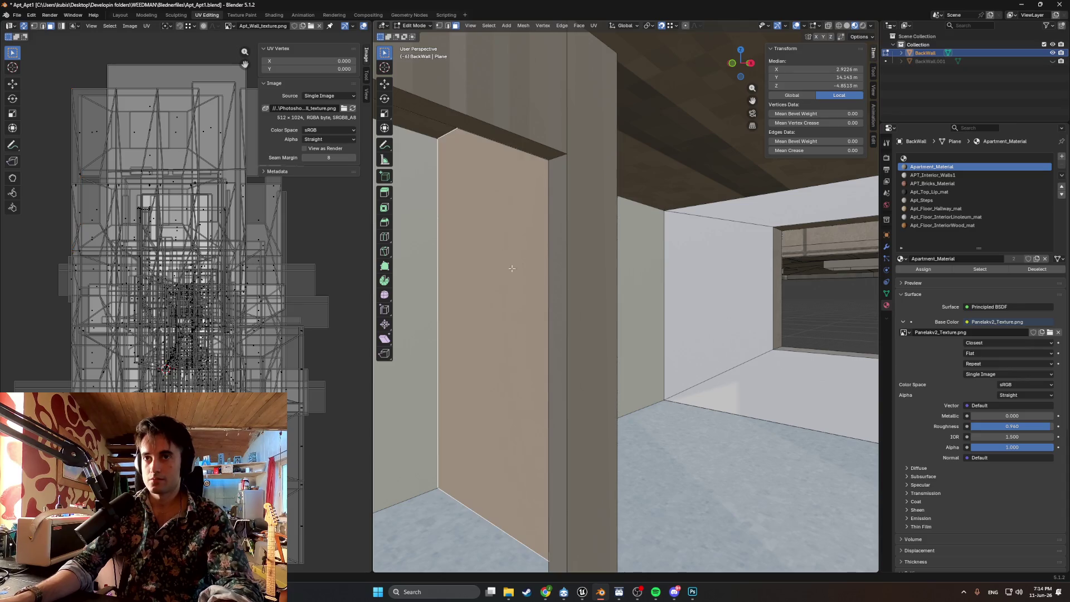
- Switch to the Modeling workspace and use View > Frame Selected on the face
left_click(142, 17)
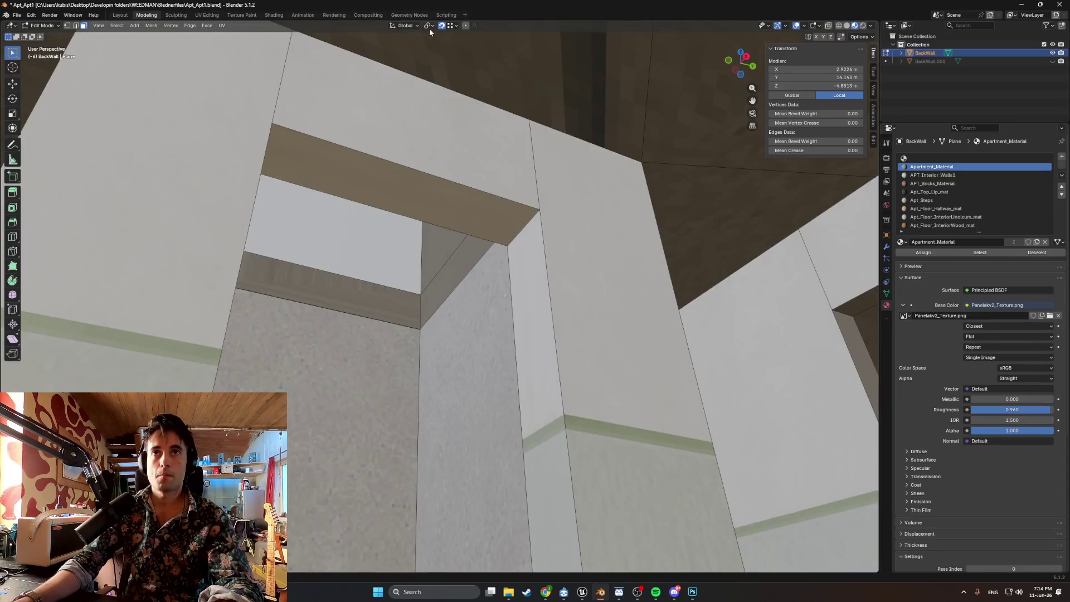
left_click(98, 26)
left_click(117, 25)
left_click(98, 27)
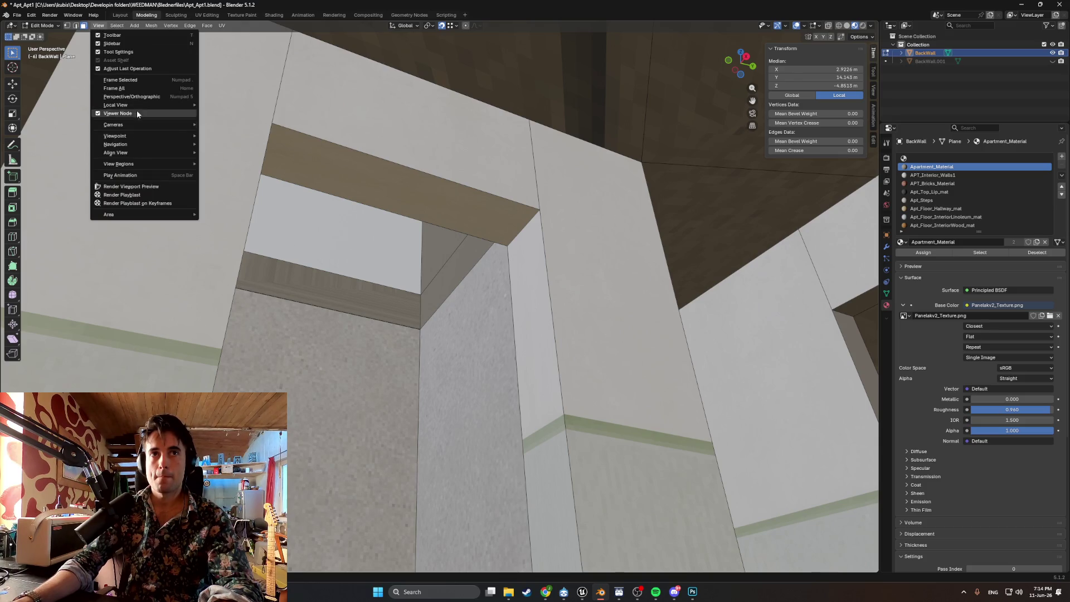
left_click(137, 80)
scroll(435, 256, "up", 3)
scroll(449, 291, "down", 4)
scroll(476, 277, "up", 4)
scroll(493, 302, "down", 2)
- Orbit to the doorway and select the ceiling, strip and wall faces
mouse_move(494, 298)
middle_mouse_down()
mouse_move(540, 313)
mouse_move(539, 218)
middle_mouse_up()
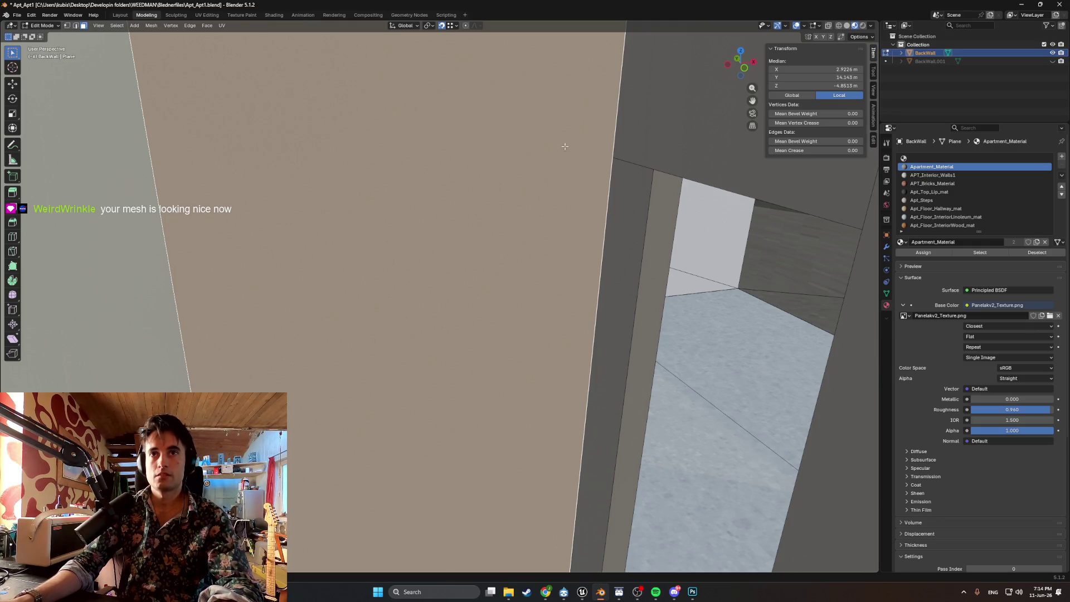
left_click(685, 111)
left_click(636, 251)
left_click(574, 212, "shift")
left_click(669, 122, "shift")
mouse_move(520, 156)
middle_mouse_down()
mouse_move(593, 124)
mouse_move(523, 153)
mouse_move(574, 184)
mouse_move(410, 274)
mouse_move(425, 282)
mouse_move(457, 245)
mouse_move(471, 187)
mouse_move(462, 206)
mouse_move(425, 184)
middle_mouse_up()
- Select the left and right wall faces and orbit around the room corner
left_click(426, 282)
left_click(544, 293)
left_click(437, 299)
left_click(227, 234)
mouse_move(168, 260)
middle_mouse_down()
mouse_move(227, 234)
mouse_move(275, 279)
mouse_move(316, 351)
mouse_move(600, 441)
mouse_move(678, 420)
mouse_move(661, 391)
mouse_move(509, 396)
mouse_move(499, 394)
mouse_move(525, 375)
mouse_move(432, 375)
mouse_move(487, 382)
mouse_move(563, 340)
mouse_move(591, 343)
mouse_move(553, 351)
mouse_move(528, 320)
mouse_move(492, 310)
mouse_move(485, 326)
mouse_move(465, 317)
mouse_move(463, 301)
mouse_move(475, 310)
mouse_move(466, 322)
mouse_move(475, 320)
mouse_move(449, 330)
mouse_move(521, 318)
mouse_move(516, 332)
mouse_move(610, 294)
mouse_move(669, 289)
middle_mouse_up()
scroll(517, 331, "down", 2)
- Select the grey back-wall face, isolate it briefly, then unhide the apartment geometry
left_click(552, 319)
scroll(610, 293, "down", 2)
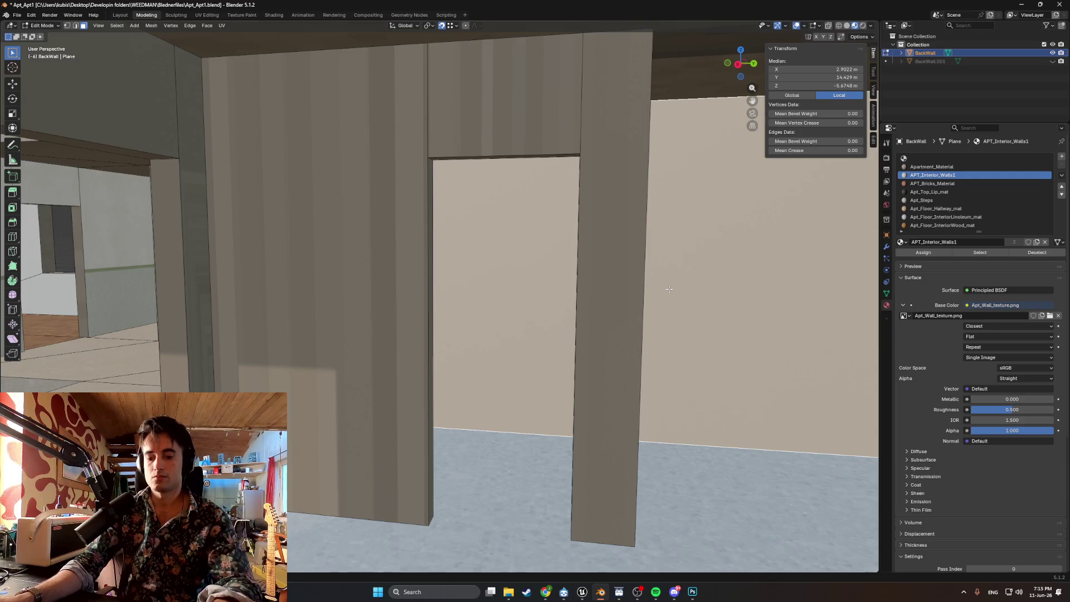
key("shift+h")
scroll(641, 295, "down", 3)
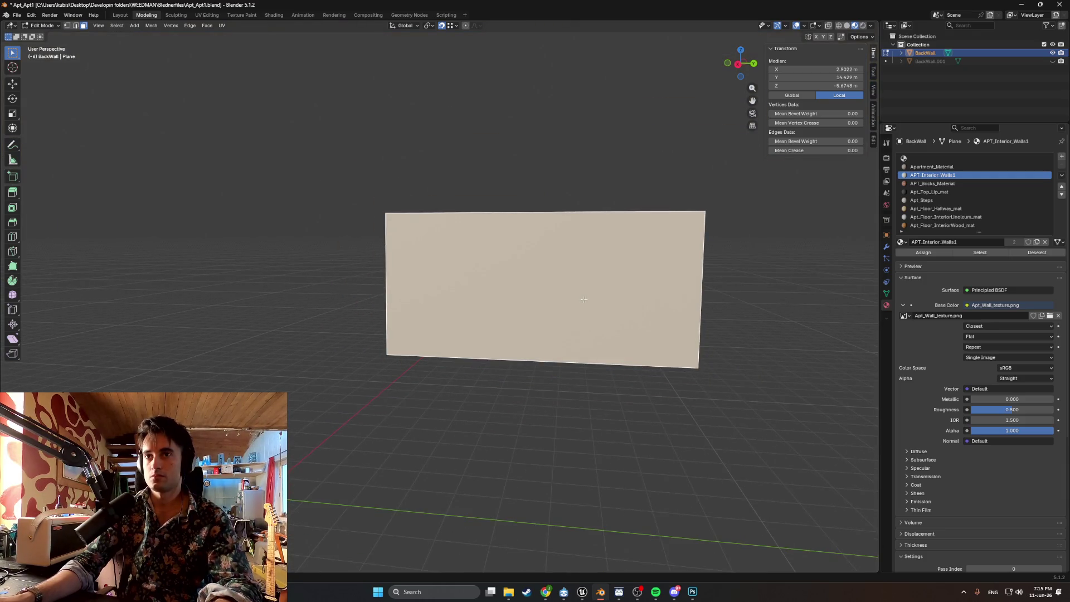
key("alt+h")
middle_click_drag(581, 299, 479, 305)
scroll(479, 306, "down", 5)
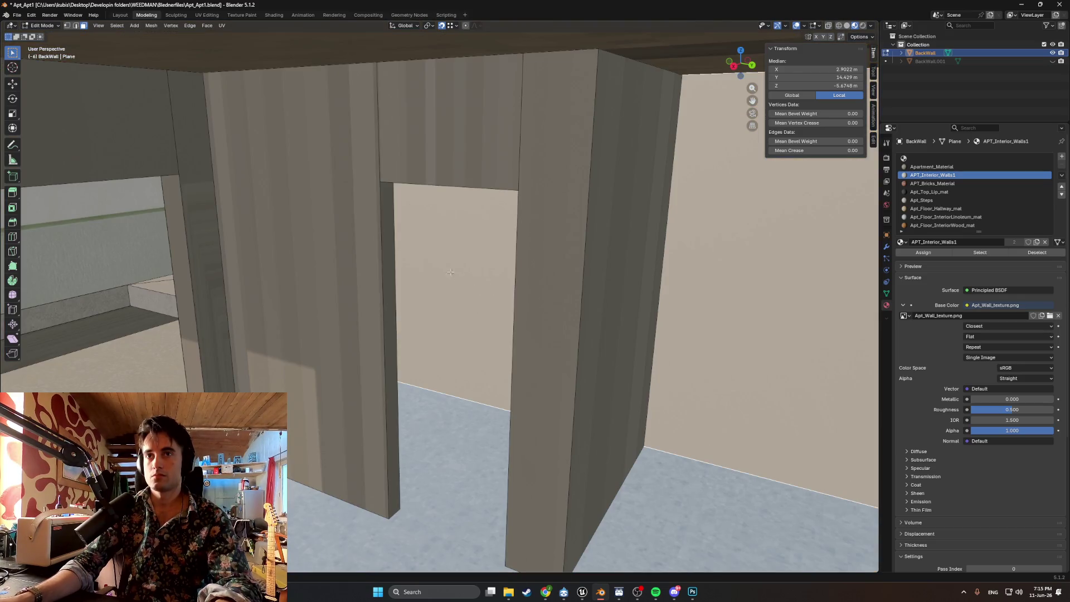
mouse_move(371, 243)
middle_mouse_down()
mouse_move(430, 232)
mouse_move(553, 274)
mouse_move(557, 290)
middle_mouse_up()
- Select the wall faces beside the bathroom doorway
left_click(565, 277)
left_click(617, 302)
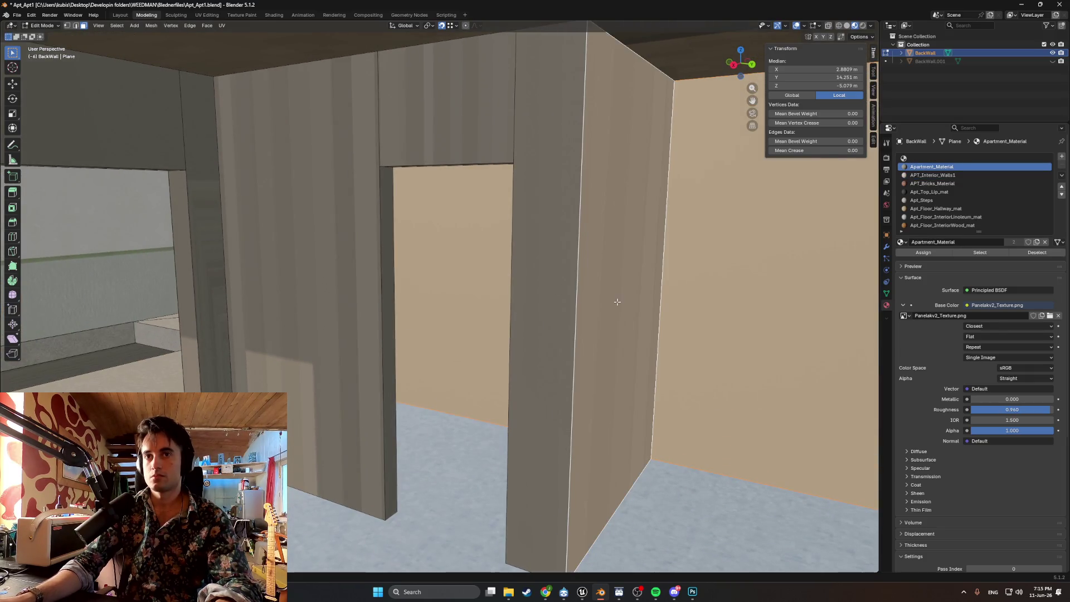
middle_click_drag(351, 316, 310, 275)
scroll(323, 282, "up", 6)
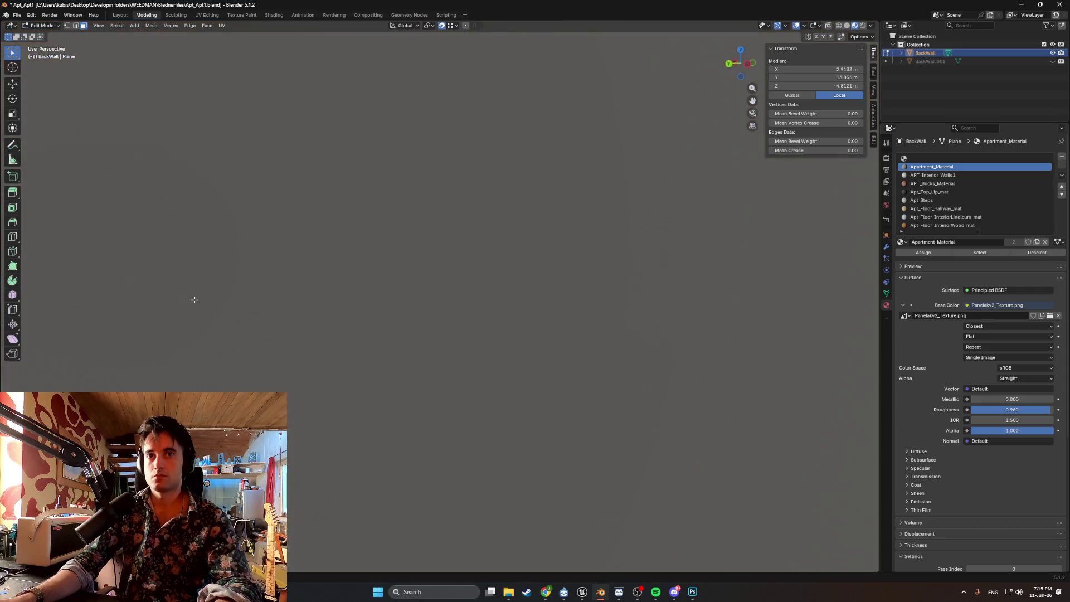
scroll(194, 299, "down", 4)
left_click(335, 305)
mouse_move(375, 308)
middle_mouse_down()
mouse_move(489, 311)
mouse_move(486, 322)
mouse_move(485, 301)
mouse_move(497, 294)
middle_mouse_up()
scroll(459, 324, "down", 10)
- Undo an accidental select-all, then begin a loop cut on the walls from above
key("a")
scroll(483, 285, "up", 10)
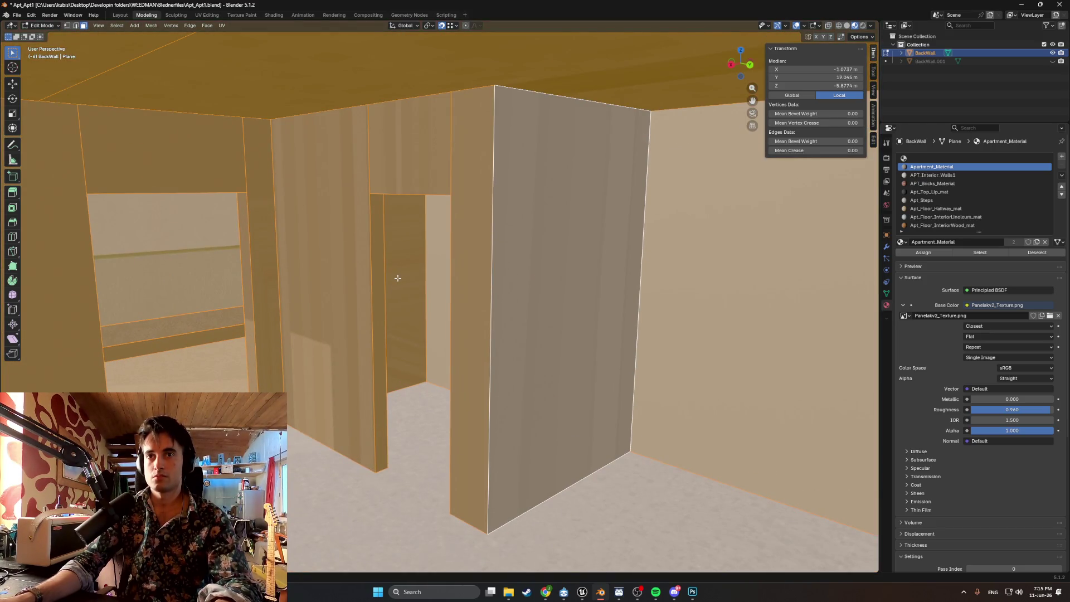
key("ctrl+z")
key("ctrl+z")
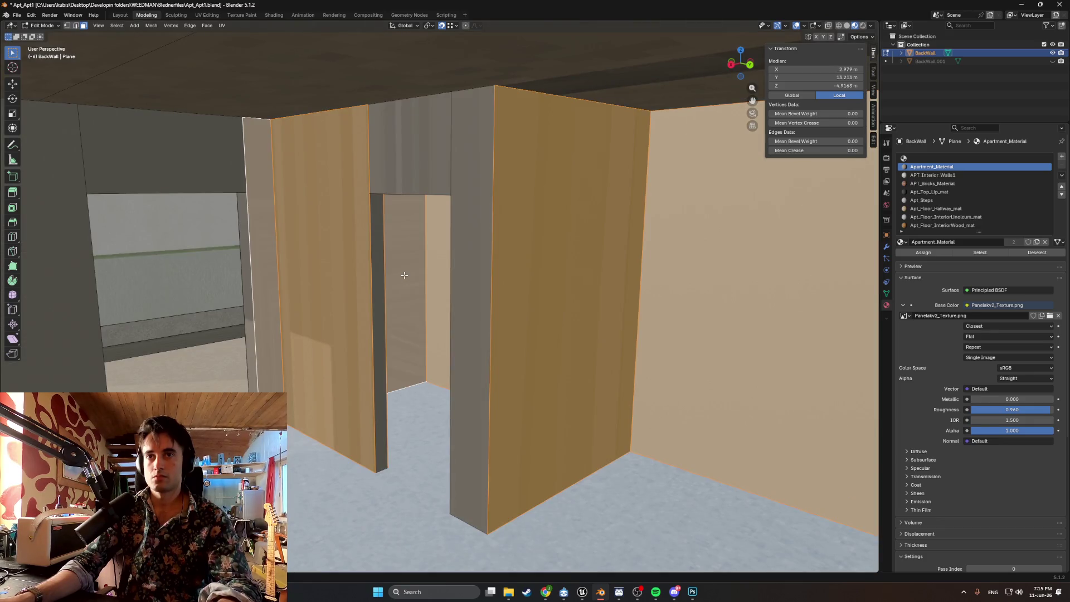
scroll(403, 276, "down", 5)
mouse_move(396, 286)
middle_mouse_down()
mouse_move(423, 312)
mouse_move(497, 327)
mouse_move(442, 346)
mouse_move(406, 339)
mouse_move(413, 329)
mouse_move(387, 306)
mouse_move(386, 286)
middle_mouse_up()
key("ctrl+r")
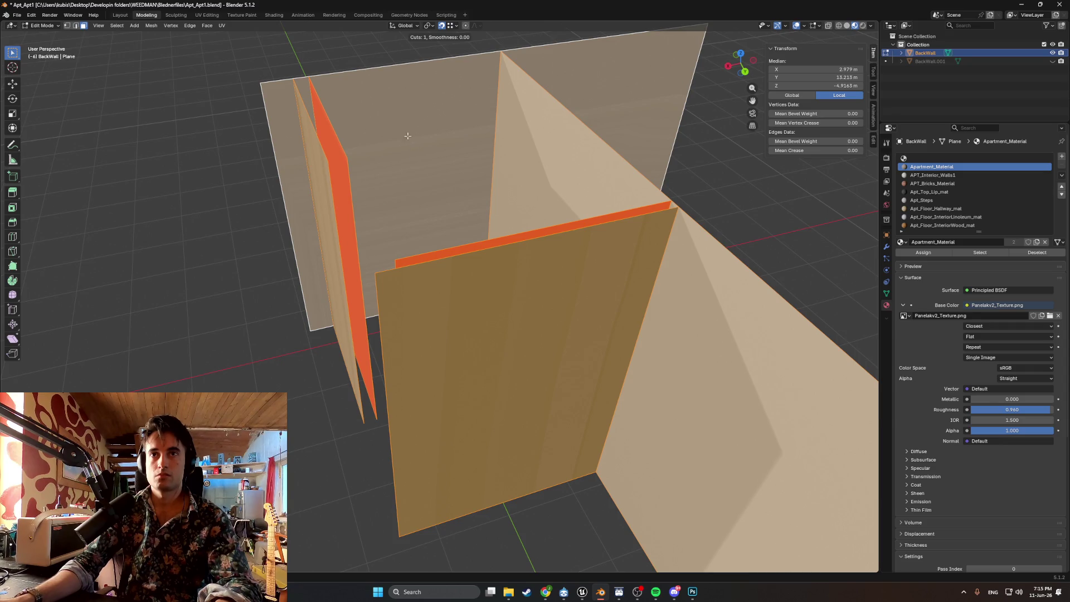
- Place a centred edge loop across the wall, then undo a selection-mode change
left_click(422, 174)
right_click(422, 170)
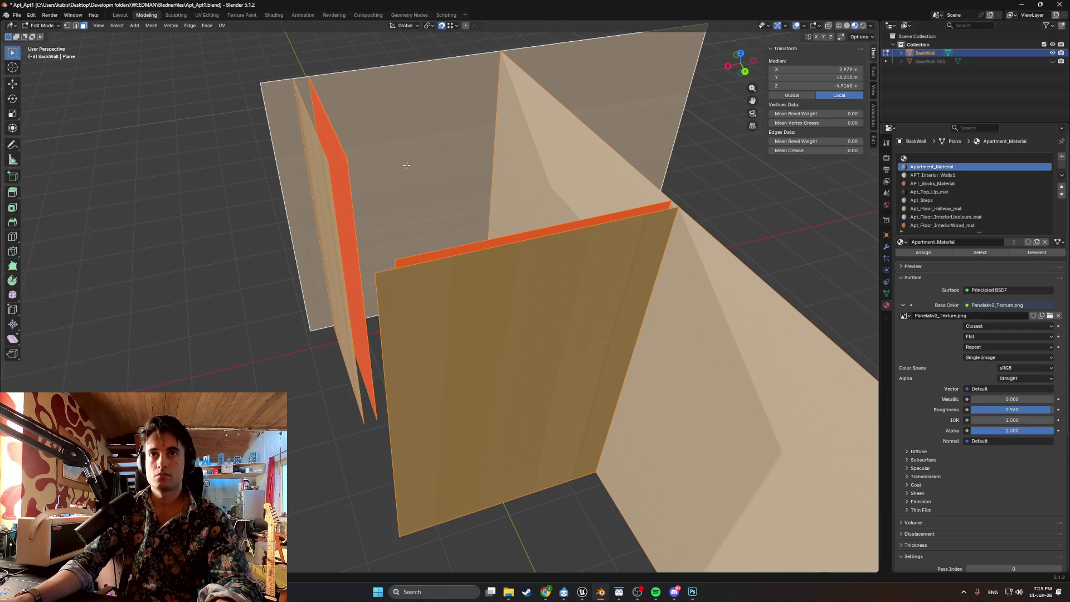
left_click(375, 165)
mouse_move(380, 174)
middle_mouse_down()
mouse_move(404, 171)
mouse_move(367, 189)
middle_mouse_up()
key("3")
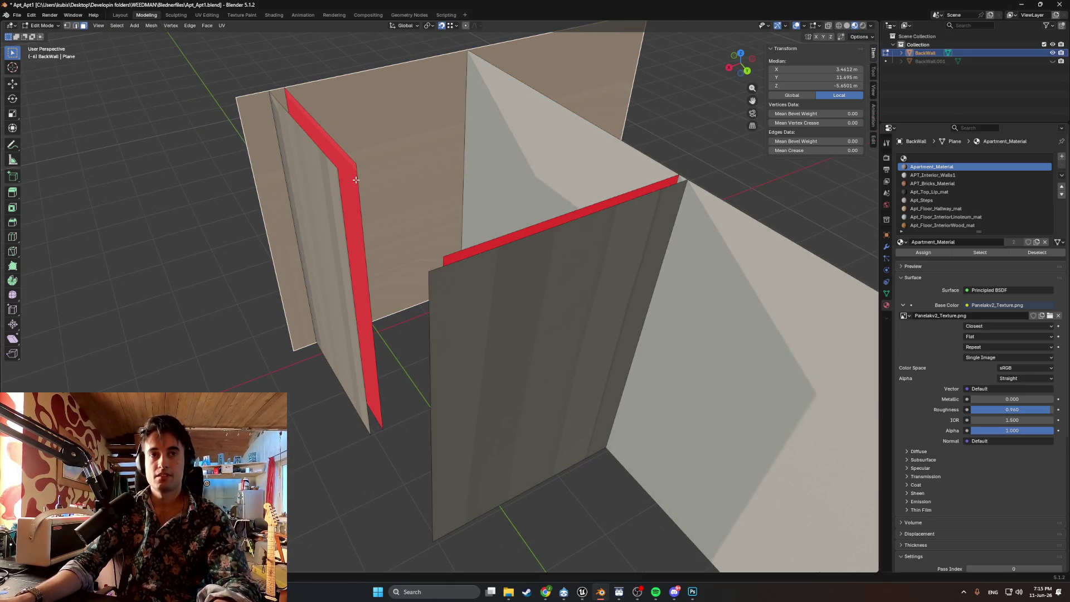
key("ctrl+z")
mouse_move(305, 264)
middle_mouse_down()
mouse_move(346, 246)
mouse_move(380, 210)
middle_mouse_up()
- Add two more edge loop cuts across the back wall
key("ctrl+r")
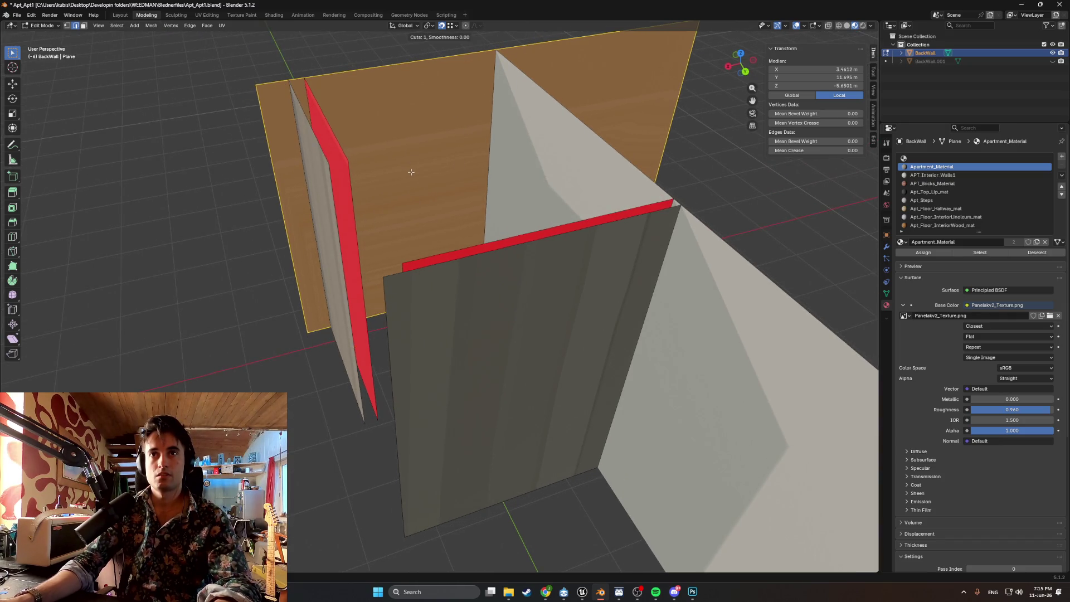
left_click(439, 181)
mouse_move(438, 181)
middle_mouse_down()
mouse_move(342, 274)
mouse_move(358, 241)
mouse_move(392, 255)
mouse_move(435, 306)
mouse_move(389, 313)
mouse_move(302, 287)
middle_mouse_up()
key("ctrl+r")
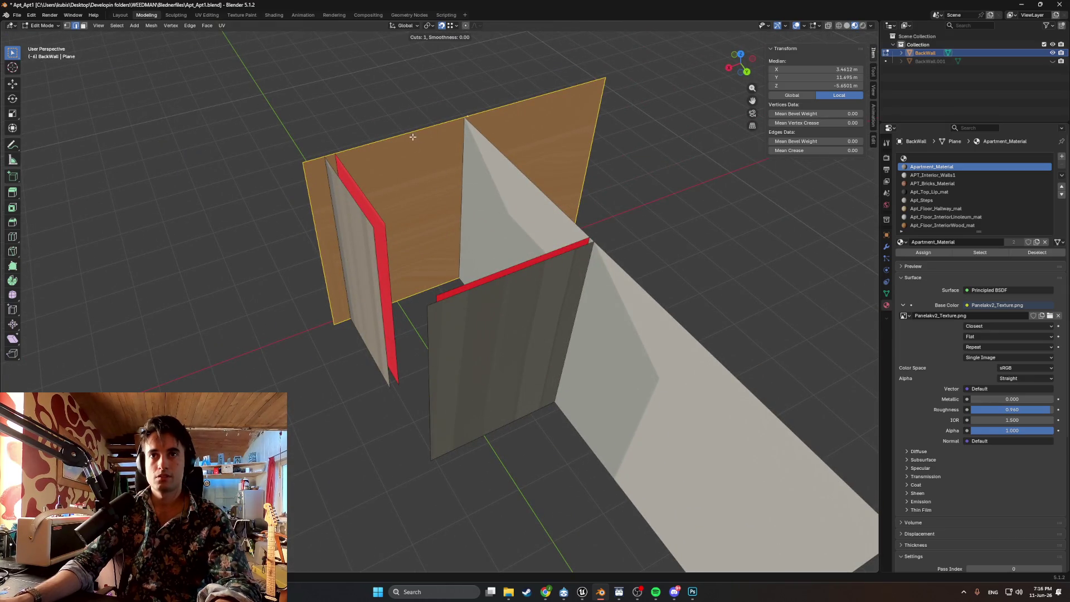
left_click(412, 191)
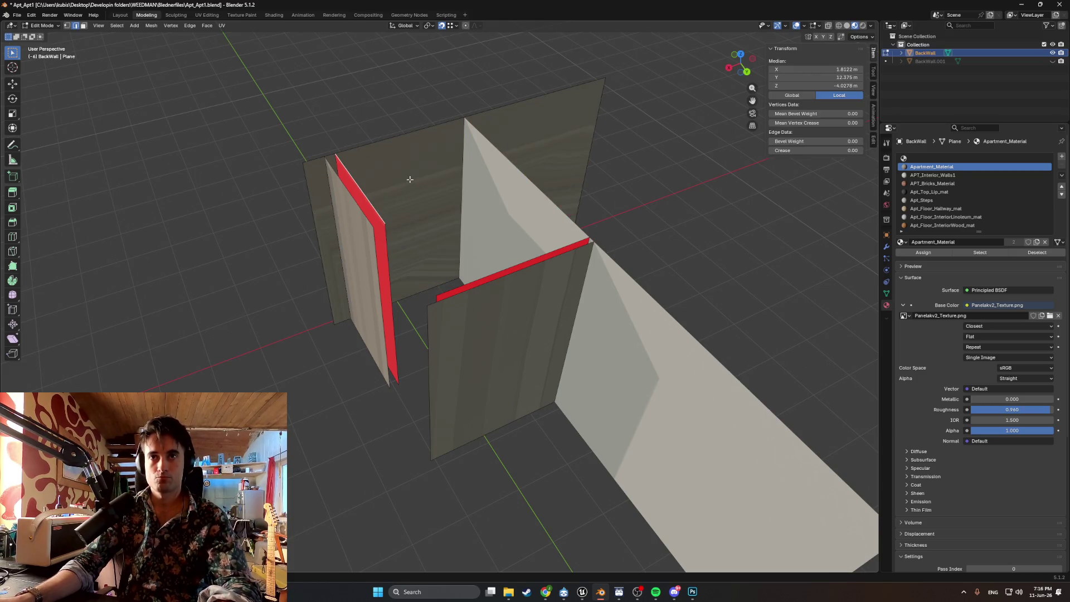
- Isolate the back wall face in local view, cancelling a loop cut
key("3")
left_click(413, 184)
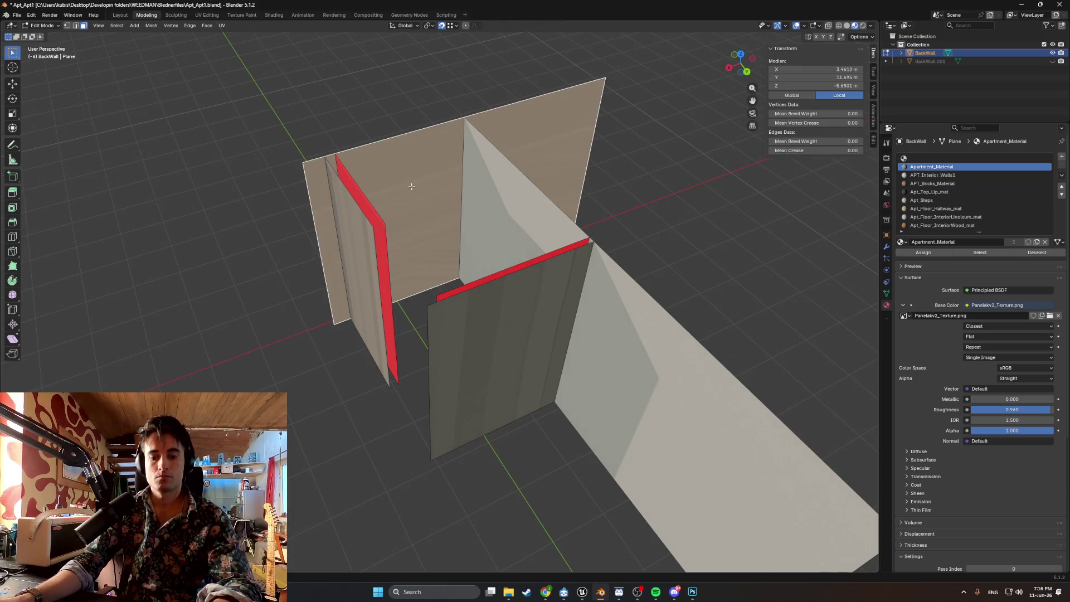
key("KP_Divide")
key("ctrl+r")
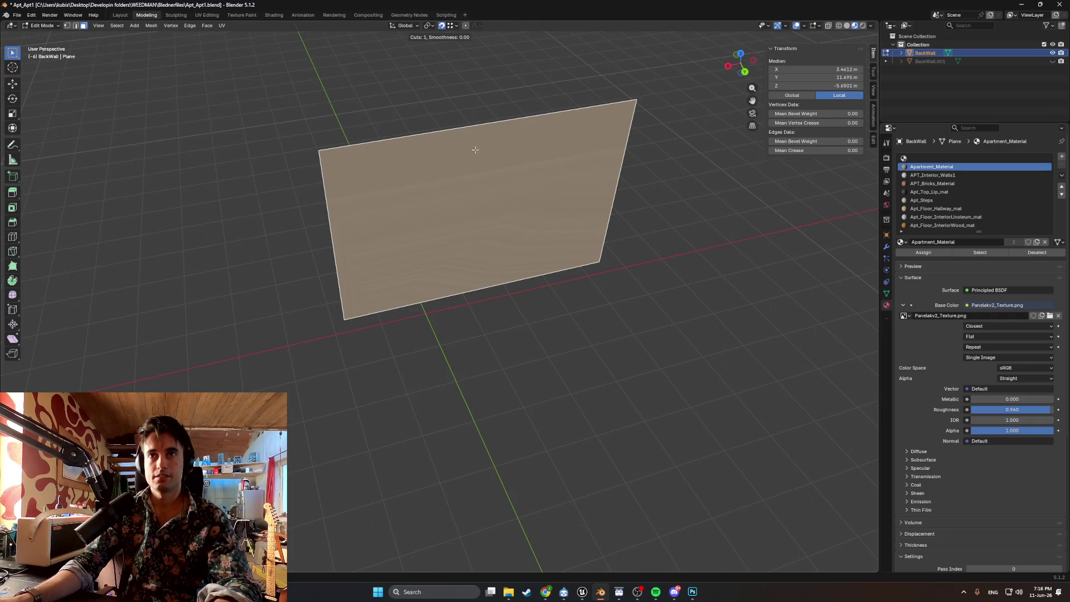
key("Escape")
middle_click_drag(425, 227, 425, 229)
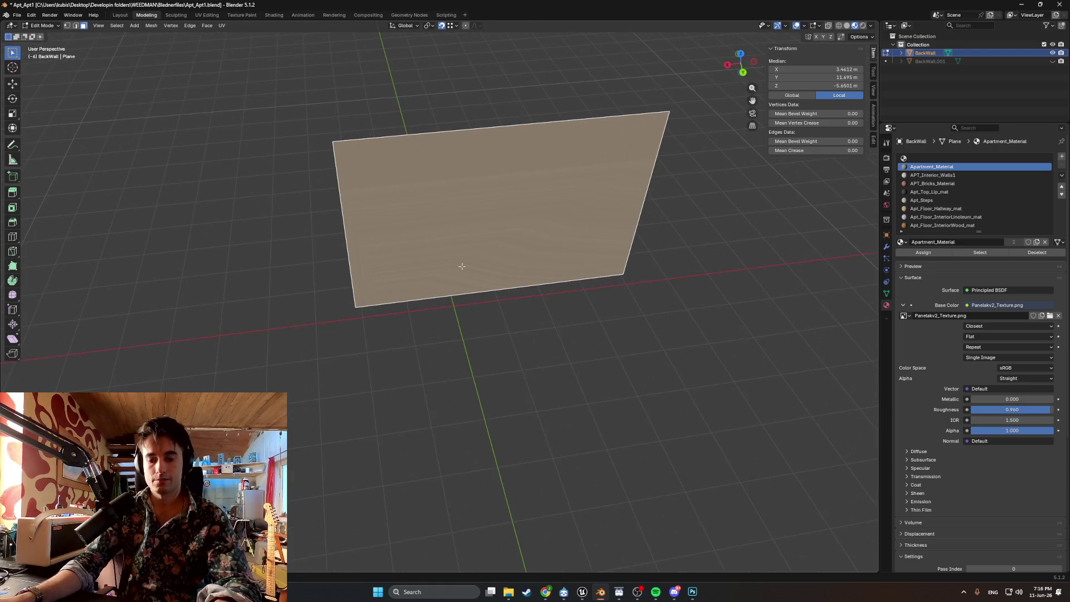
- Knife a cut on the wall's top edge, then undo it
key("k")
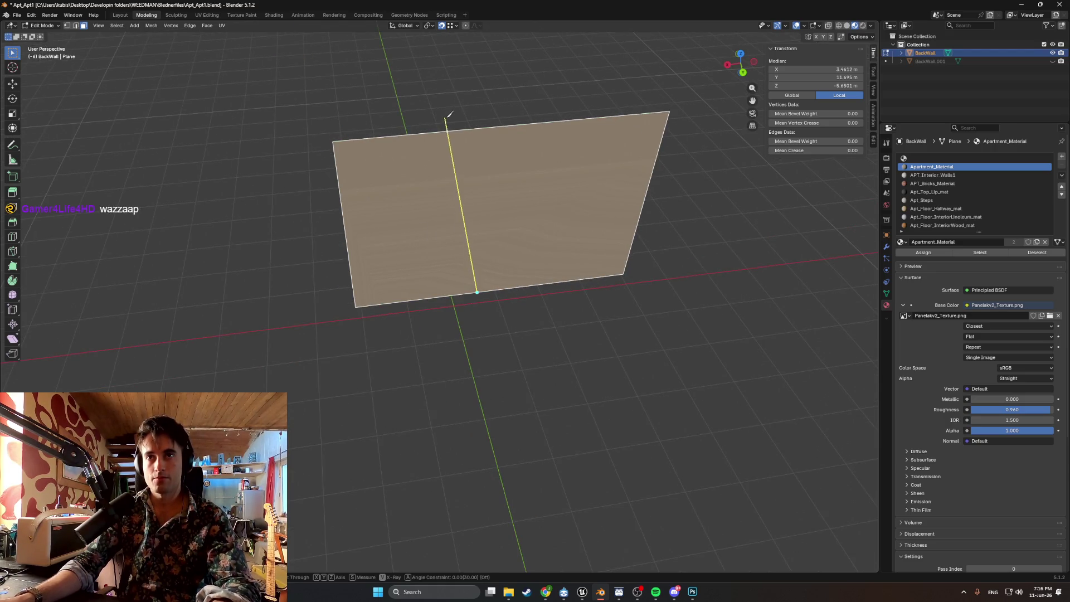
left_click(465, 129)
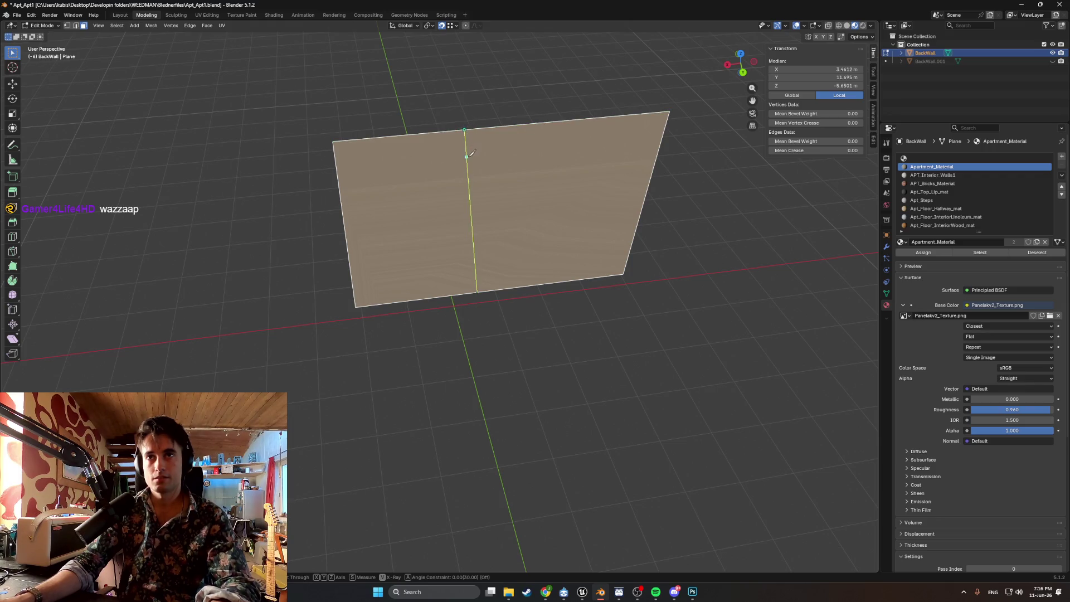
key("Return")
middle_click_drag(478, 138, 510, 185)
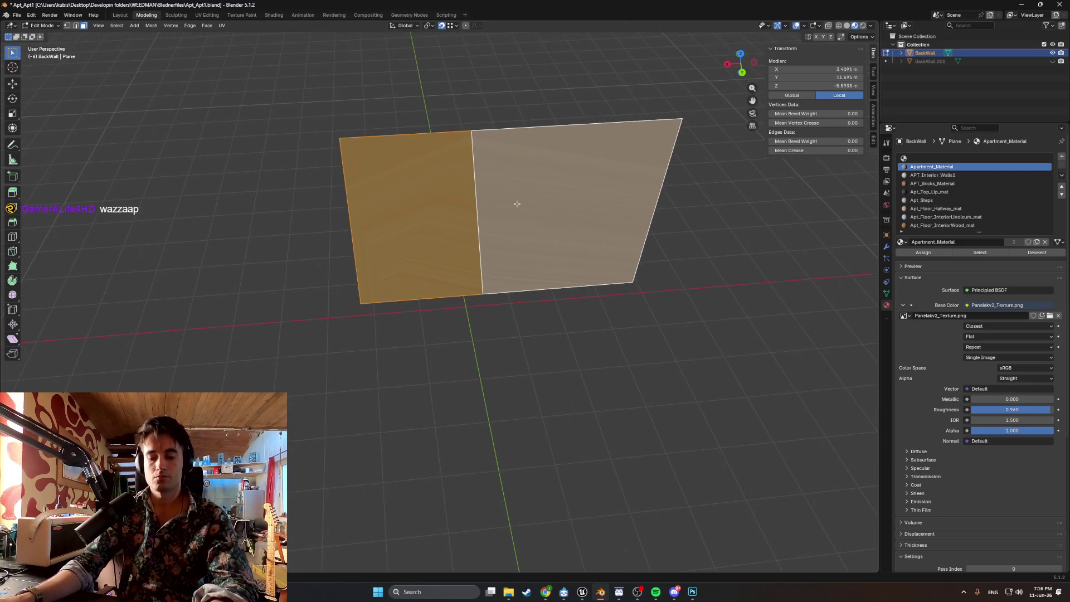
key("ctrl+z")
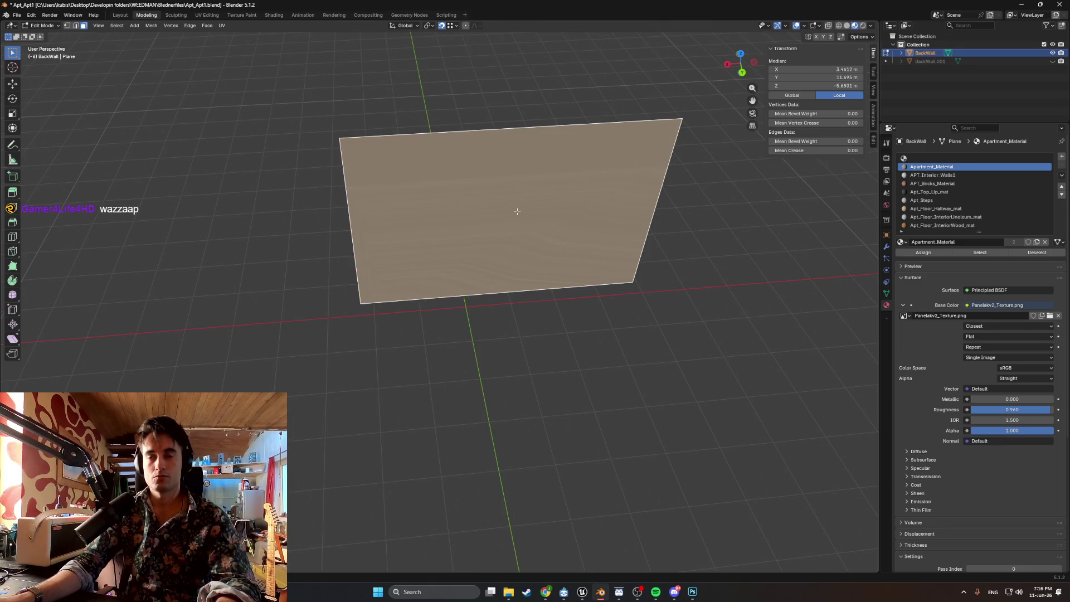
key("ctrl+z")
- Knife a new edge across the back wall
mouse_move(449, 180)
middle_mouse_down()
mouse_move(461, 199)
mouse_move(449, 198)
mouse_move(423, 238)
middle_mouse_up()
key("k")
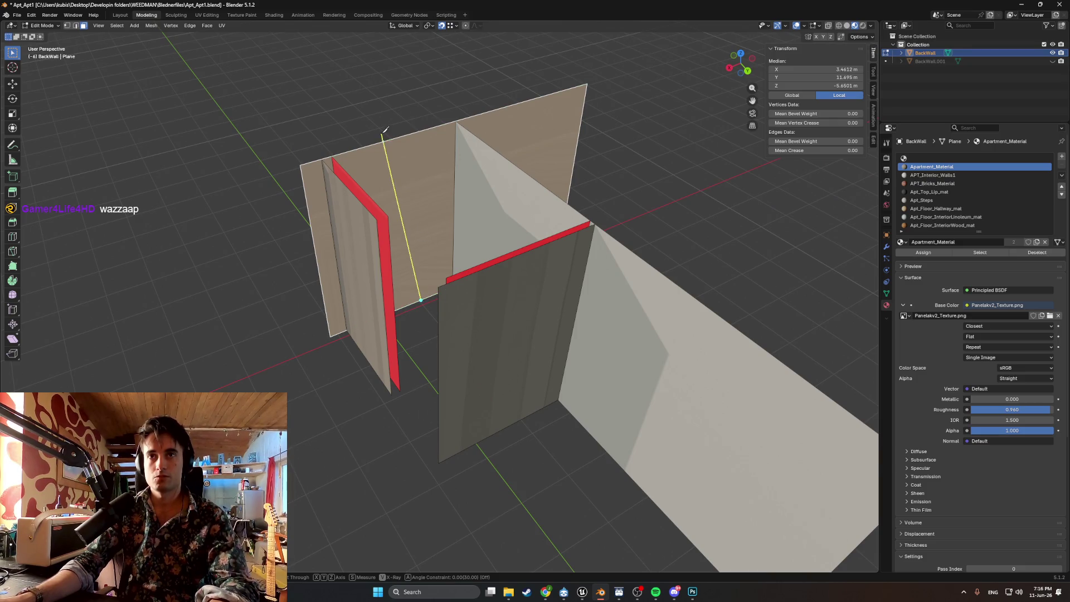
left_click(387, 140)
key("Return")
mouse_move(394, 150)
middle_mouse_down()
mouse_move(401, 144)
mouse_move(390, 142)
middle_mouse_up()
- Slide the new edge's top vertex along X to 4.5373 m
key("alt+a")
left_click(397, 136)
key("g")
key("x")
left_click(355, 143)
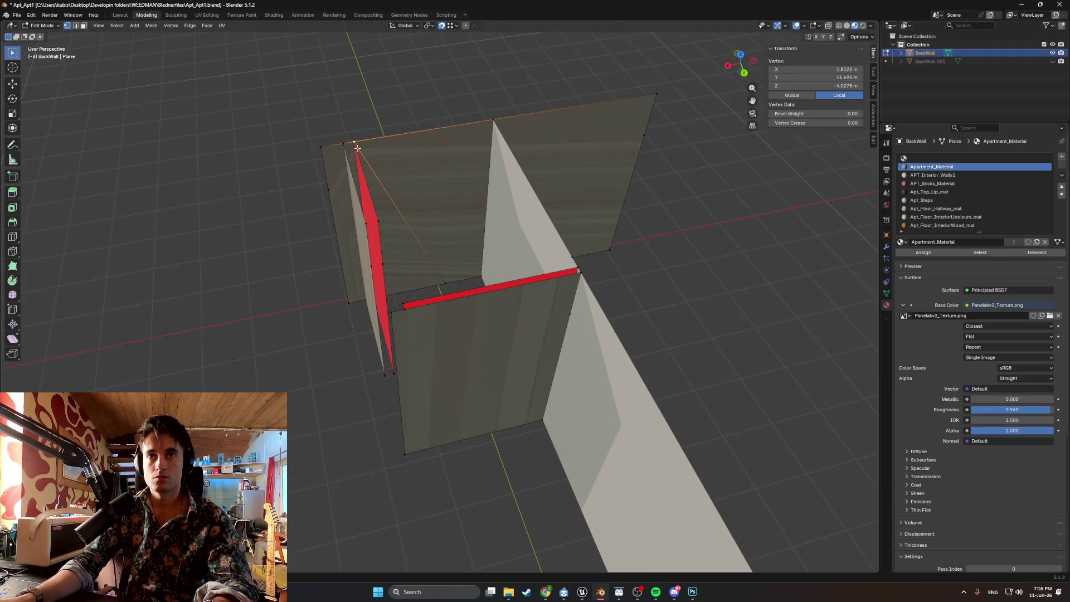
mouse_move(442, 267)
middle_mouse_down()
mouse_move(432, 268)
mouse_move(493, 261)
middle_mouse_up()
key("g")
key("x")
left_click(435, 265)
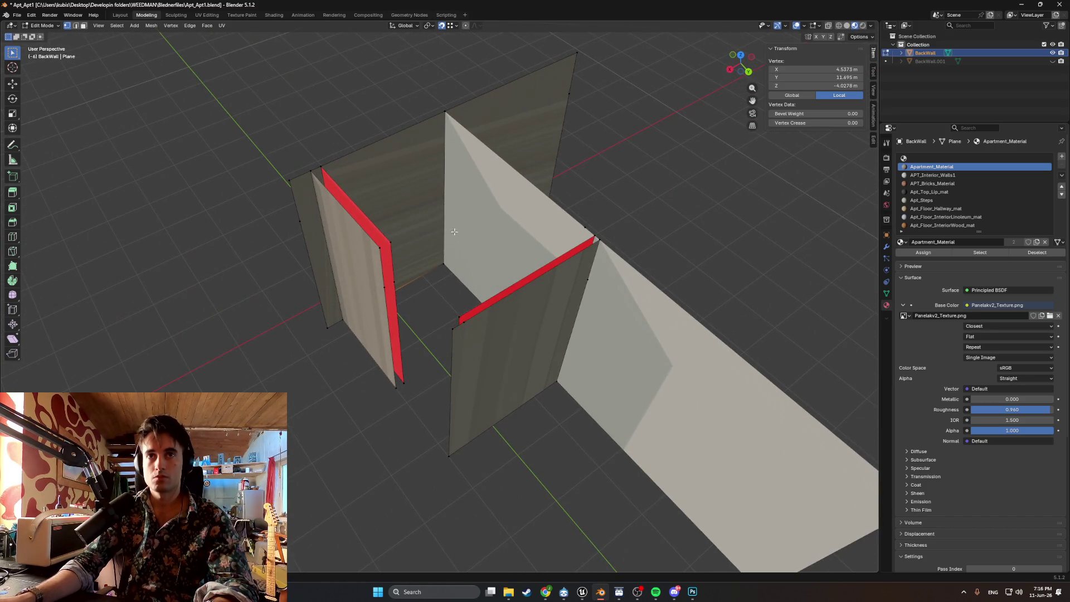
mouse_move(450, 231)
middle_mouse_down()
mouse_move(437, 232)
mouse_move(504, 219)
mouse_move(390, 220)
mouse_move(424, 220)
mouse_move(370, 239)
middle_mouse_up()
- Knife a vertical cut from the back wall's bottom edge to its top edge
key("3")
left_click(379, 234)
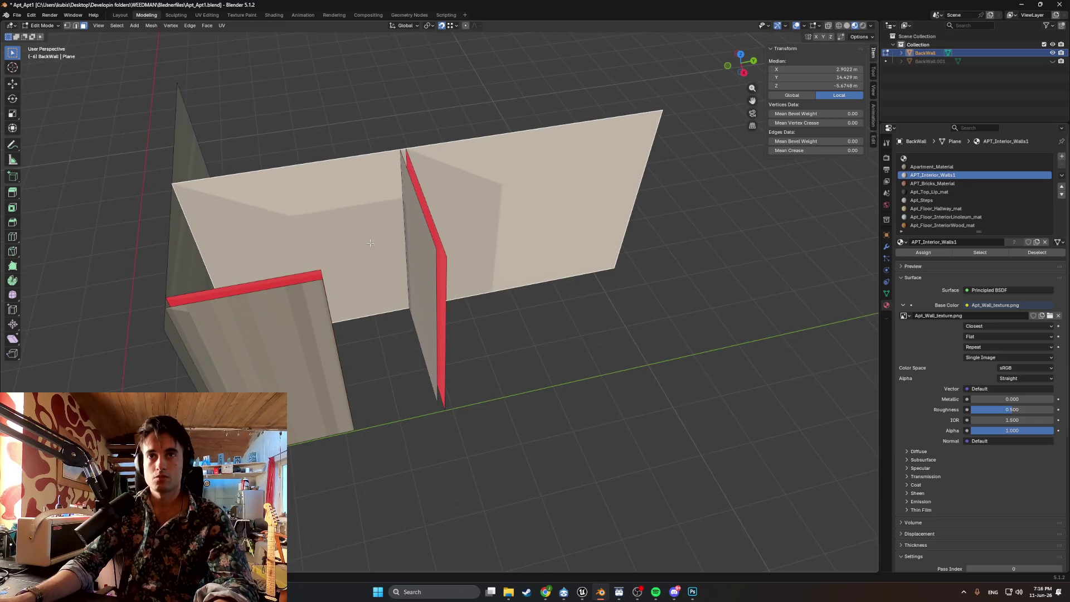
key("k")
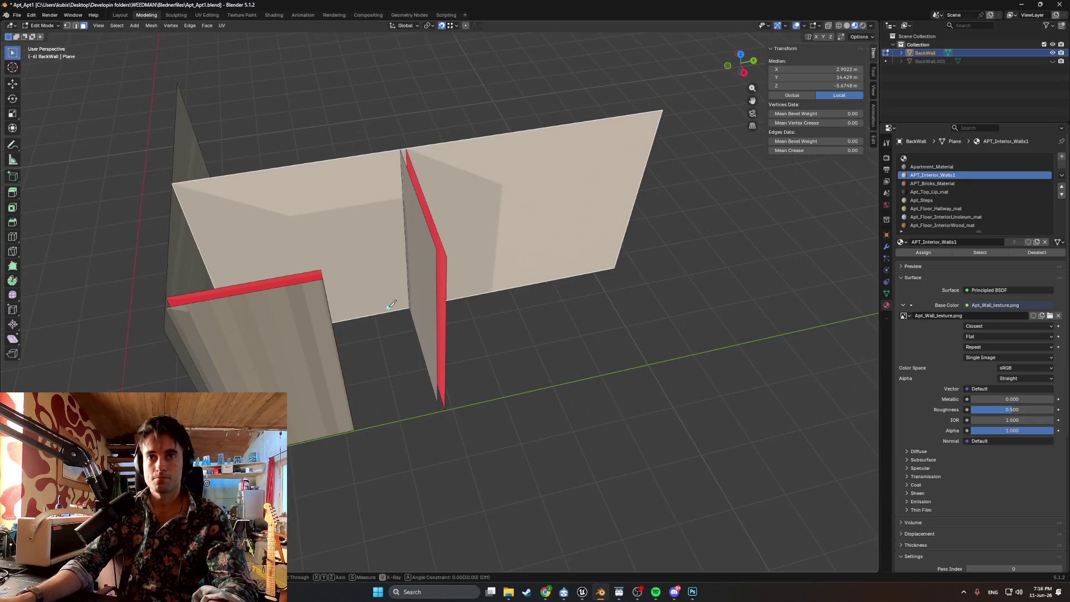
left_click(388, 311)
left_click(343, 156)
key("Return")
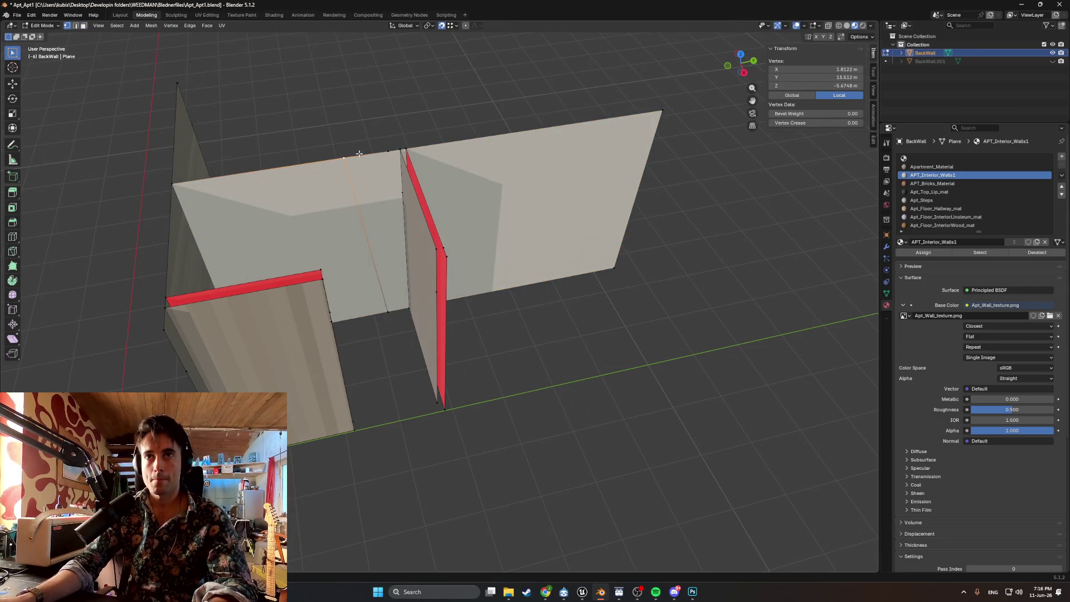
scroll(357, 155, "up", 3)
- Dissolve the stray vertices on the wall's top edge
left_click(407, 150)
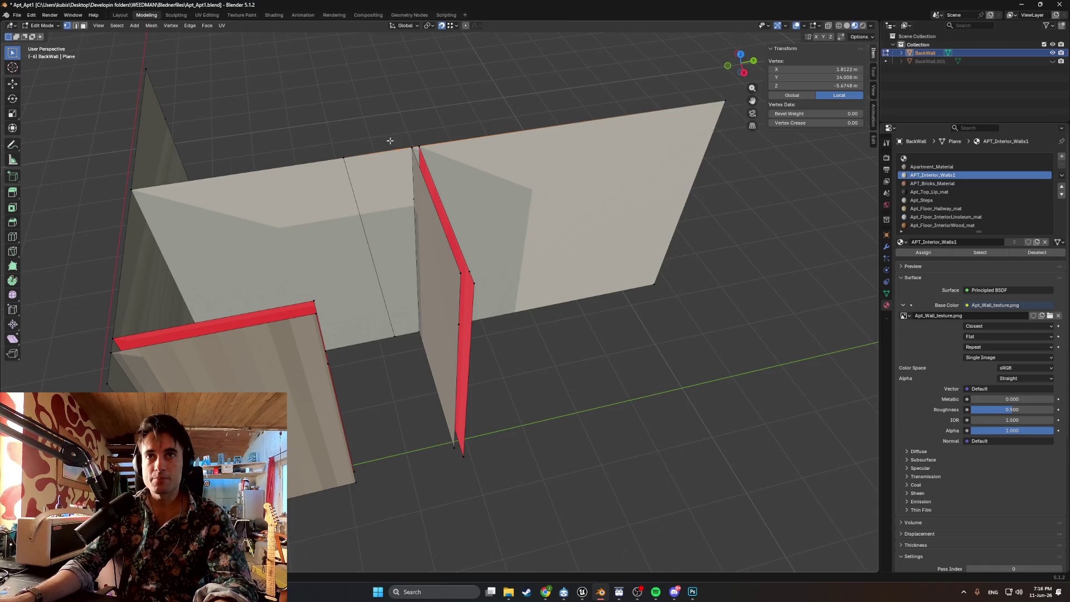
middle_click_drag(399, 153, 409, 150)
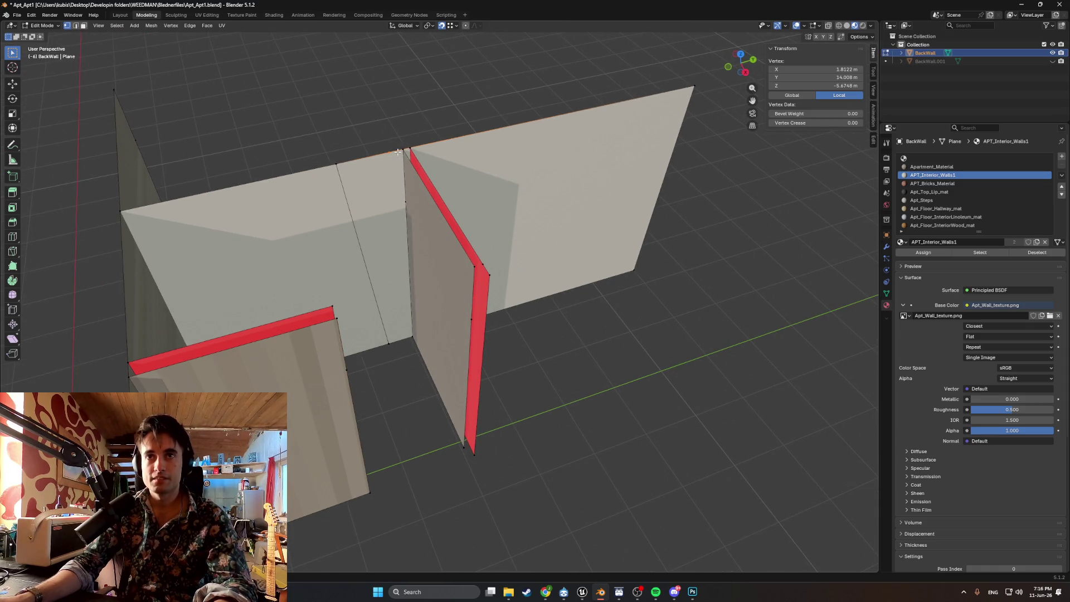
key("x")
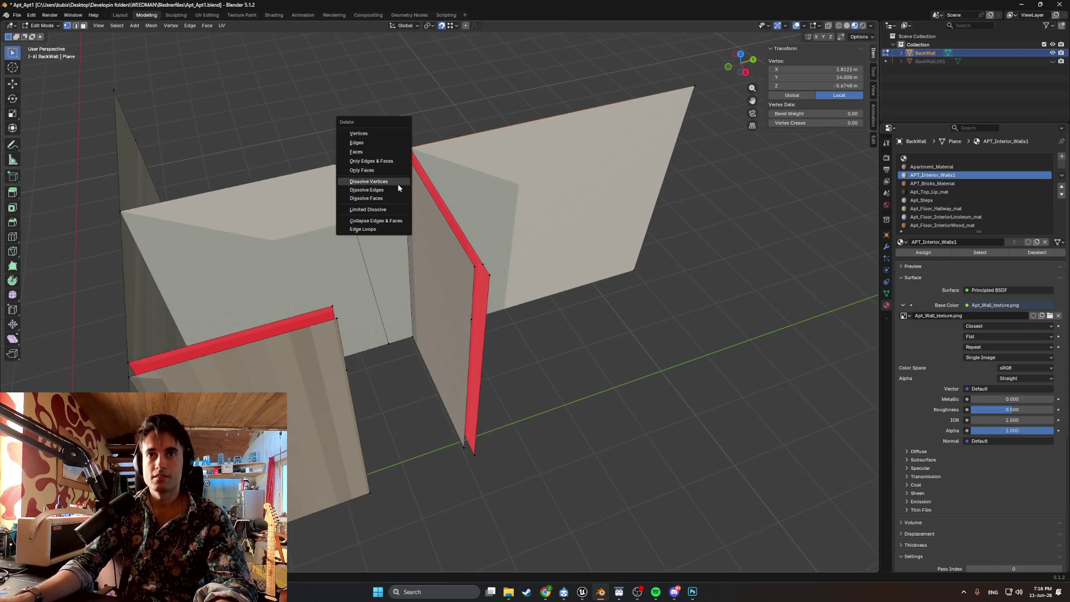
left_click(397, 183)
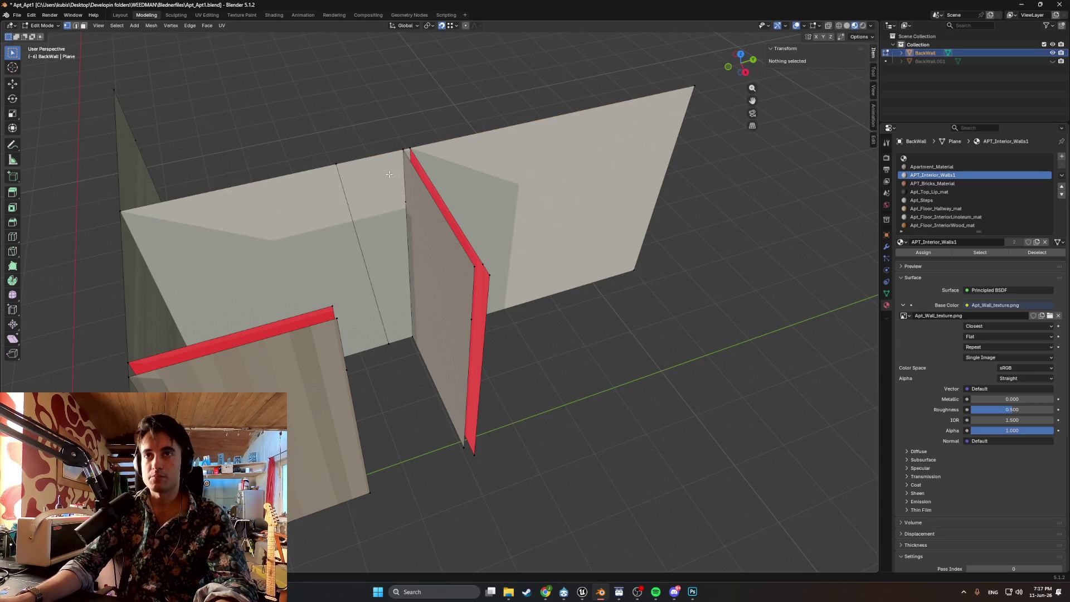
middle_click_drag(389, 174, 393, 186)
left_click(378, 226)
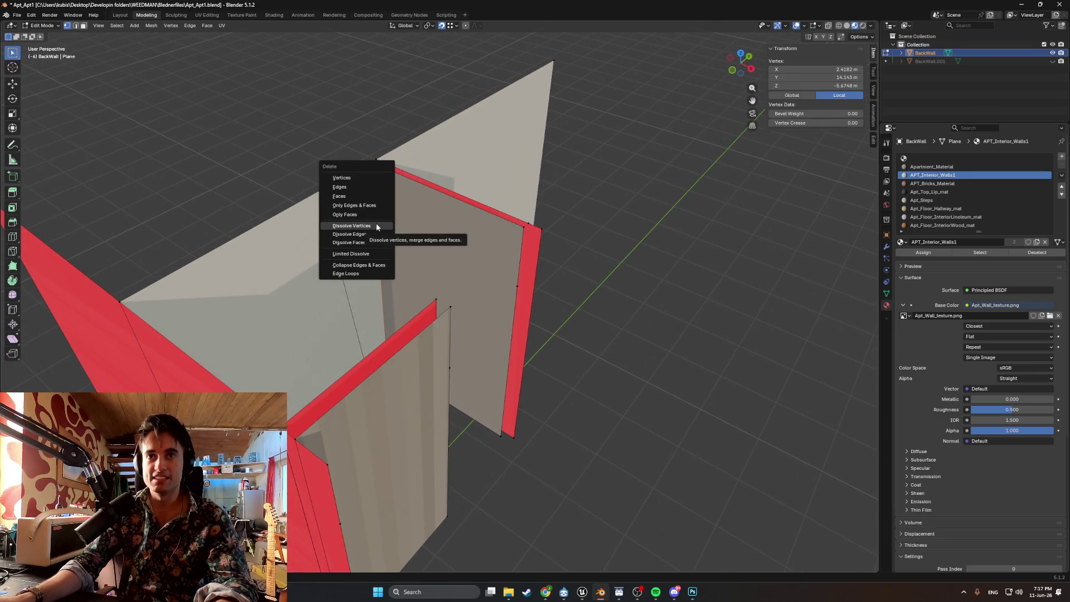
left_click(377, 226)
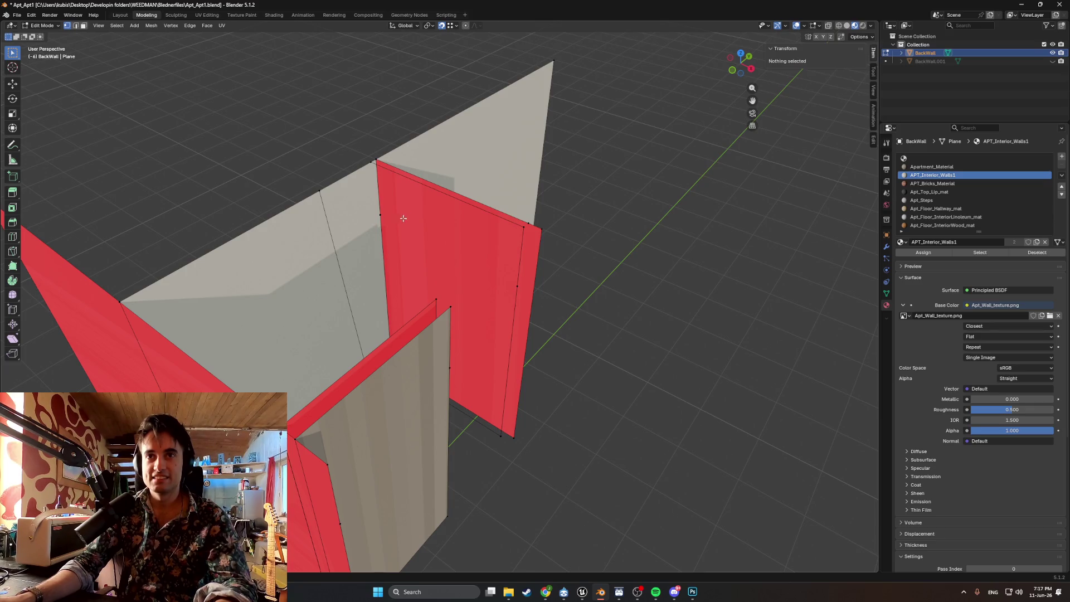
- Raise a corner vertex of the back wall along Z
left_click(403, 218)
mouse_move(403, 218)
middle_mouse_down()
mouse_move(360, 196)
mouse_move(427, 270)
mouse_move(442, 261)
middle_mouse_up()
scroll(396, 231, "up", 4)
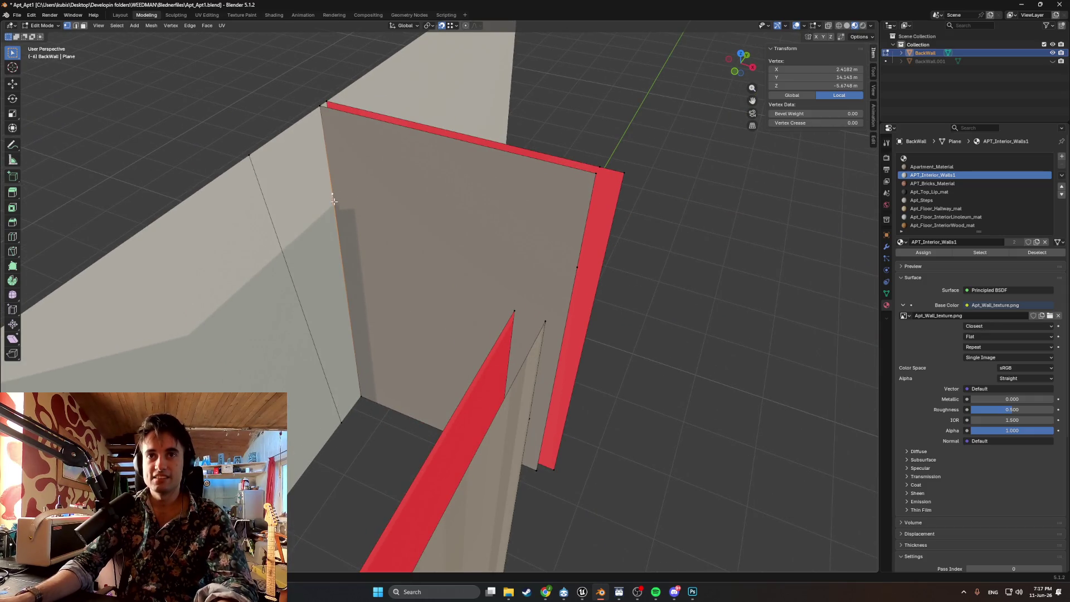
key("g")
key("z")
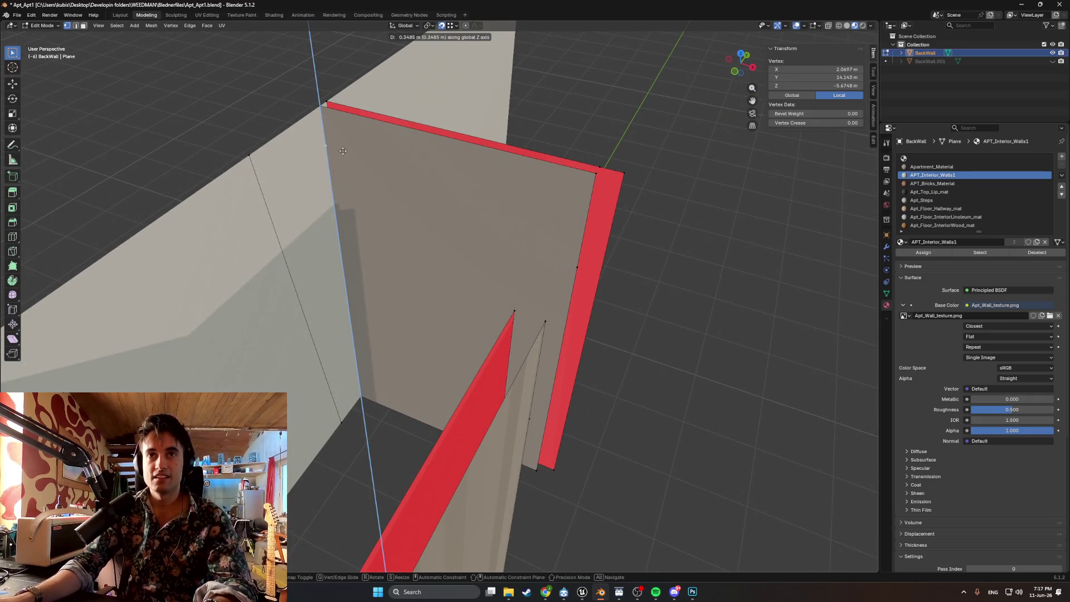
left_click(320, 109)
middle_click_drag(321, 109, 326, 132)
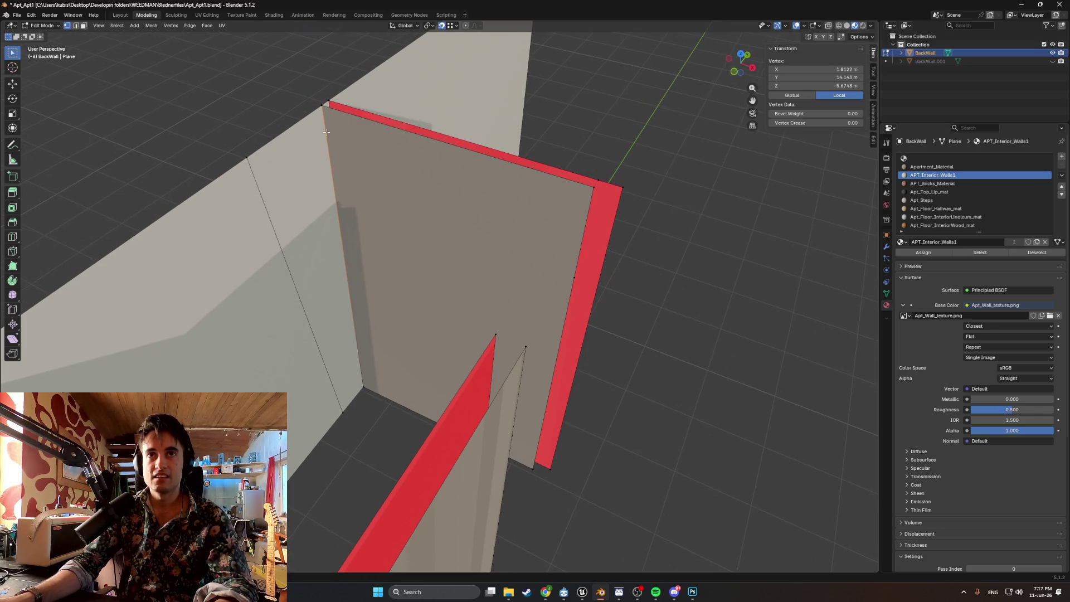
- In wireframe, drop the stray vertex on the wall's top corner and merge by distance
left_click(321, 138)
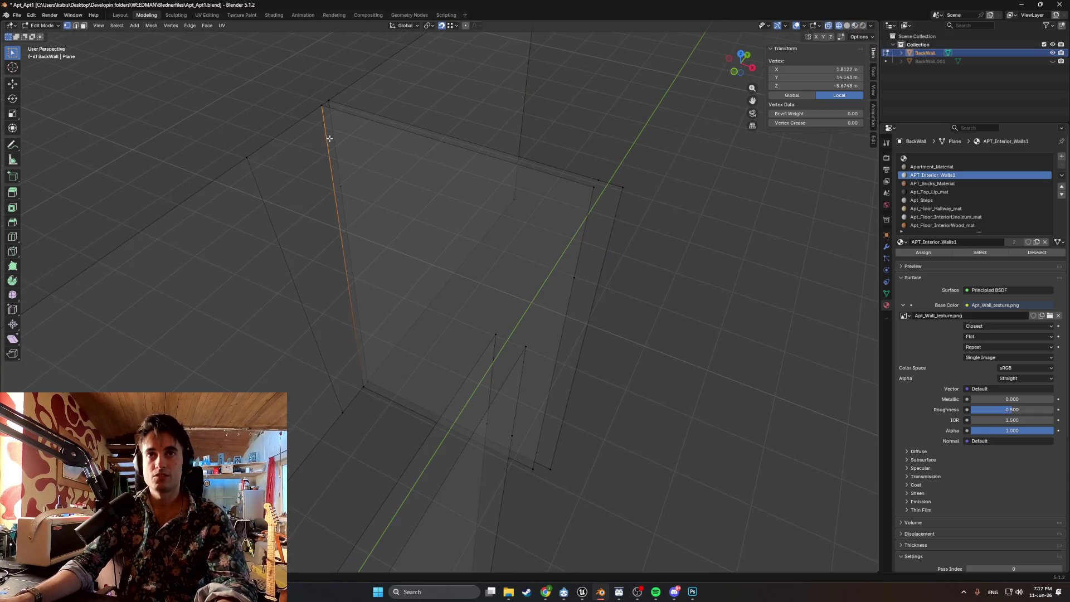
key("g")
left_click(315, 105)
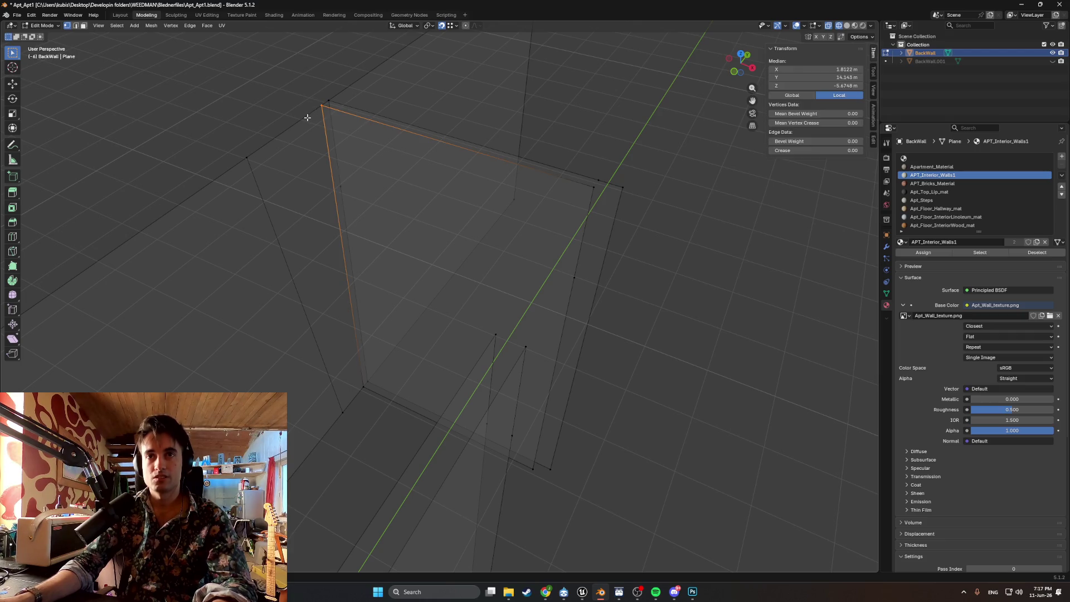
key("m")
left_click(310, 132)
- Slide the wall-corner vertex along Y and merge away its doubled vertex
middle_click_drag(294, 116, 258, 144)
left_click(249, 144)
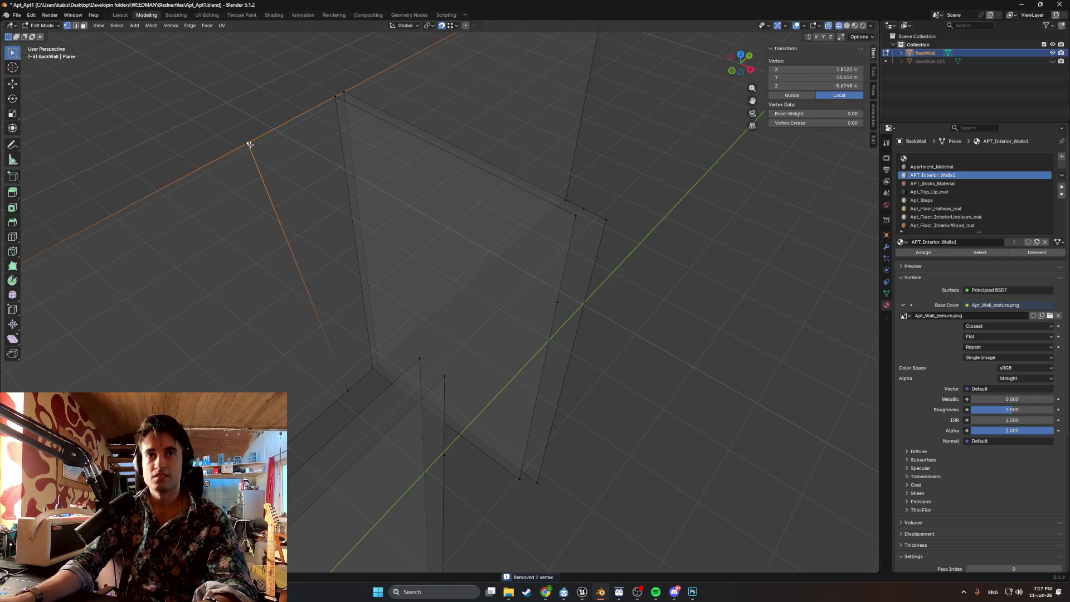
key("g")
key("y")
left_click(334, 96)
mouse_move(334, 96)
middle_mouse_down()
mouse_move(430, 275)
mouse_move(435, 265)
mouse_move(452, 272)
mouse_move(400, 282)
mouse_move(459, 229)
mouse_move(427, 220)
mouse_move(515, 205)
mouse_move(520, 148)
mouse_move(547, 146)
mouse_move(546, 170)
middle_mouse_up()
left_click(521, 146)
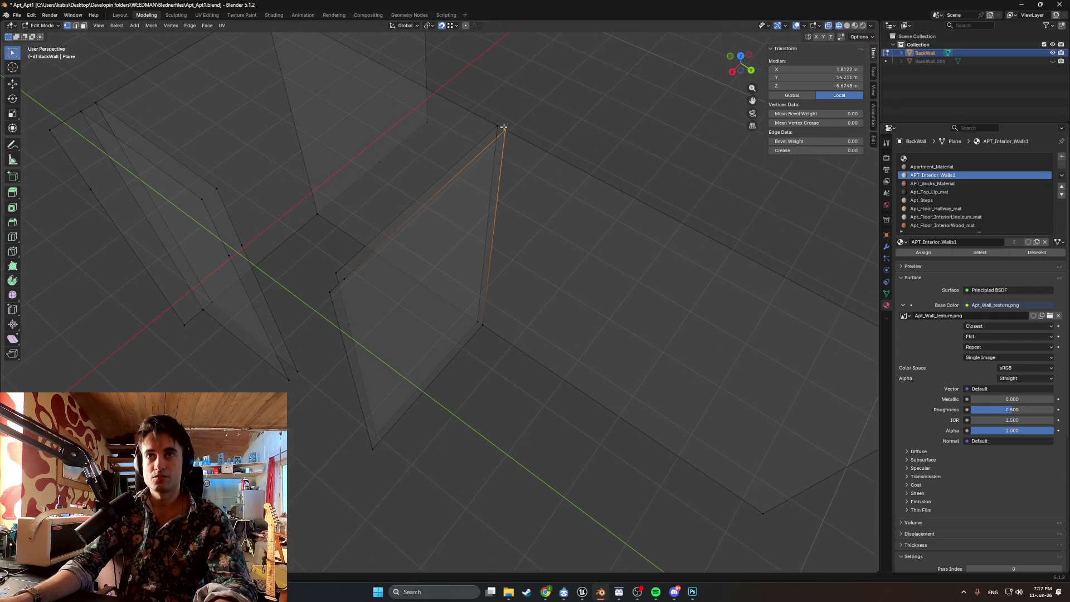
key("m")
left_click(490, 155)
- Raise the selected edge along Z and merge nearby vertices by distance
middle_click_drag(485, 160, 391, 209)
mouse_move(292, 299)
middle_mouse_down()
mouse_move(271, 289)
mouse_move(290, 290)
mouse_move(262, 183)
mouse_move(233, 215)
mouse_move(288, 225)
middle_mouse_up()
key("z")
left_click(229, 184)
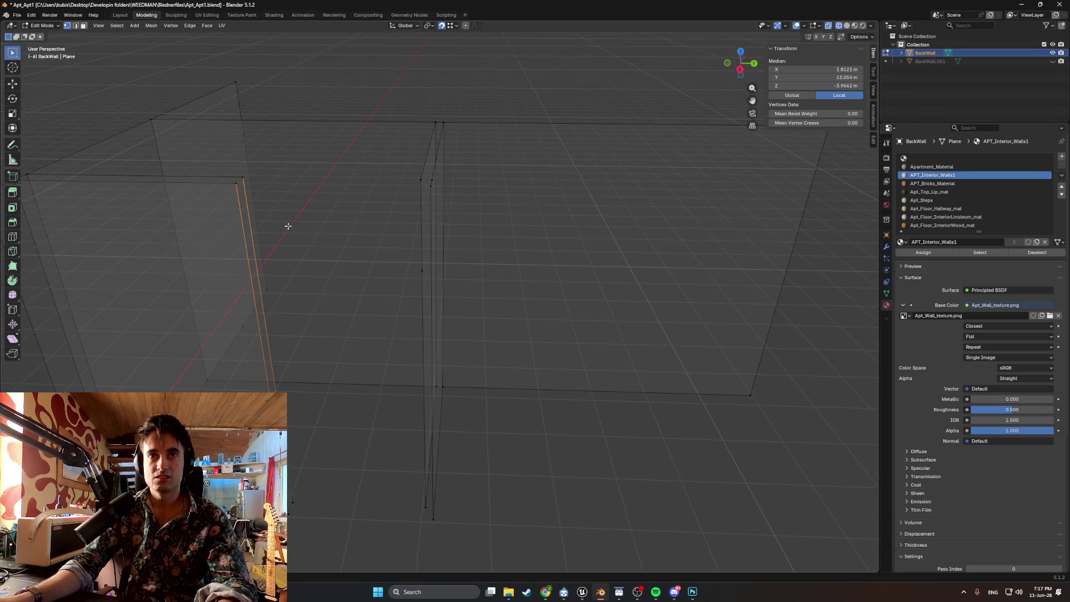
key("m")
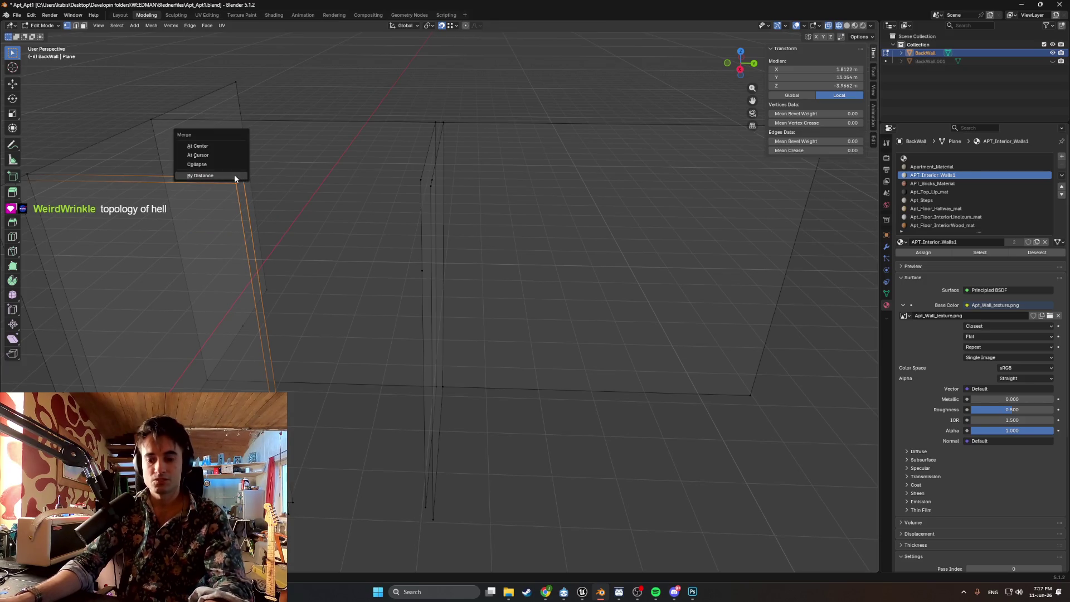
left_click(232, 186)
- Raise a vertex along Z and merge it with a second selected vertex
middle_click_drag(232, 186, 488, 271)
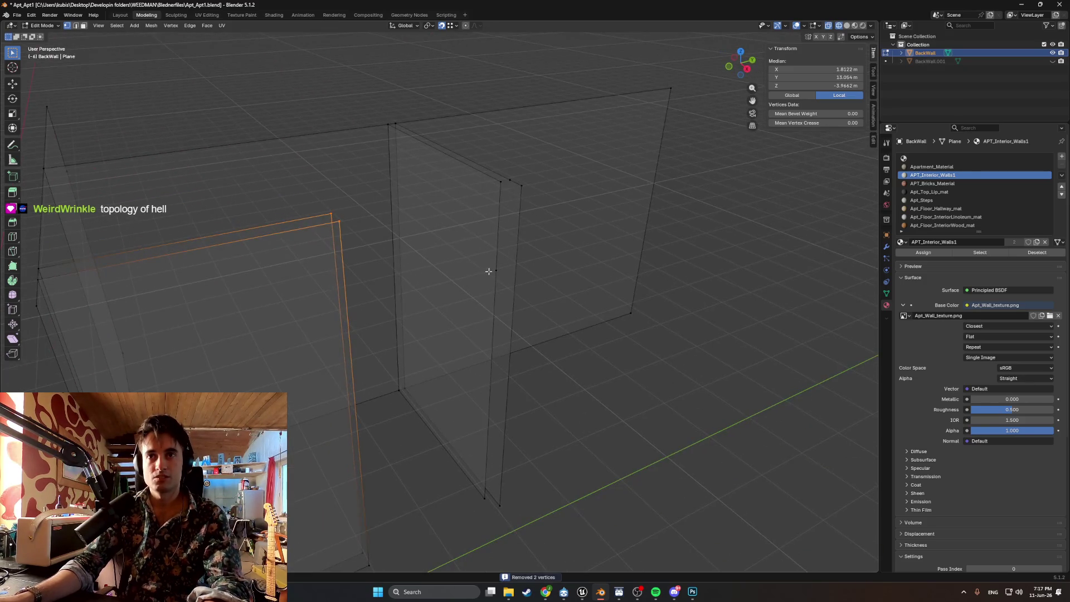
key("g")
key("z")
left_click(497, 181)
mouse_move(505, 228)
middle_mouse_down()
mouse_move(508, 241)
mouse_move(427, 227)
mouse_move(446, 236)
middle_mouse_up()
left_click(417, 211, "shift")
key("m")
left_click(418, 216)
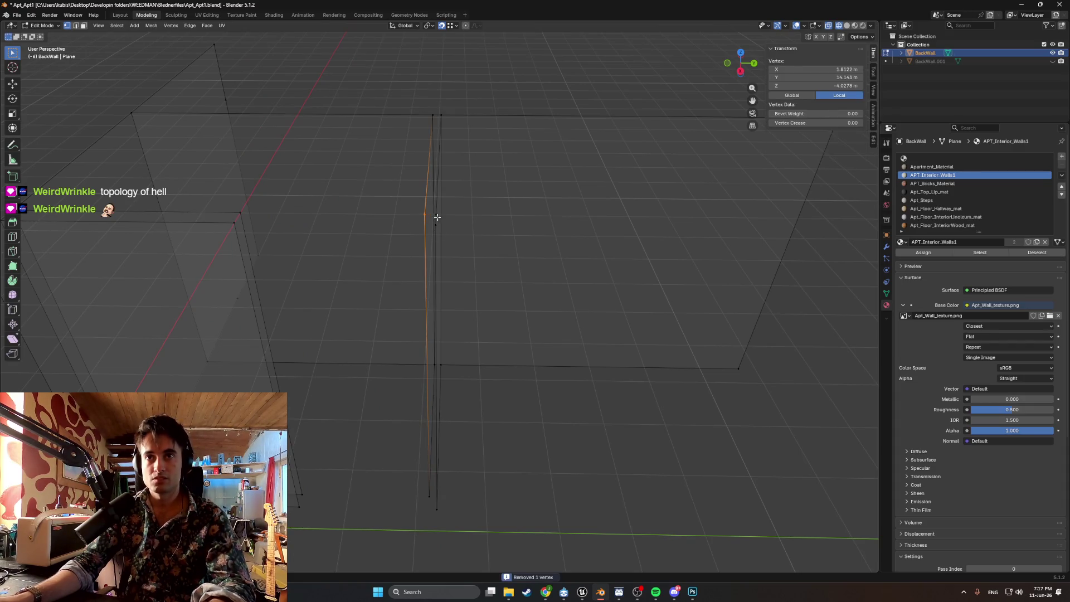
- Merge the vertex into its neighbour, then select another vertex on the wall
middle_click_drag(440, 219, 427, 222)
key("g")
left_click(406, 228)
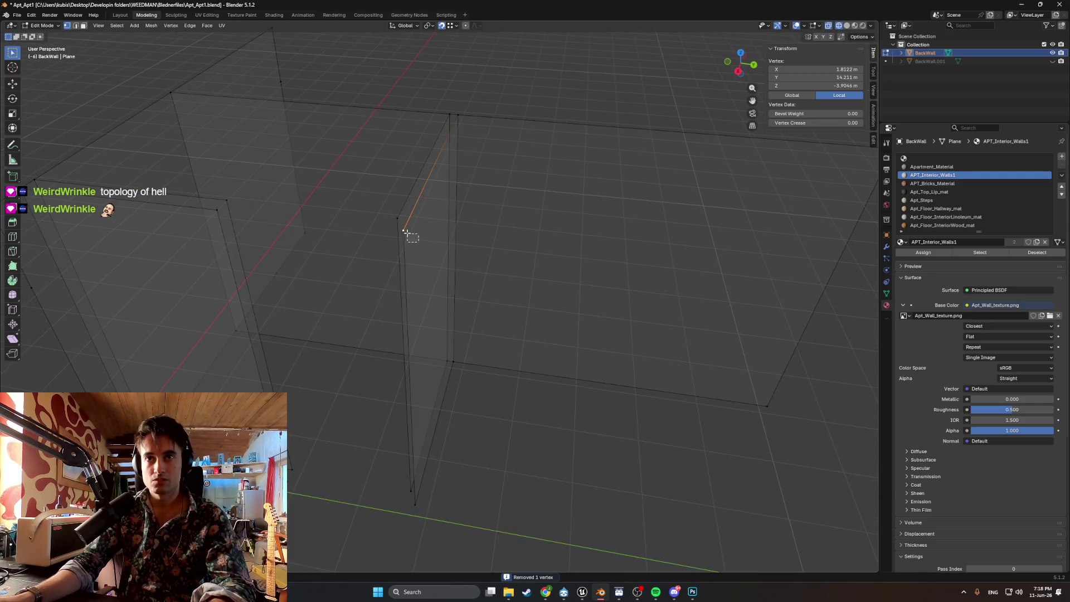
key("m")
left_click(399, 227)
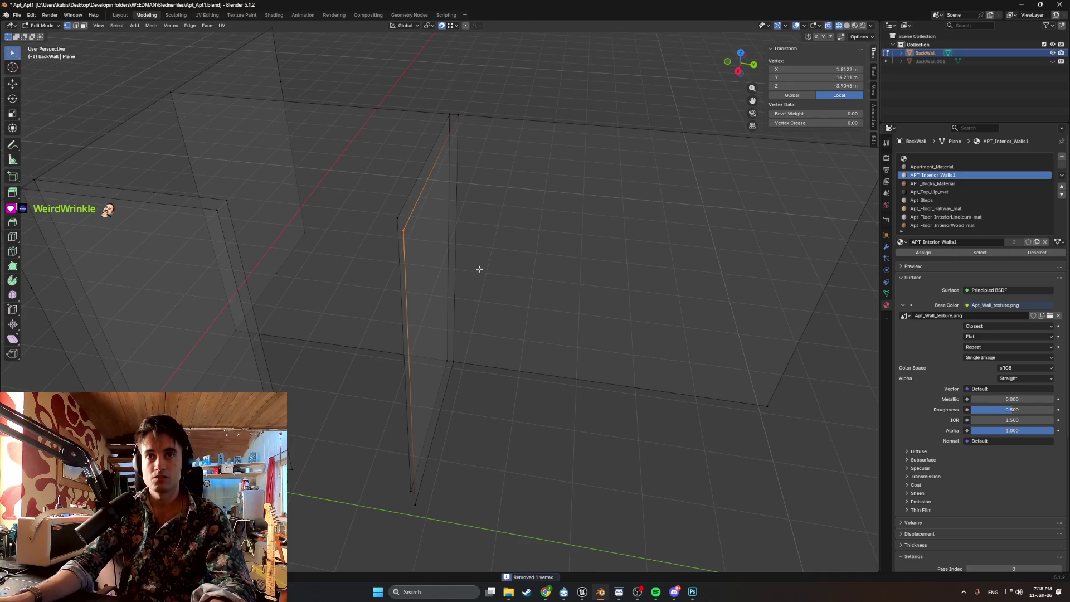
mouse_move(463, 289)
middle_mouse_down()
mouse_move(331, 301)
mouse_move(356, 277)
mouse_move(251, 301)
mouse_move(413, 287)
middle_mouse_up()
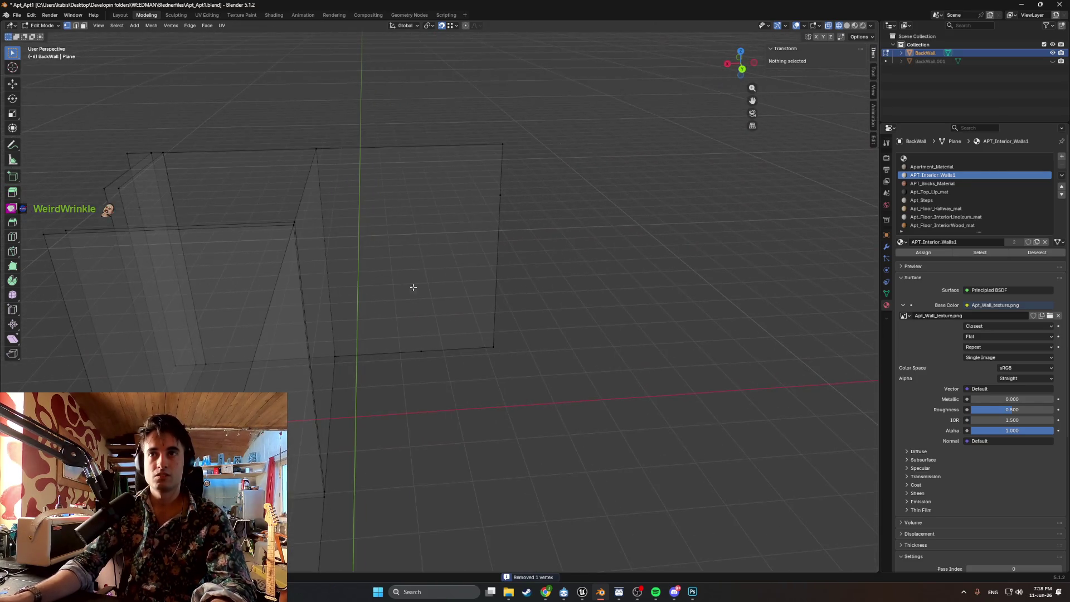
left_click(500, 195)
mouse_move(497, 226)
middle_mouse_down()
mouse_move(464, 225)
mouse_move(513, 227)
middle_mouse_up()
scroll(507, 353, "up", 3)
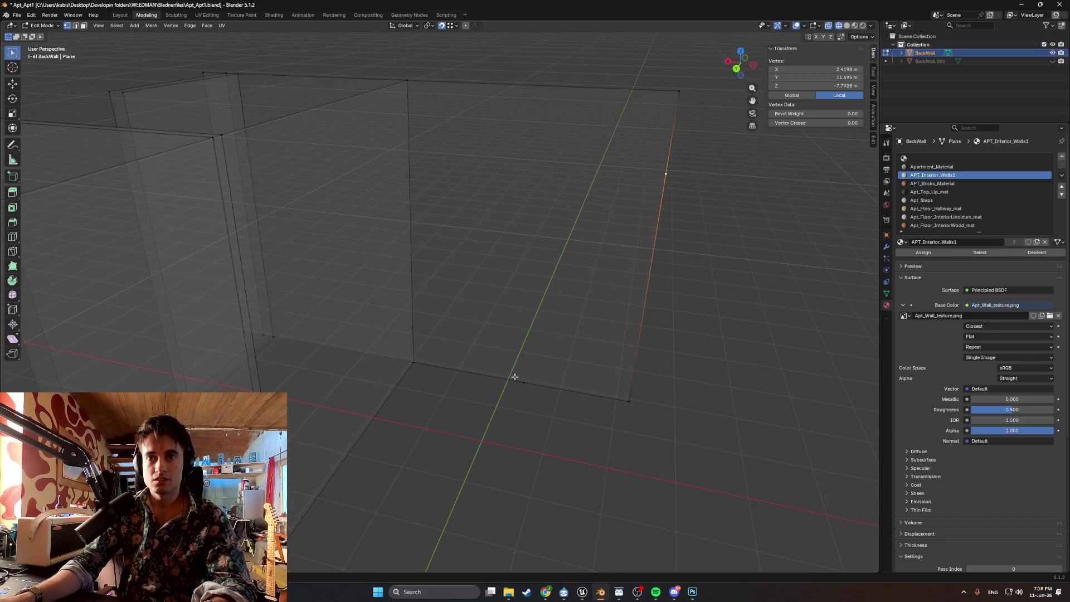
- Lower the wall's bottom-corner vertex along Z and delete the two selected vertices
left_click(540, 400)
left_click(538, 398)
key("g")
key("x")
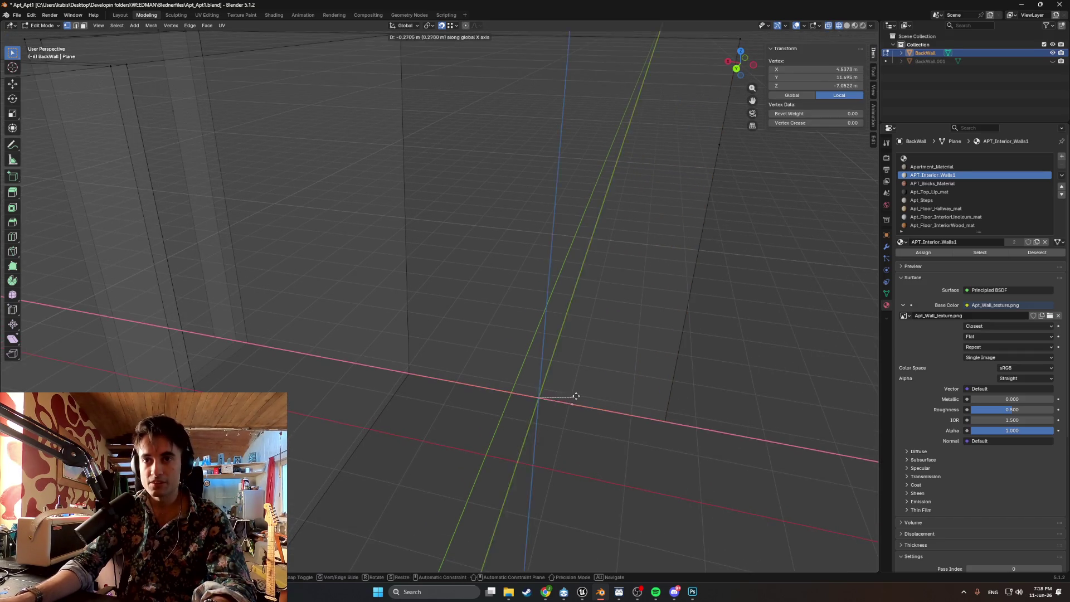
left_click(658, 421)
key("ctrl+z")
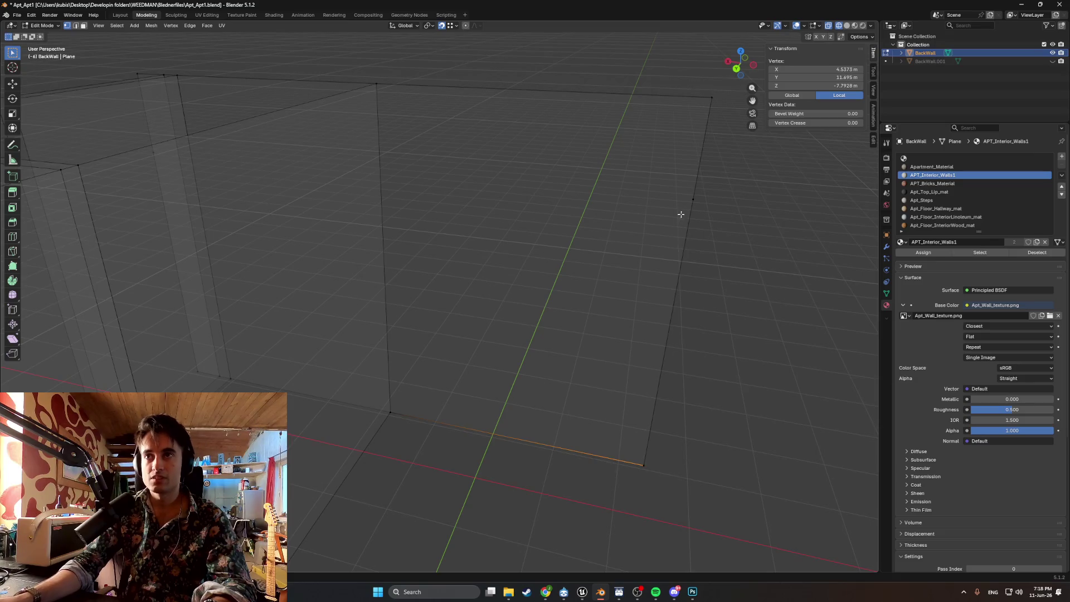
key("g")
key("z")
left_click(649, 457)
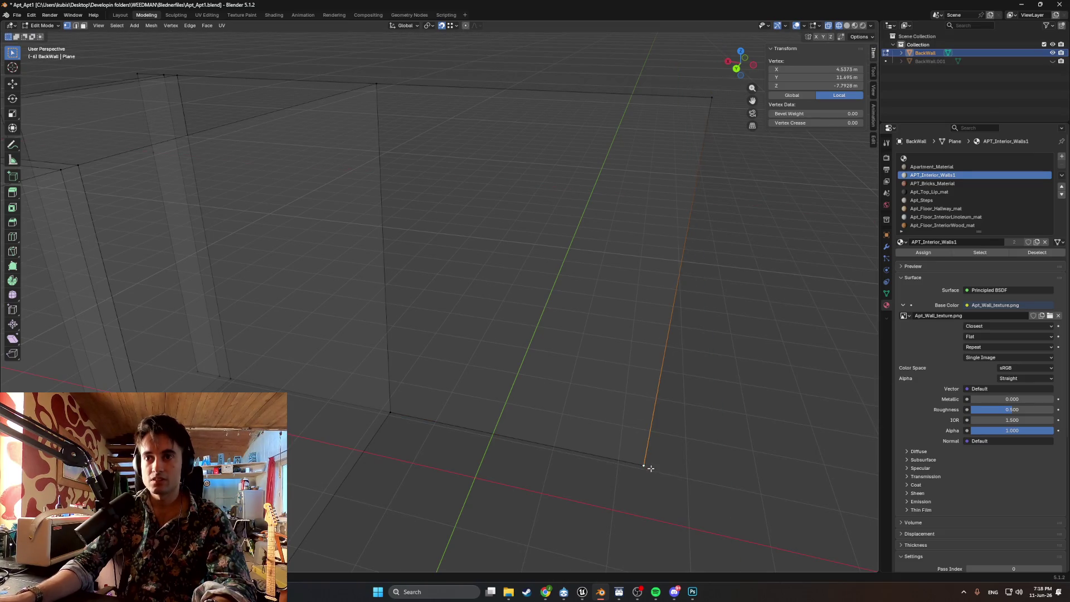
key("x")
left_click(629, 448)
- Raise the back wall edge vertically and merge away its duplicate vertex
mouse_move(629, 449)
middle_mouse_down()
mouse_move(624, 410)
mouse_move(434, 392)
mouse_move(465, 380)
mouse_move(413, 372)
middle_mouse_up()
scroll(413, 373, "down", 6)
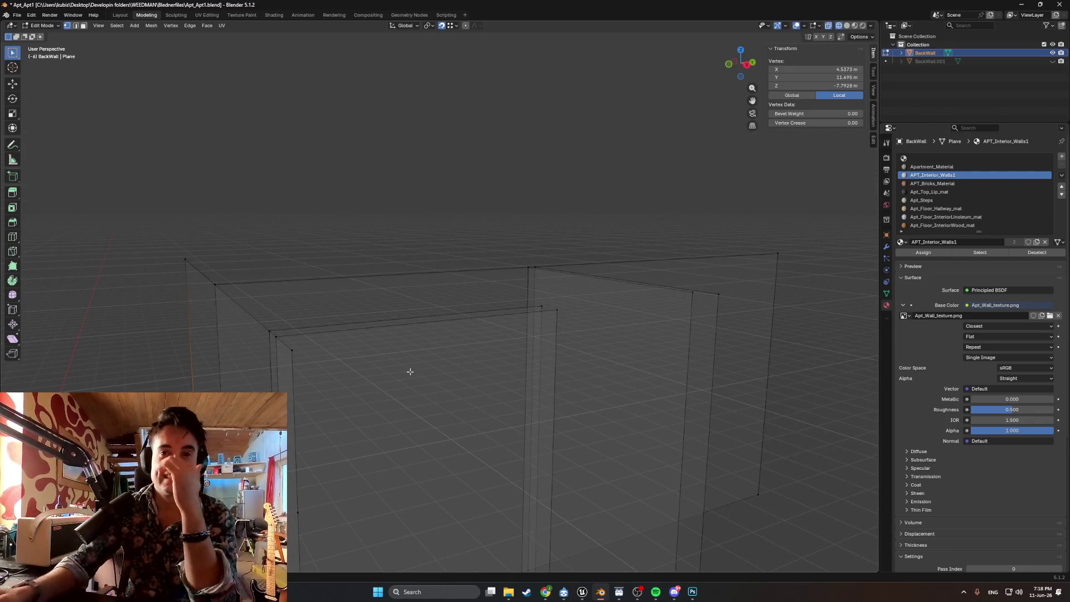
mouse_move(383, 310)
middle_mouse_down()
mouse_move(373, 277)
mouse_move(564, 366)
middle_mouse_up()
middle_click_drag(563, 439, 467, 486)
key("g")
key("z")
left_click(449, 320)
mouse_move(470, 331)
middle_mouse_down()
mouse_move(477, 361)
mouse_move(459, 342)
mouse_move(521, 329)
mouse_move(499, 282)
mouse_move(442, 301)
mouse_move(334, 308)
middle_mouse_up()
key("m")
left_click(446, 343)
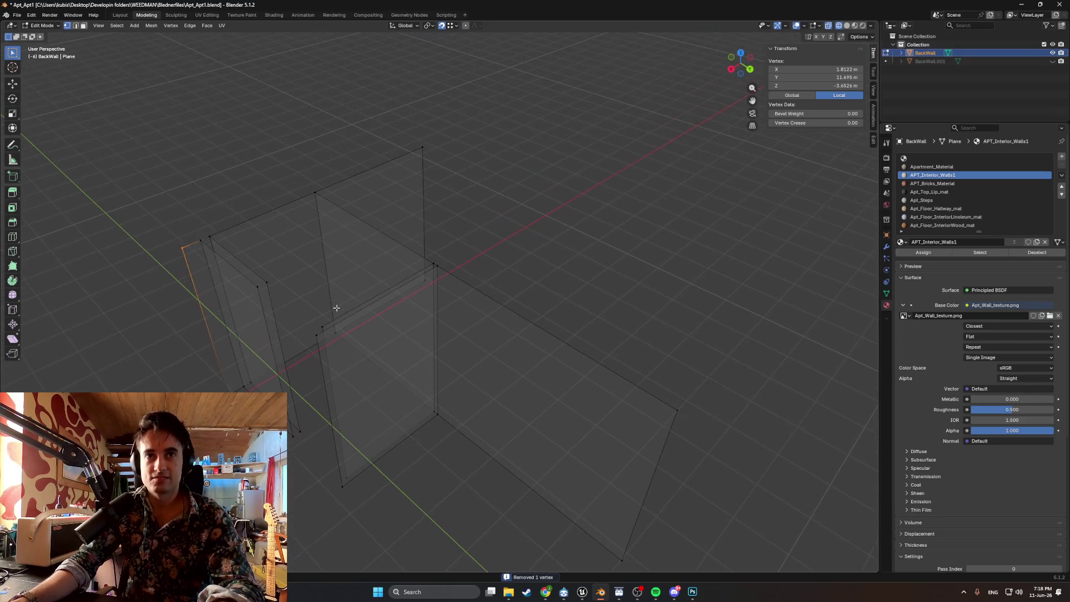
left_click(273, 252)
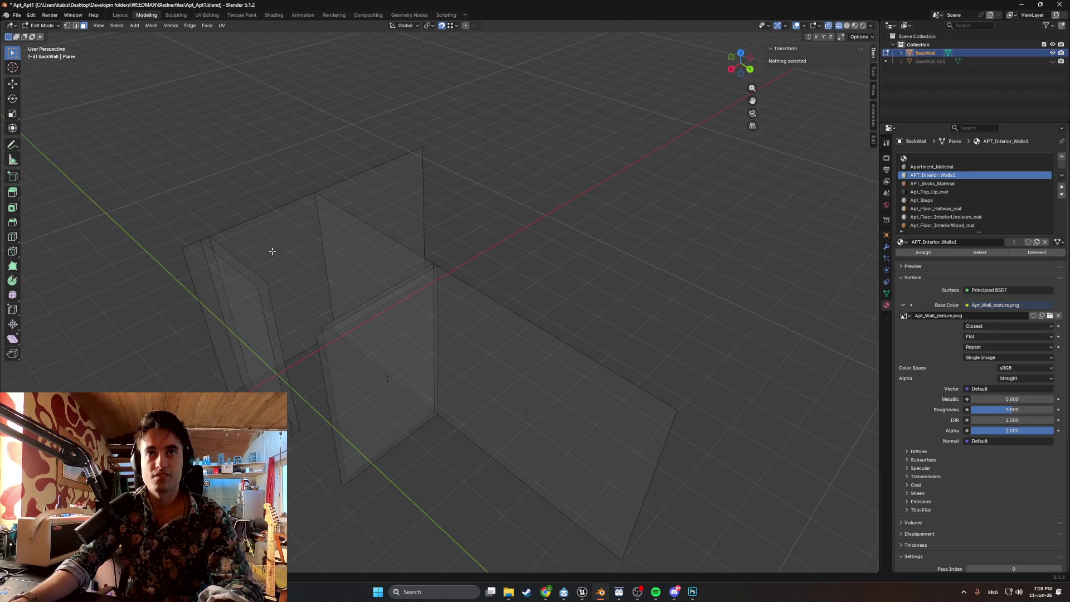
- Inspect the wall faces through the gaps and preview the walls with material shading
mouse_move(300, 288)
middle_mouse_down()
mouse_move(258, 289)
mouse_move(330, 288)
middle_mouse_up()
left_click(376, 324)
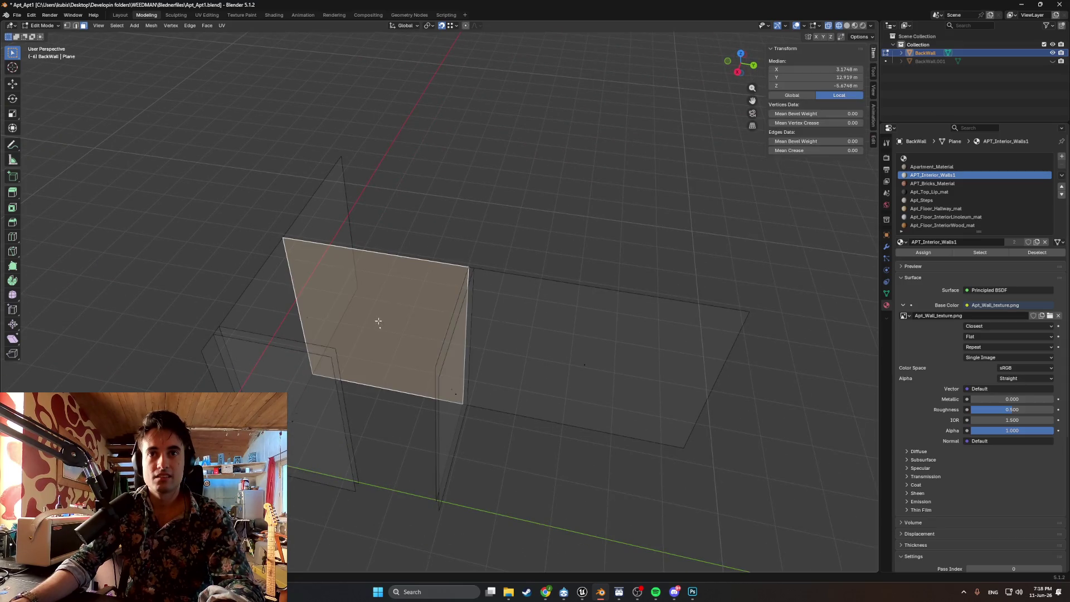
middle_click_drag(378, 317, 317, 312)
left_click(311, 268)
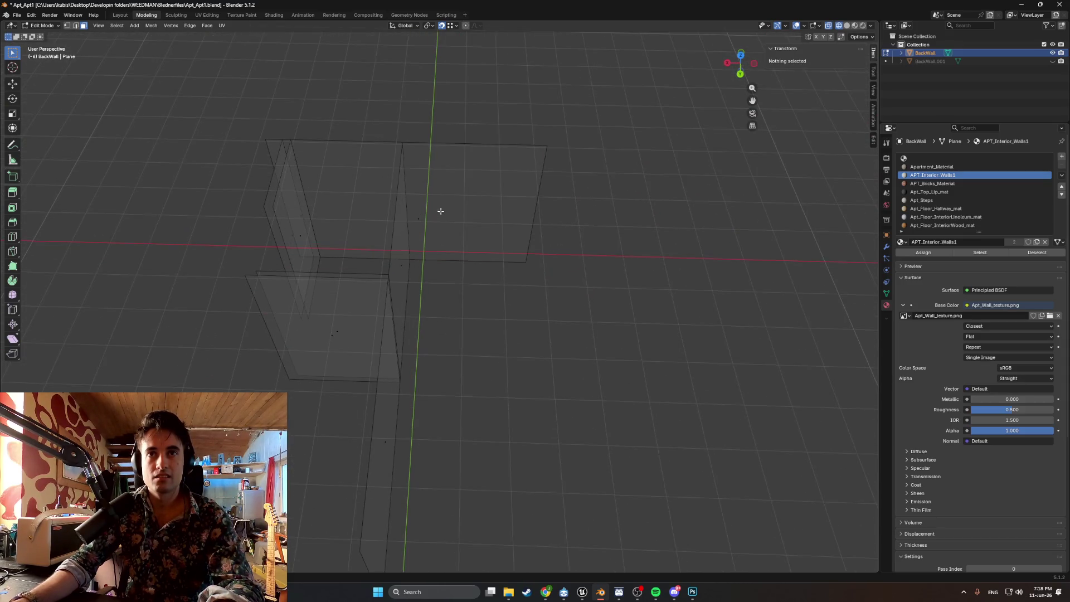
left_click(420, 217)
mouse_move(420, 217)
middle_mouse_down()
mouse_move(386, 196)
mouse_move(425, 186)
mouse_move(454, 160)
mouse_move(445, 181)
mouse_move(476, 172)
mouse_move(429, 163)
mouse_move(446, 158)
mouse_move(463, 165)
mouse_move(395, 171)
mouse_move(444, 175)
mouse_move(427, 174)
mouse_move(497, 285)
middle_mouse_up()
key("z")
- Return to Solid shading and Object Mode, orbiting toward the wedge-shaped opening
key("z")
left_click(560, 284)
key("z")
left_click(525, 316)
key("Tab")
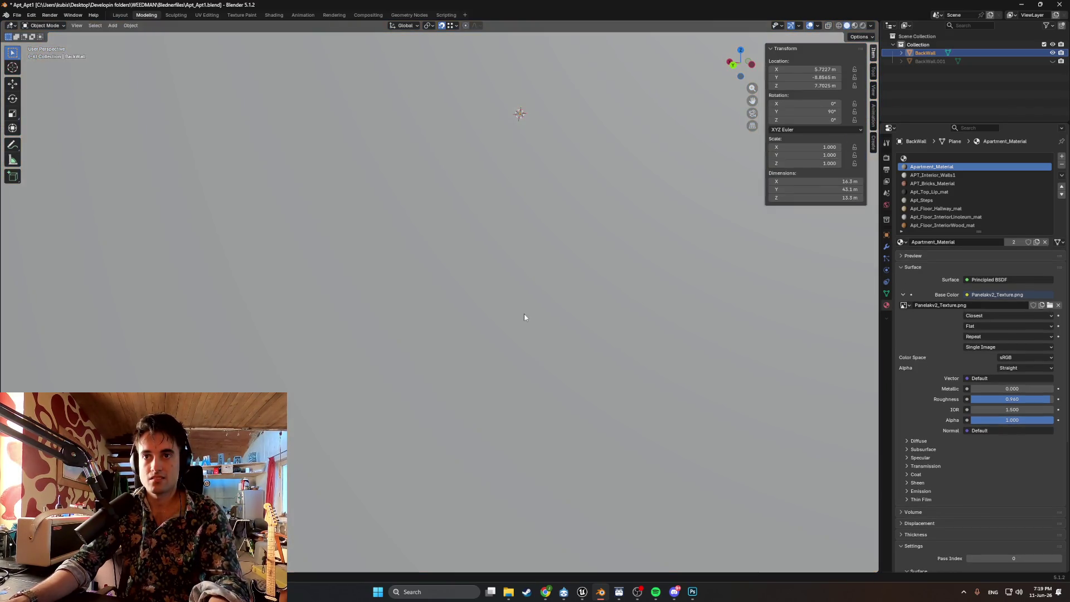
scroll(524, 316, "down", 3)
mouse_move(493, 316)
middle_mouse_down()
mouse_move(335, 286)
mouse_move(526, 280)
middle_mouse_up()
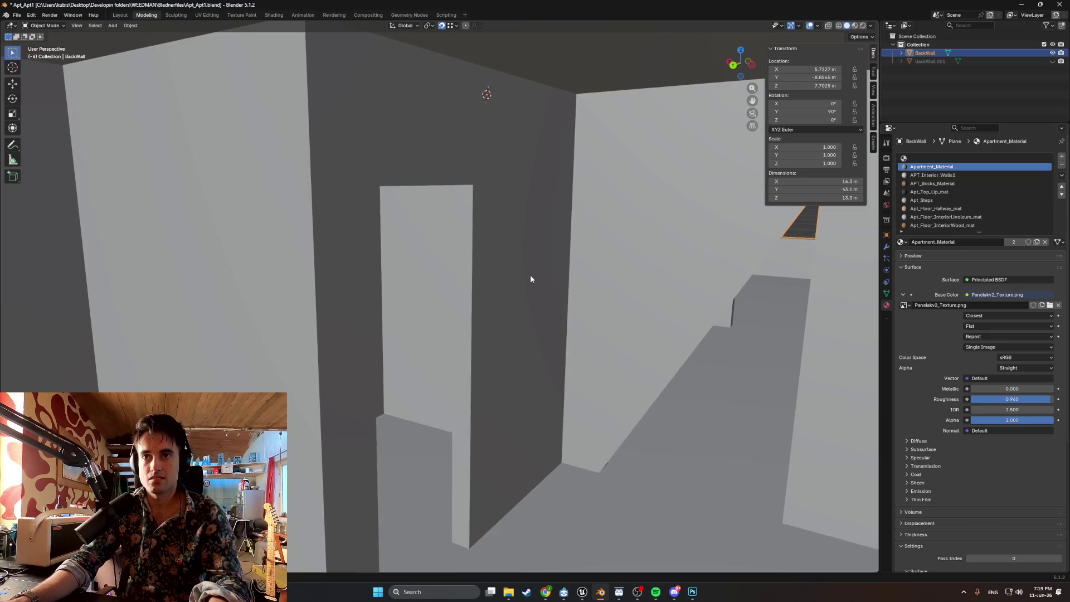
middle_click_drag(627, 277, 502, 317)
mouse_move(600, 328)
middle_mouse_down()
mouse_move(573, 303)
mouse_move(617, 297)
mouse_move(495, 260)
mouse_move(502, 295)
mouse_move(411, 149)
mouse_move(522, 249)
middle_mouse_up()
- In Edit Mode, hide the surrounding walls to isolate the wedge-tip vertex
key("Tab")
left_click(454, 436)
mouse_move(496, 316)
middle_mouse_down()
mouse_move(488, 340)
mouse_move(360, 322)
mouse_move(551, 306)
mouse_move(513, 302)
middle_mouse_up()
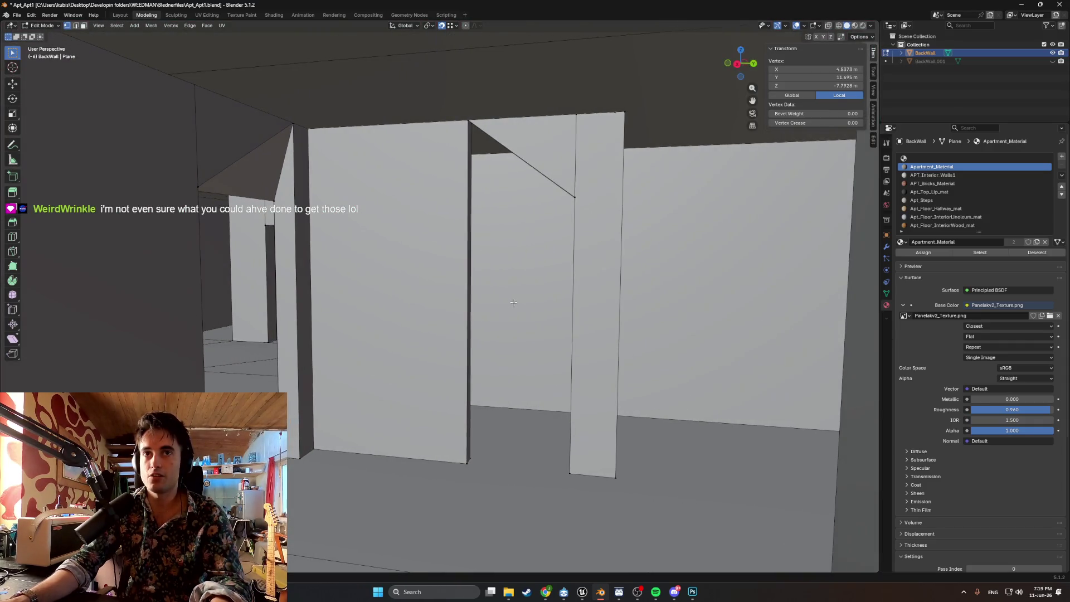
key("a")
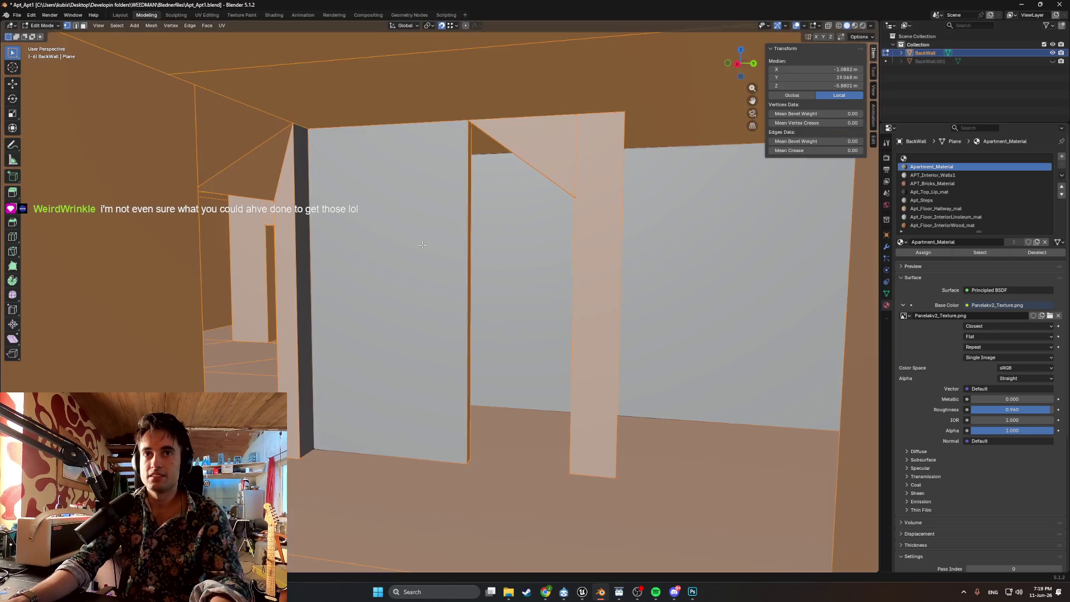
key("h")
key("alt+a")
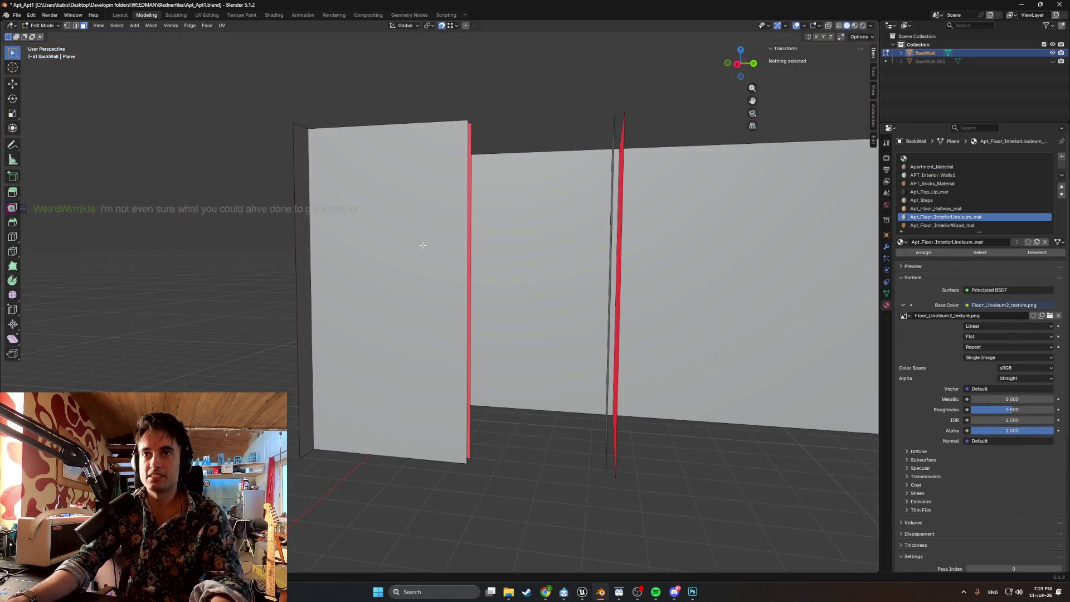
key("ctrl+z")
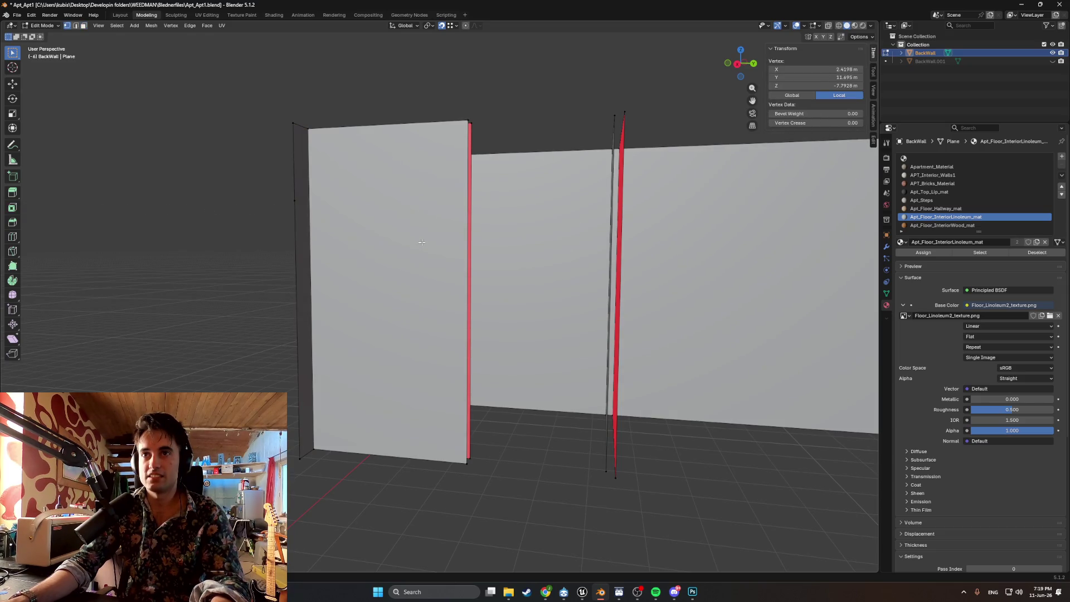
key("ctrl+z")
key("ctrl+z")
key("ctrl+z")
key("ctrl+z")
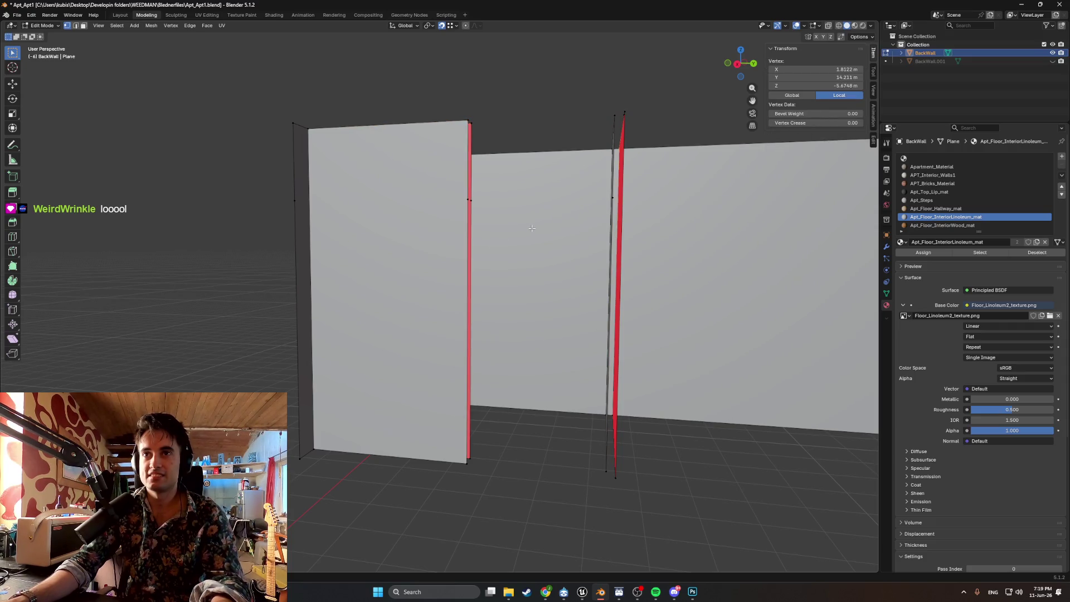
mouse_move(532, 228)
middle_mouse_down()
mouse_move(540, 258)
mouse_move(530, 256)
mouse_move(525, 245)
mouse_move(550, 253)
middle_mouse_up()
- Move the vertex along Y onto the wall corner, then unhide all geometry
key("g")
key("y")
left_click(607, 298)
mouse_move(607, 298)
middle_mouse_down()
mouse_move(613, 360)
mouse_move(694, 406)
mouse_move(536, 362)
middle_mouse_up()
key("g")
key("y")
left_click(516, 359)
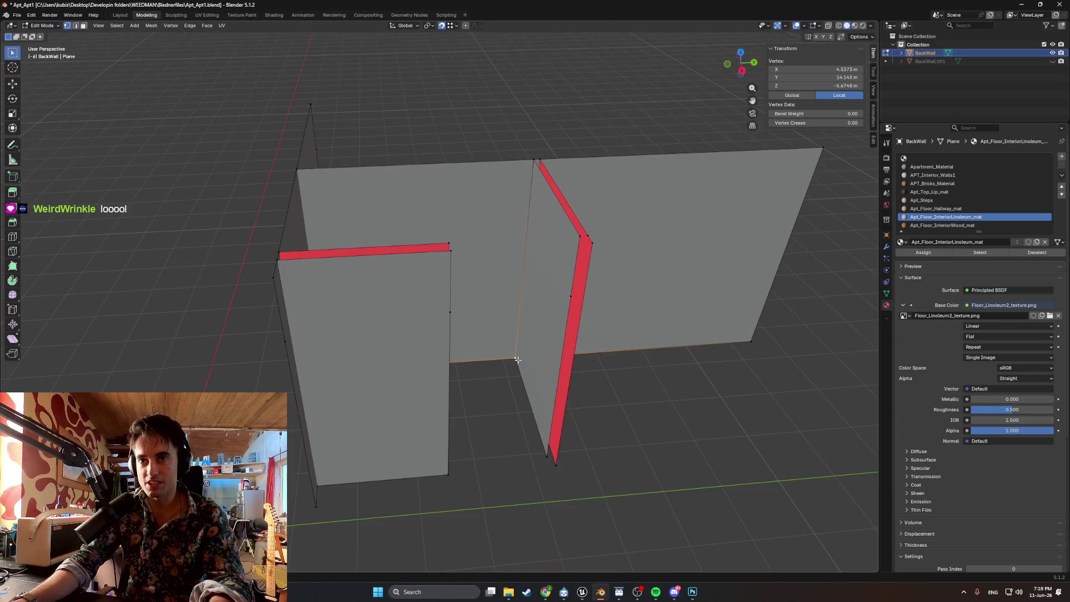
mouse_move(525, 356)
middle_mouse_down()
mouse_move(509, 351)
mouse_move(521, 318)
mouse_move(485, 304)
middle_mouse_up()
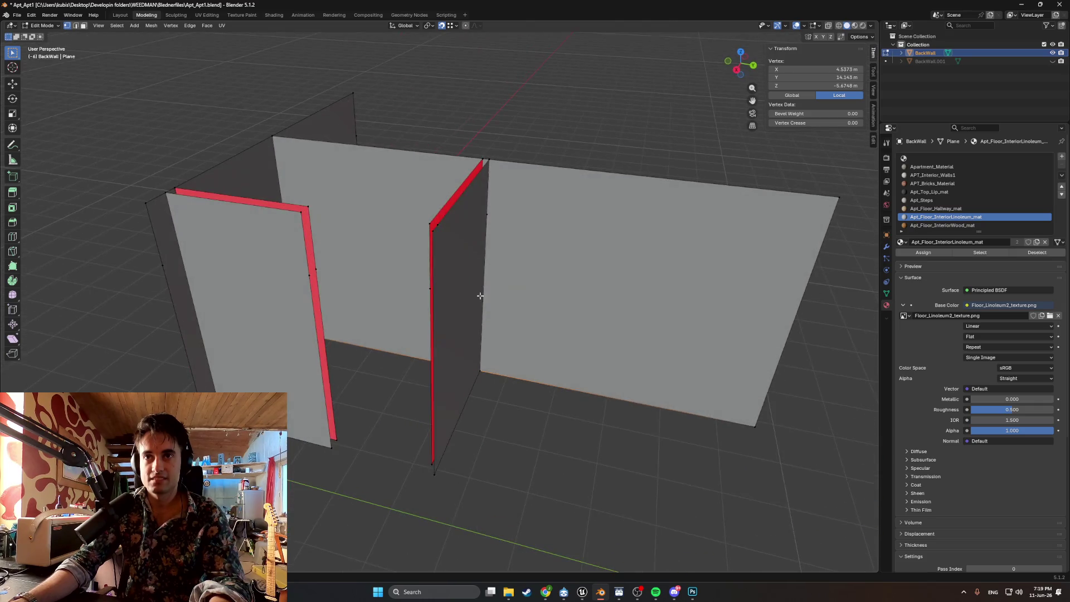
mouse_move(440, 224)
middle_mouse_down()
mouse_move(452, 216)
mouse_move(445, 226)
middle_mouse_up()
key("alt+h")
scroll(446, 222, "up", 5)
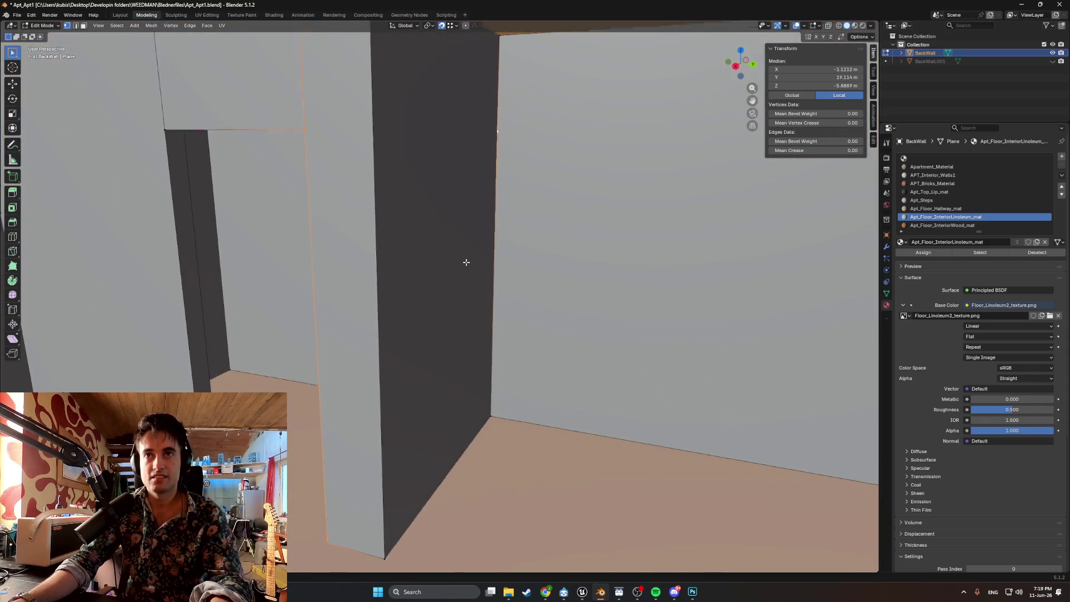
- Select the wall-corner vertex and lower it vertically
mouse_move(466, 262)
middle_mouse_down()
mouse_move(468, 318)
mouse_move(501, 303)
mouse_move(532, 310)
mouse_move(458, 313)
middle_mouse_up()
key("alt+a")
left_click(467, 205)
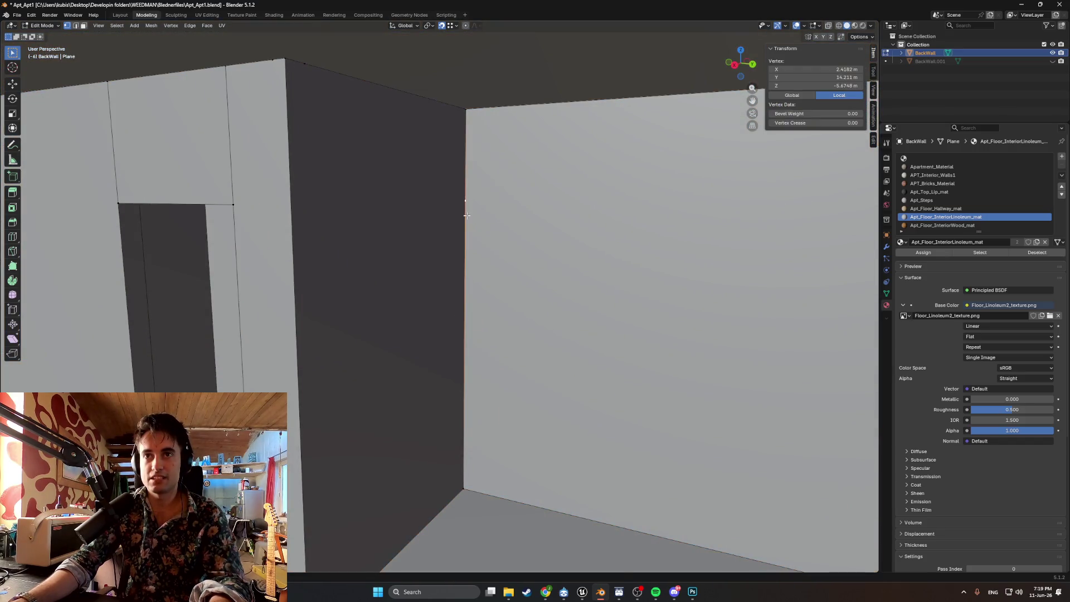
left_click(461, 140)
mouse_move(460, 141)
middle_mouse_down()
mouse_move(401, 140)
mouse_move(430, 281)
mouse_move(416, 286)
mouse_move(392, 266)
mouse_move(425, 246)
mouse_move(475, 282)
mouse_move(437, 268)
mouse_move(469, 270)
middle_mouse_up()
- In X-ray view, delete the extra vertex near the doorway and return to solid shading
key("alt+z")
key("x")
left_click(423, 291)
left_click(462, 252)
- In face select mode, pick the wide wall, door-jamb and above-door faces
mouse_move(558, 249)
middle_mouse_down()
mouse_move(566, 256)
mouse_move(524, 248)
mouse_move(596, 244)
mouse_move(442, 253)
mouse_move(444, 217)
mouse_move(461, 229)
mouse_move(706, 233)
mouse_move(591, 240)
mouse_move(582, 251)
middle_mouse_up()
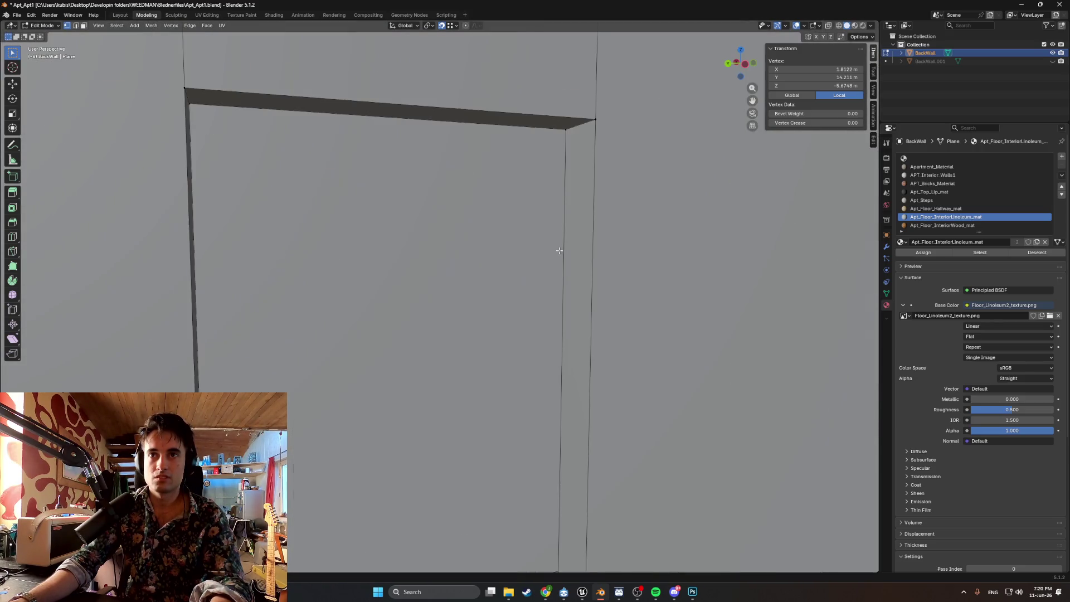
mouse_move(532, 236)
middle_mouse_down("shift")
mouse_move(334, 253)
mouse_move(313, 233)
mouse_move(378, 208)
mouse_move(478, 201)
mouse_move(440, 191)
mouse_move(485, 175)
mouse_move(530, 184)
mouse_move(401, 206)
mouse_move(446, 191)
mouse_move(418, 246)
mouse_move(480, 246)
mouse_move(466, 219)
mouse_move(447, 218)
middle_mouse_up("shift")
key("3")
left_click(263, 245)
left_click(277, 245)
left_click(378, 208)
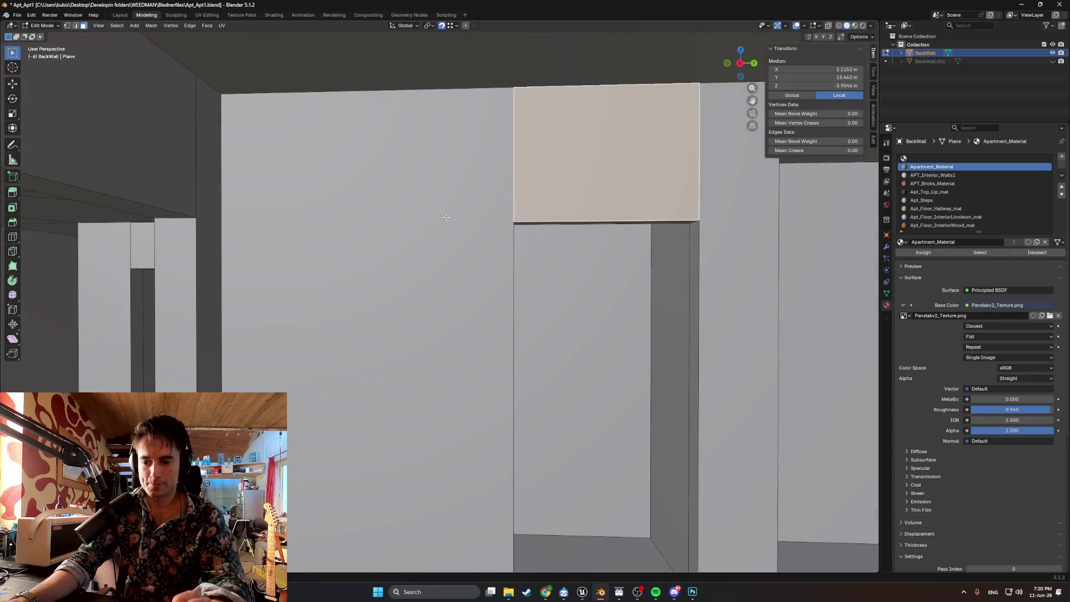
- Select the door face and add the left, large and dark side wall faces
middle_click_drag(370, 256, 338, 246)
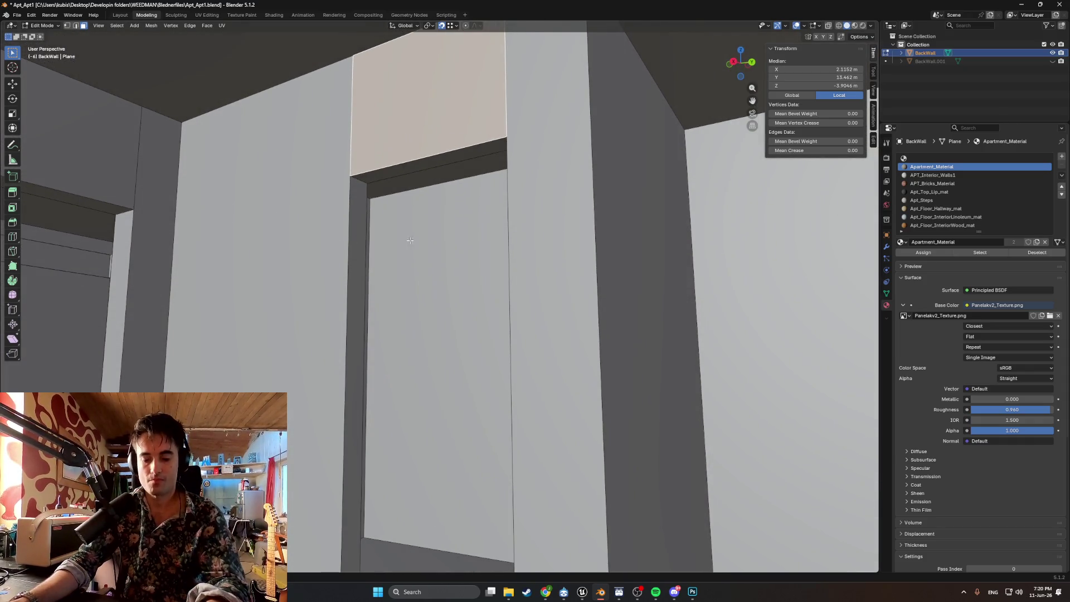
left_click(406, 237)
middle_click_drag(405, 237, 393, 307)
left_click(365, 297, "shift")
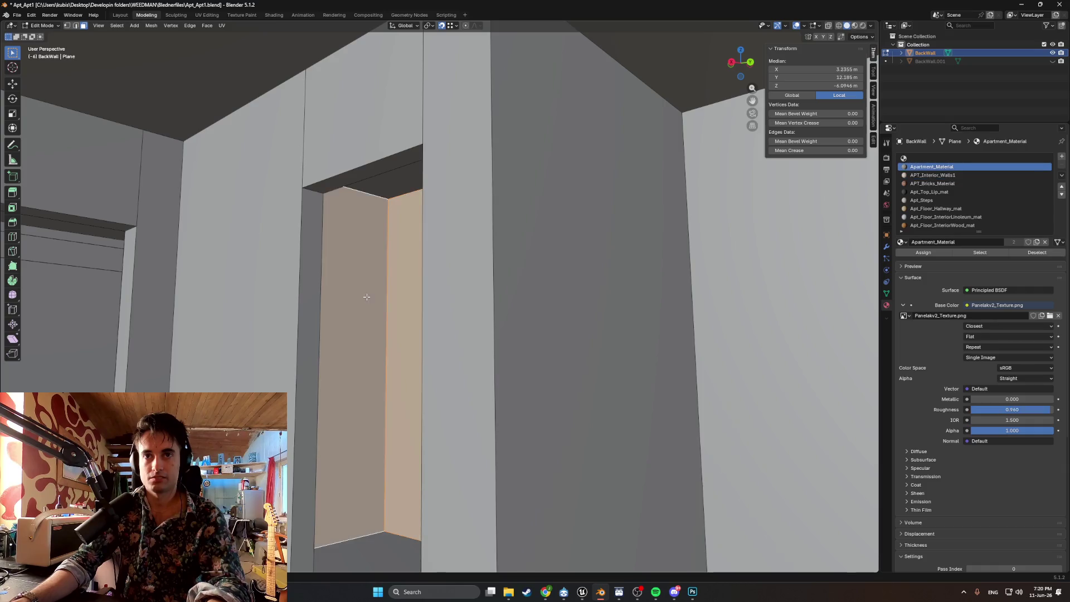
left_click(244, 306, "shift")
left_click(547, 289, "shift")
scroll(563, 298, "up", 5)
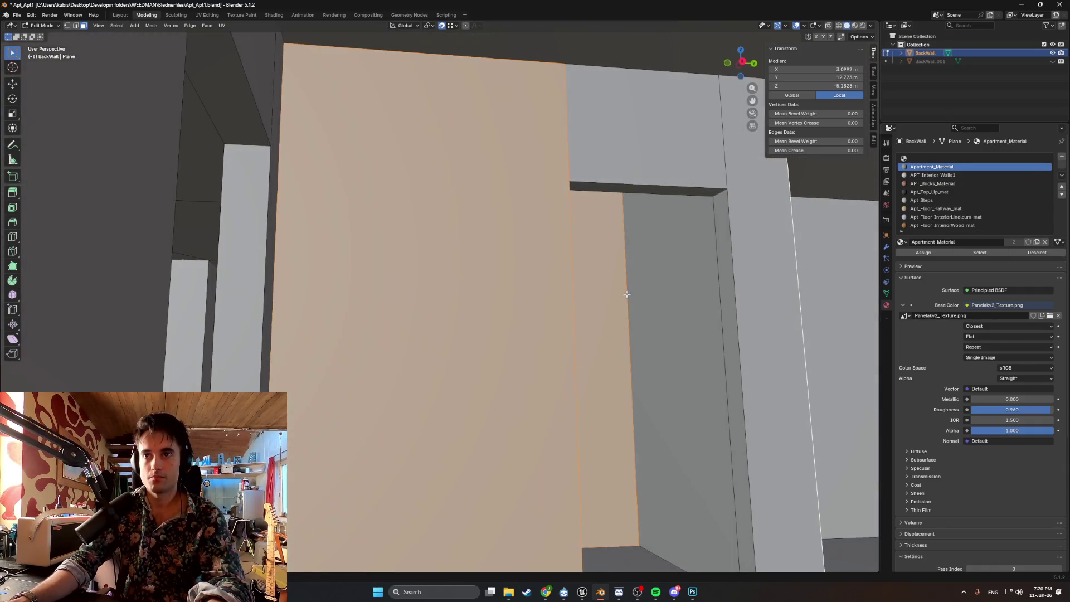
scroll(430, 318, "up", 3)
scroll(437, 320, "up", 3)
middle_click_drag(390, 371, 382, 364)
scroll(342, 362, "down", 5)
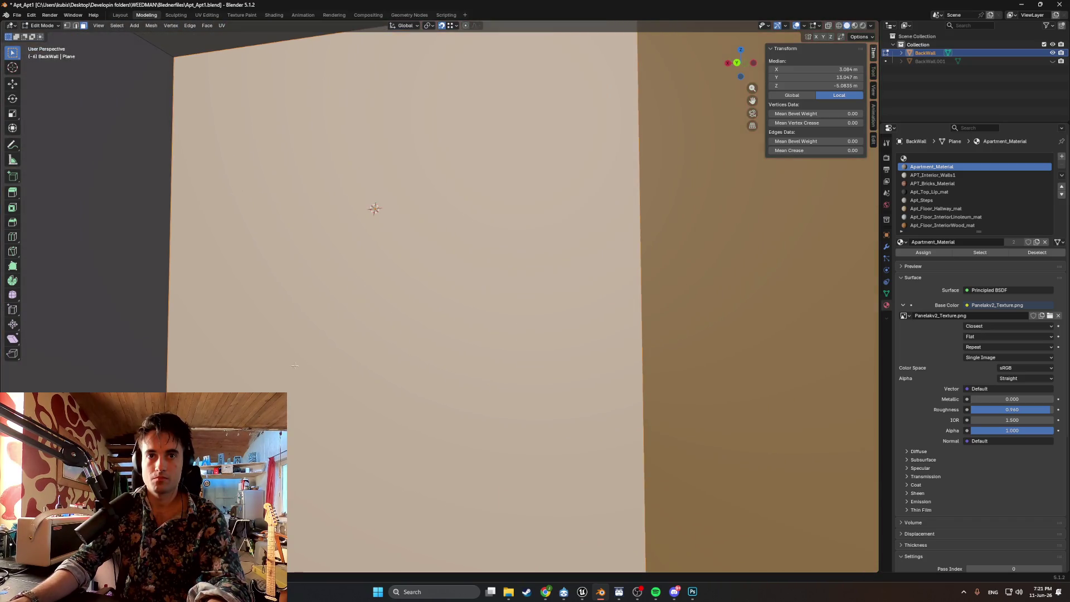
left_click(87, 337, "shift")
scroll(338, 288, "down", 6)
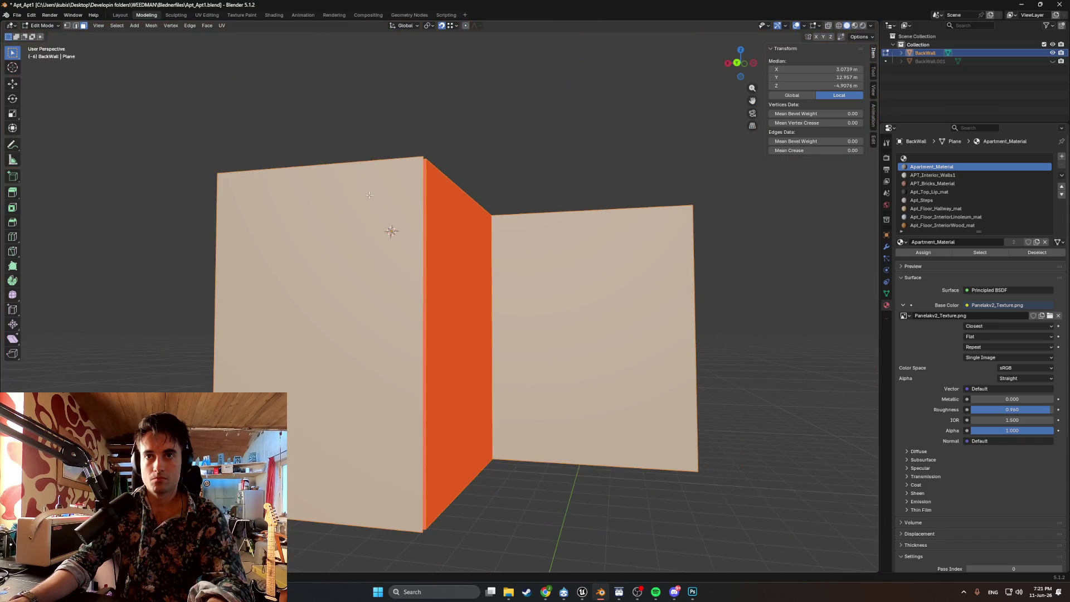
- Check the hidden geometry, then add two more wall faces, the recess and the grey right-hand face
mouse_move(370, 195)
middle_mouse_down()
mouse_move(476, 240)
mouse_move(461, 256)
mouse_move(486, 262)
mouse_move(452, 244)
mouse_move(403, 242)
mouse_move(448, 226)
mouse_move(379, 220)
mouse_move(349, 210)
mouse_move(351, 200)
middle_mouse_up()
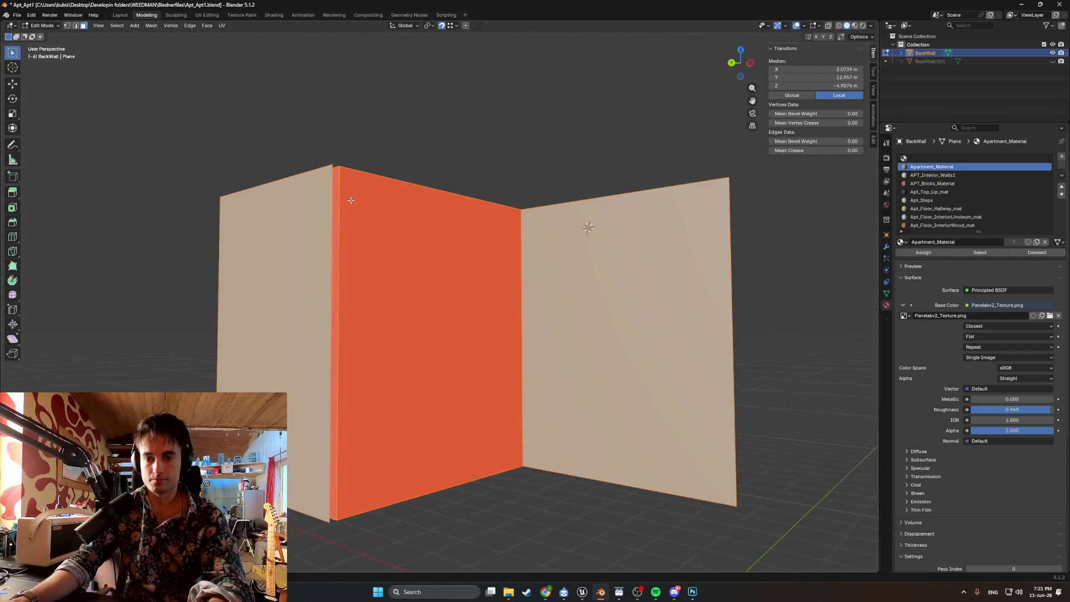
key("alt+h")
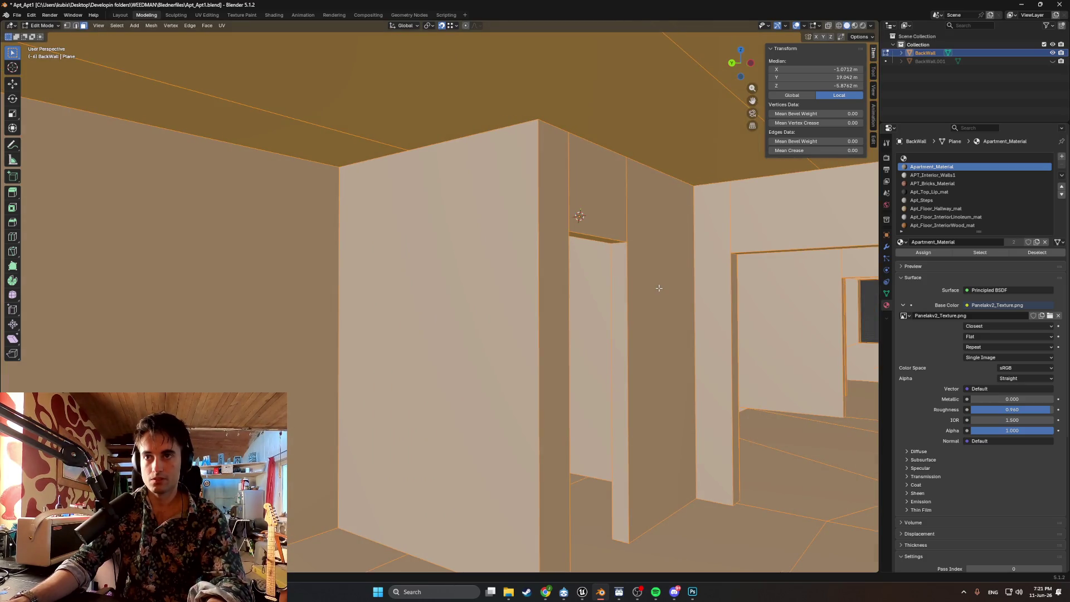
key("ctrl+z")
key("ctrl+z")
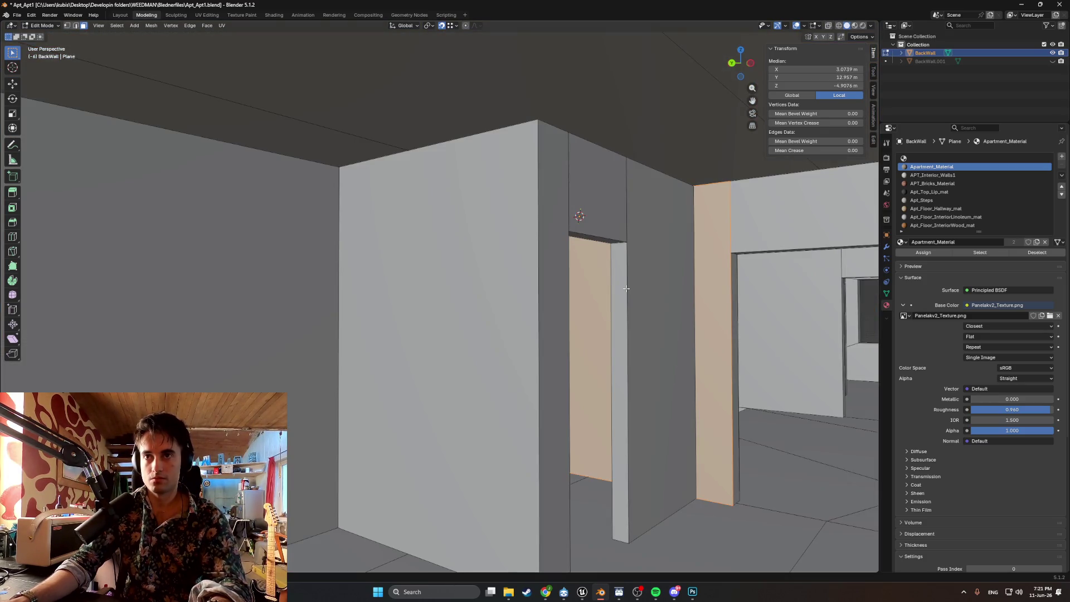
left_click(635, 289, "shift")
left_click(401, 313, "shift")
mouse_move(390, 309)
middle_mouse_down()
mouse_move(291, 296)
mouse_move(557, 347)
middle_mouse_up()
left_click(235, 310, "shift")
mouse_move(477, 312)
middle_mouse_down()
mouse_move(703, 332)
mouse_move(480, 316)
mouse_move(483, 337)
mouse_move(616, 352)
mouse_move(741, 318)
mouse_move(791, 278)
middle_mouse_up()
left_click(702, 333, "shift")
- Briefly reveal the hidden ceiling, floor and walls, then undo the reveal
scroll(478, 315, "down", 5)
mouse_move(608, 319)
middle_mouse_down()
mouse_move(530, 312)
mouse_move(539, 313)
middle_mouse_up()
key("alt+h")
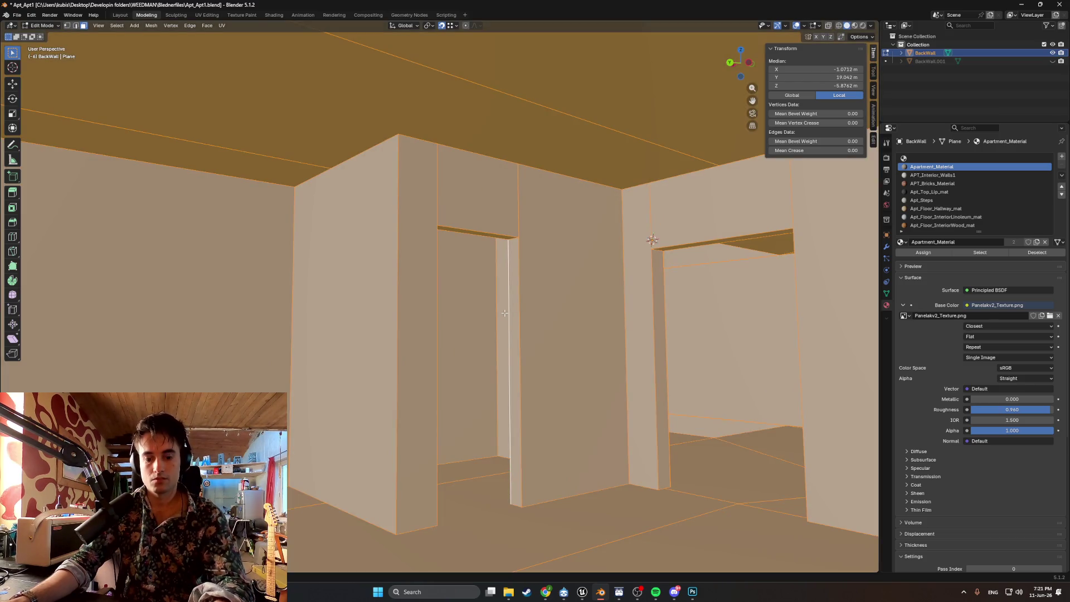
key("ctrl+z")
key("ctrl+z")
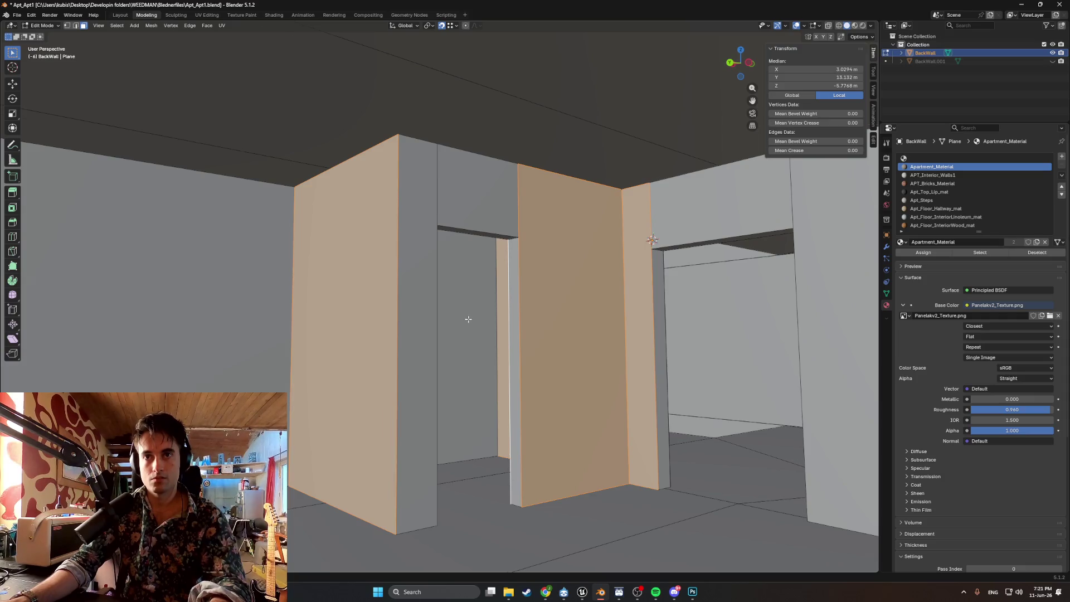
- Knife-cut a line along the long BackWall
scroll(469, 319, "up", 5)
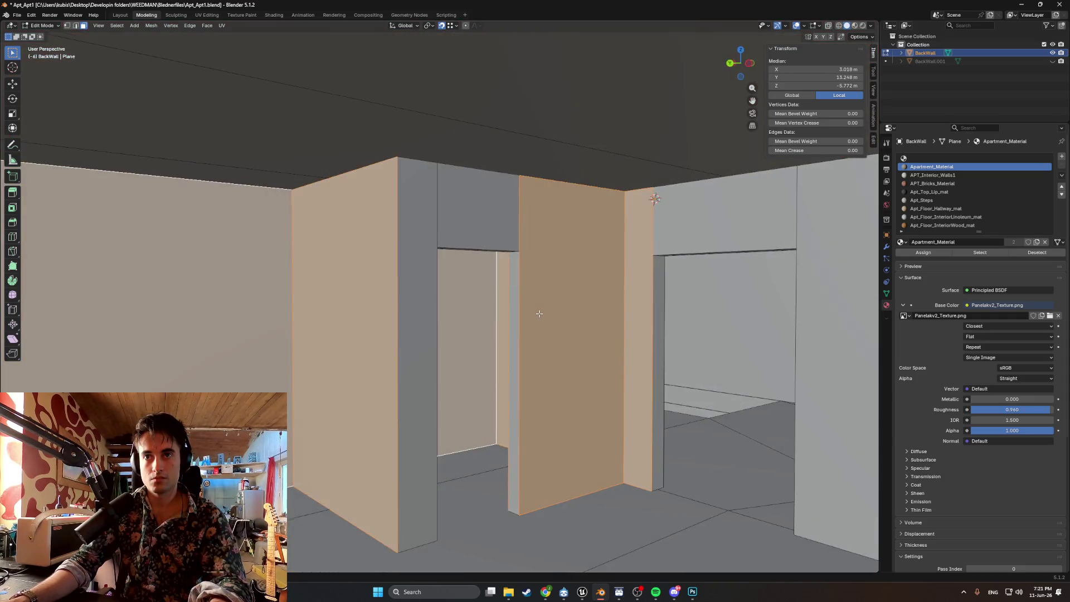
scroll(538, 314, "down", 5)
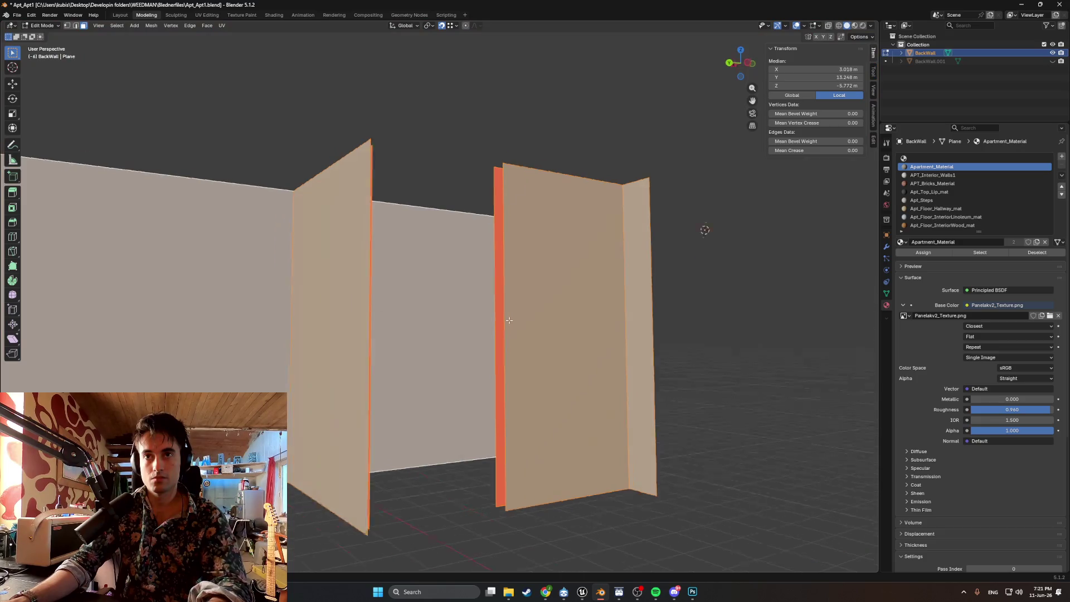
middle_click_drag(509, 320, 550, 369)
middle_click_drag(549, 302, 576, 298)
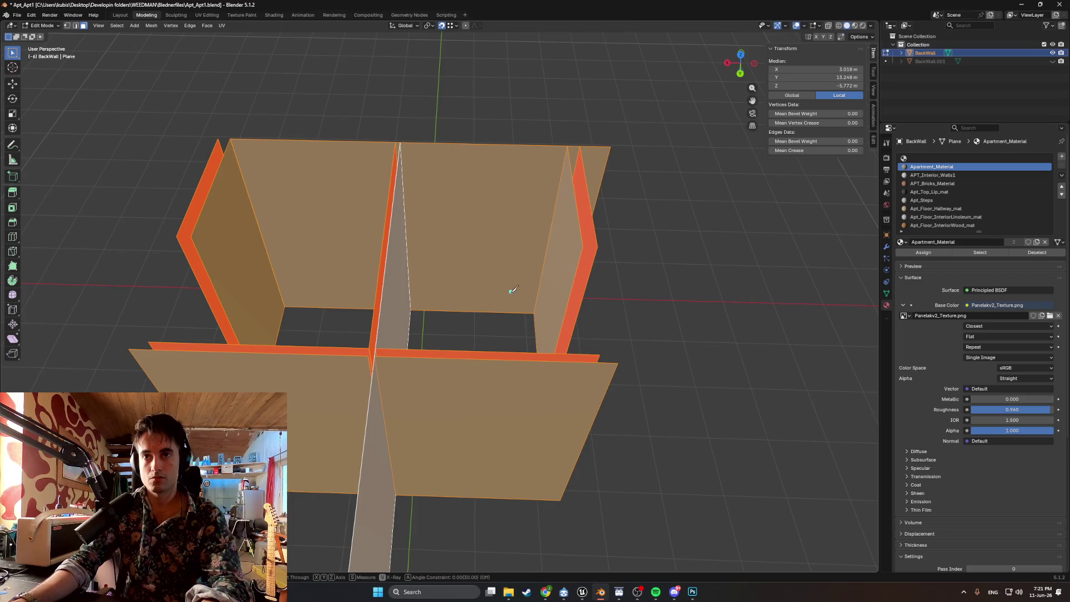
mouse_move(534, 144)
middle_mouse_down()
mouse_move(549, 227)
mouse_move(475, 208)
mouse_move(425, 242)
mouse_move(362, 329)
middle_mouse_up()
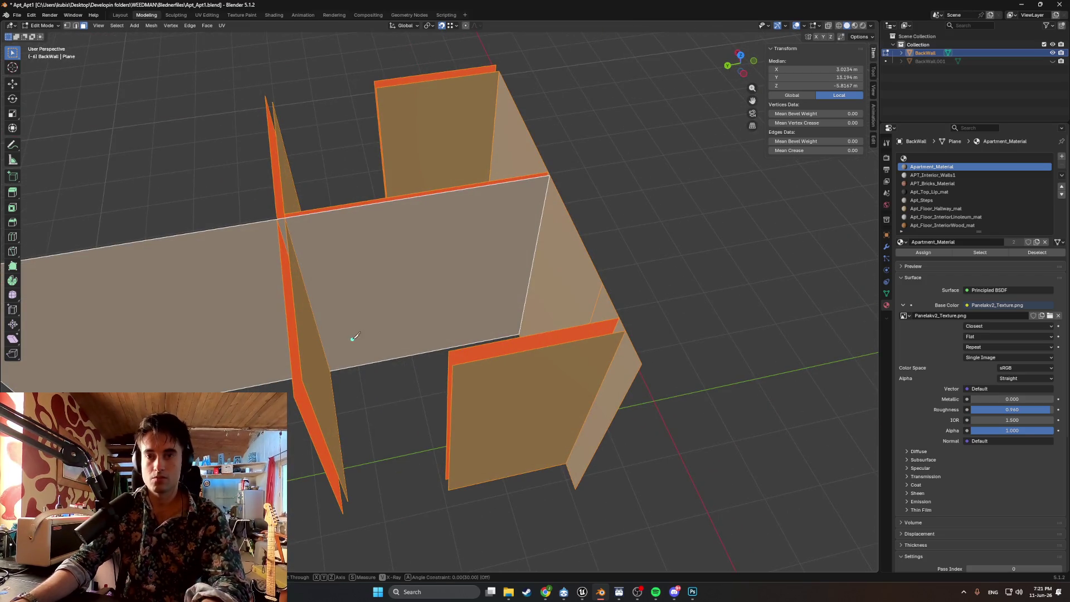
mouse_move(311, 217)
middle_mouse_down()
mouse_move(356, 267)
mouse_move(370, 253)
mouse_move(317, 229)
middle_mouse_up()
key("Return")
- Snap a stray corner vertex of the wall into place
scroll(322, 234, "up", 5)
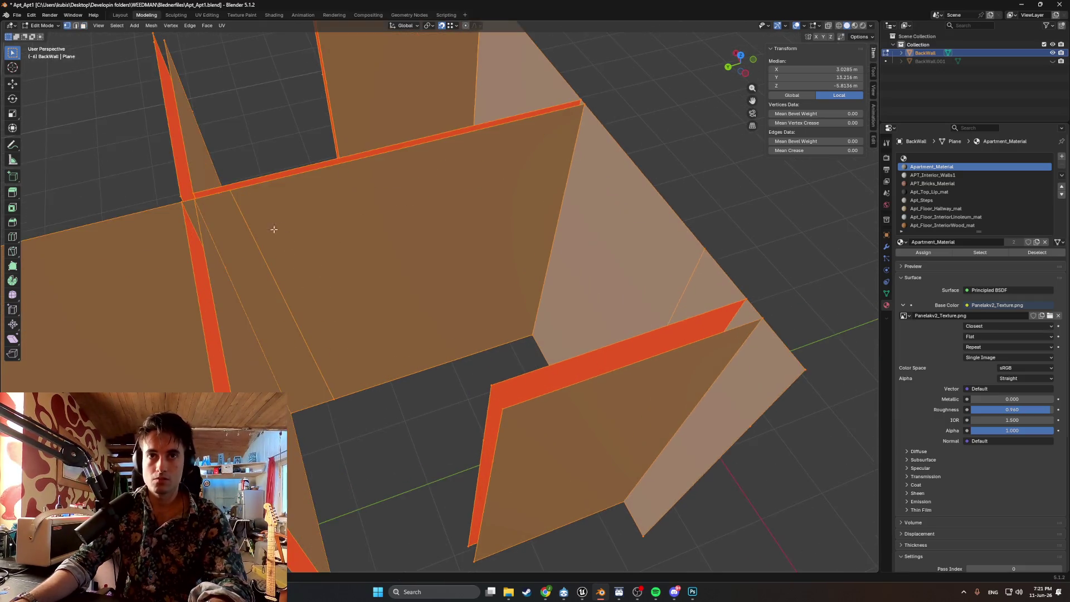
mouse_move(314, 190)
middle_mouse_down()
mouse_move(406, 258)
mouse_move(337, 237)
middle_mouse_up()
left_click(340, 244)
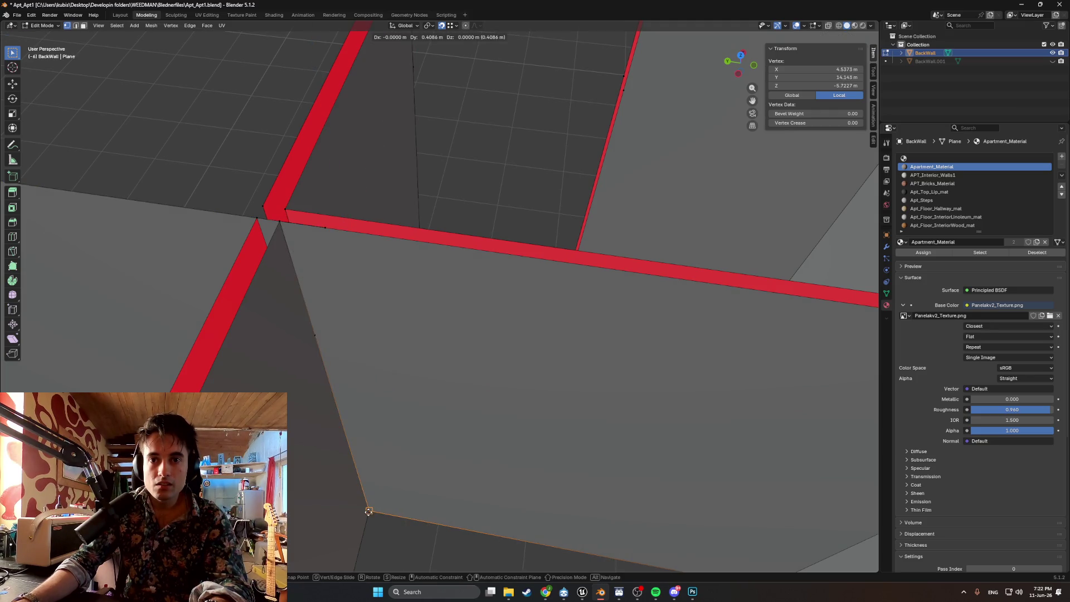
mouse_move(372, 507)
middle_mouse_down()
mouse_move(437, 466)
mouse_move(459, 435)
mouse_move(338, 428)
middle_mouse_up()
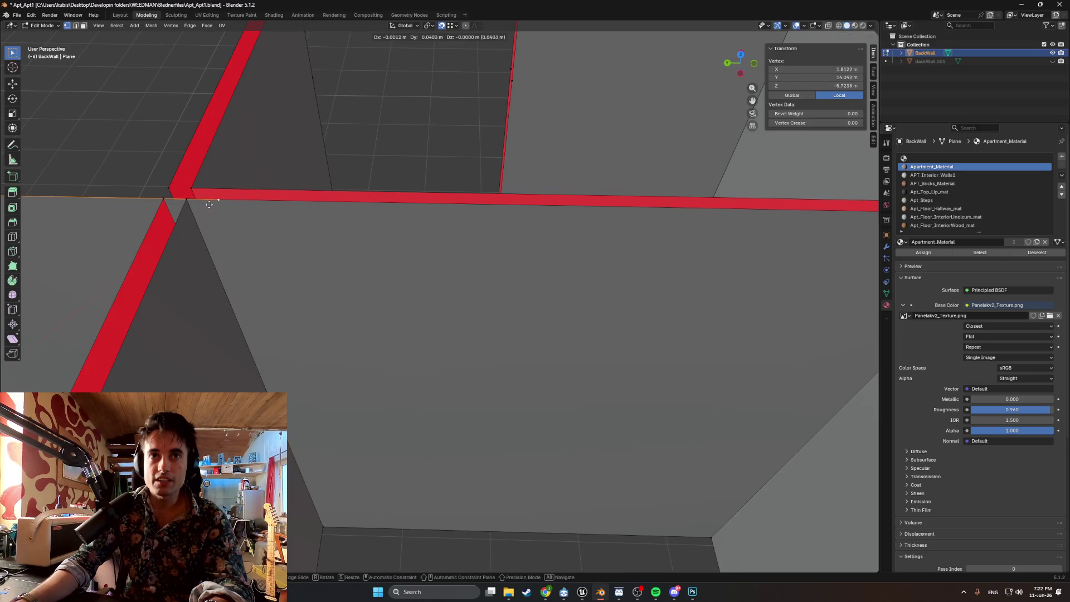
left_click(188, 199)
- Select the entire BackWall mesh so its duplicate vertices can be merged by distance
mouse_move(286, 234)
middle_mouse_down()
mouse_move(410, 205)
mouse_move(454, 232)
mouse_move(466, 265)
middle_mouse_up()
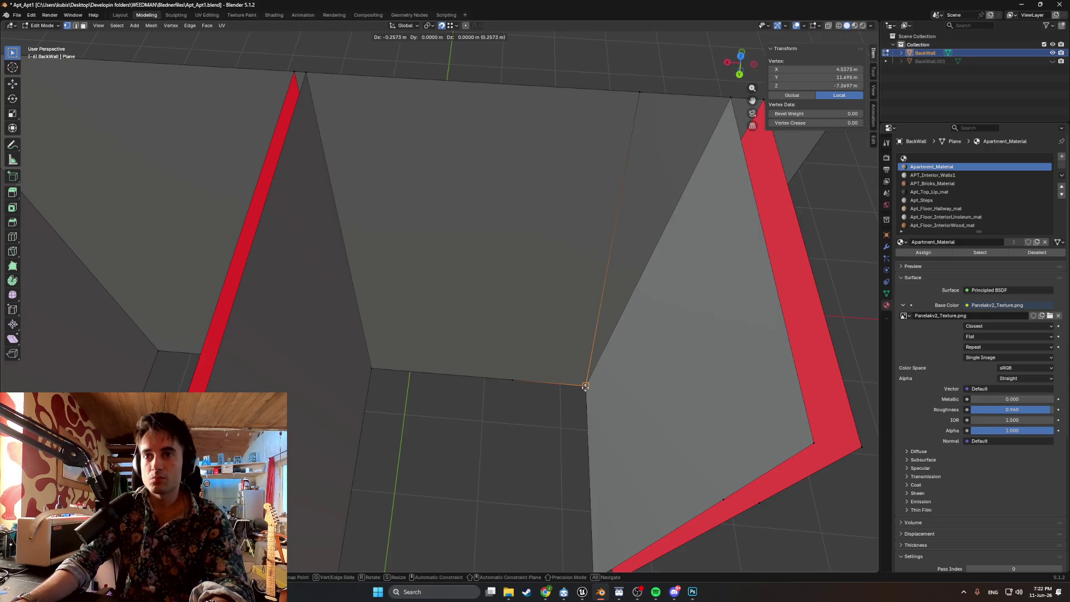
middle_click_drag(583, 152, 586, 115)
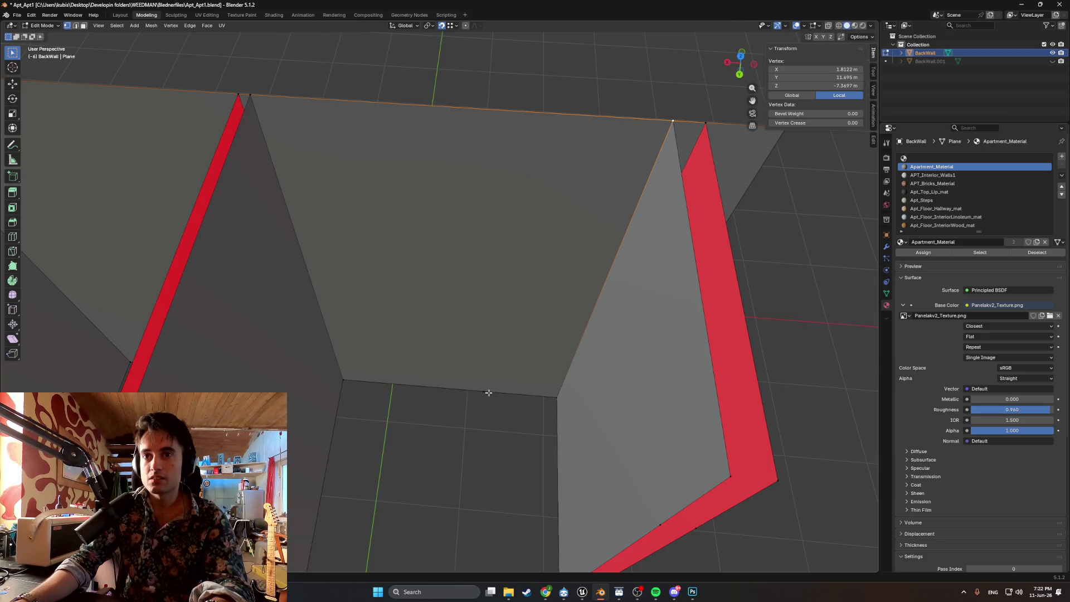
mouse_move(549, 389)
middle_mouse_down()
mouse_move(445, 345)
mouse_move(388, 298)
middle_mouse_up()
scroll(539, 384, "down", 4)
key("a")
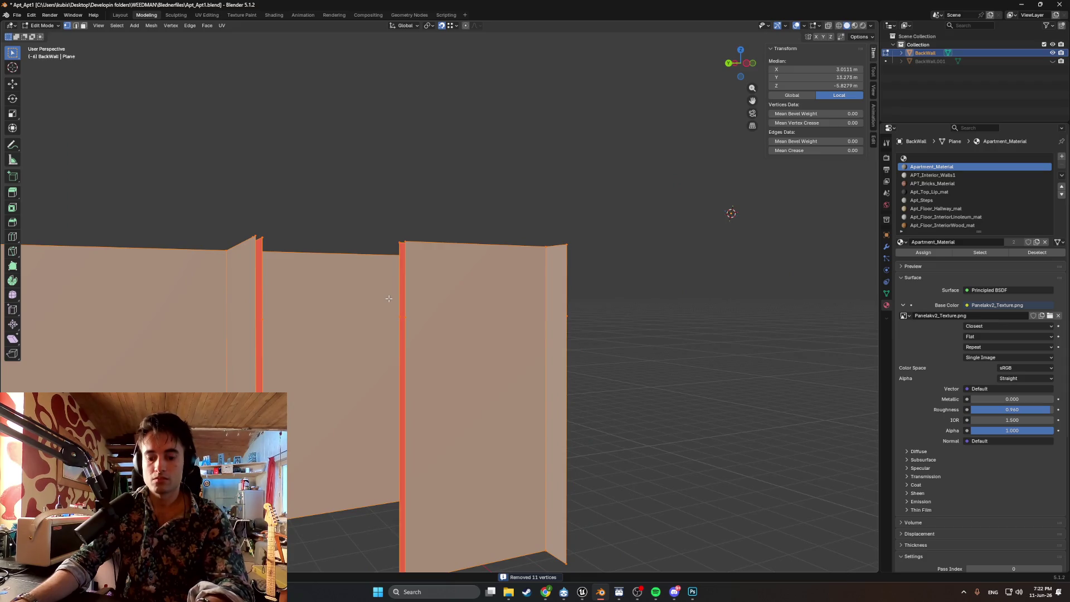
scroll(388, 299, "up", 6)
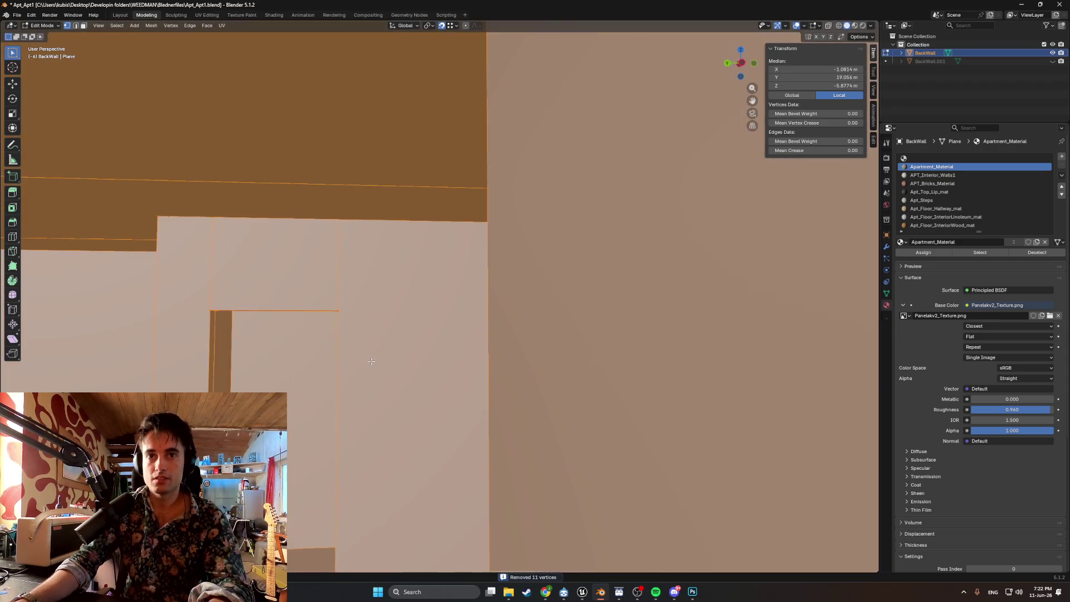
mouse_move(371, 362)
middle_mouse_down()
mouse_move(406, 373)
mouse_move(410, 354)
mouse_move(437, 351)
mouse_move(449, 330)
mouse_move(239, 327)
mouse_move(404, 327)
mouse_move(294, 316)
mouse_move(439, 315)
mouse_move(442, 327)
mouse_move(291, 327)
mouse_move(515, 327)
mouse_move(528, 292)
mouse_move(557, 280)
mouse_move(500, 314)
mouse_move(454, 292)
mouse_move(387, 313)
mouse_move(470, 307)
mouse_move(390, 280)
mouse_move(468, 281)
mouse_move(327, 259)
mouse_move(580, 245)
mouse_move(437, 264)
middle_mouse_up()
mouse_move(551, 272)
middle_mouse_down()
mouse_move(446, 282)
mouse_move(466, 254)
middle_mouse_up()
left_click(465, 251)
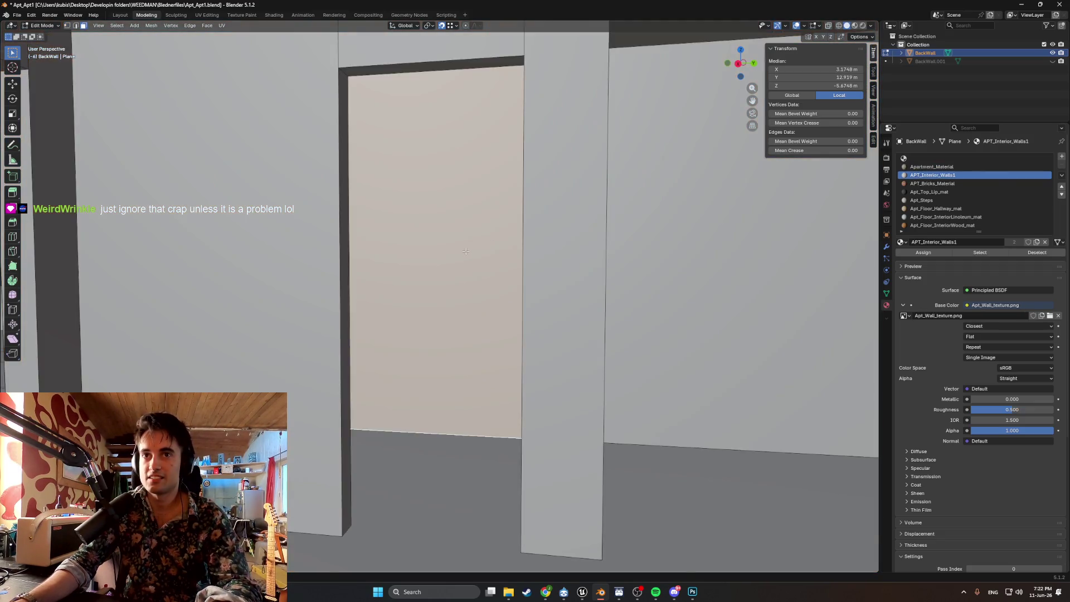
key("shift+grave")
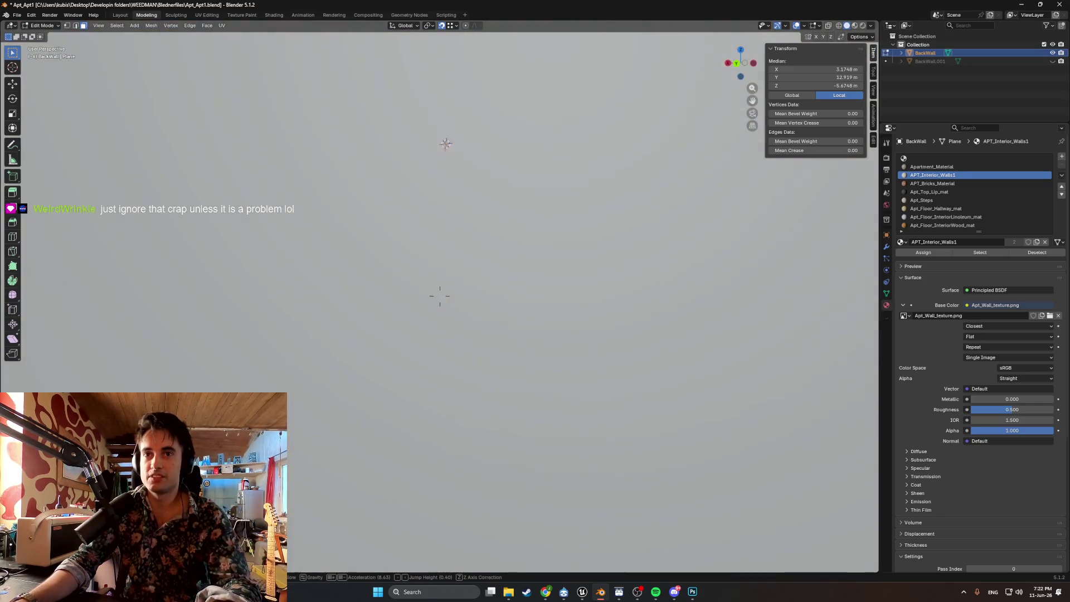
left_click(442, 293)
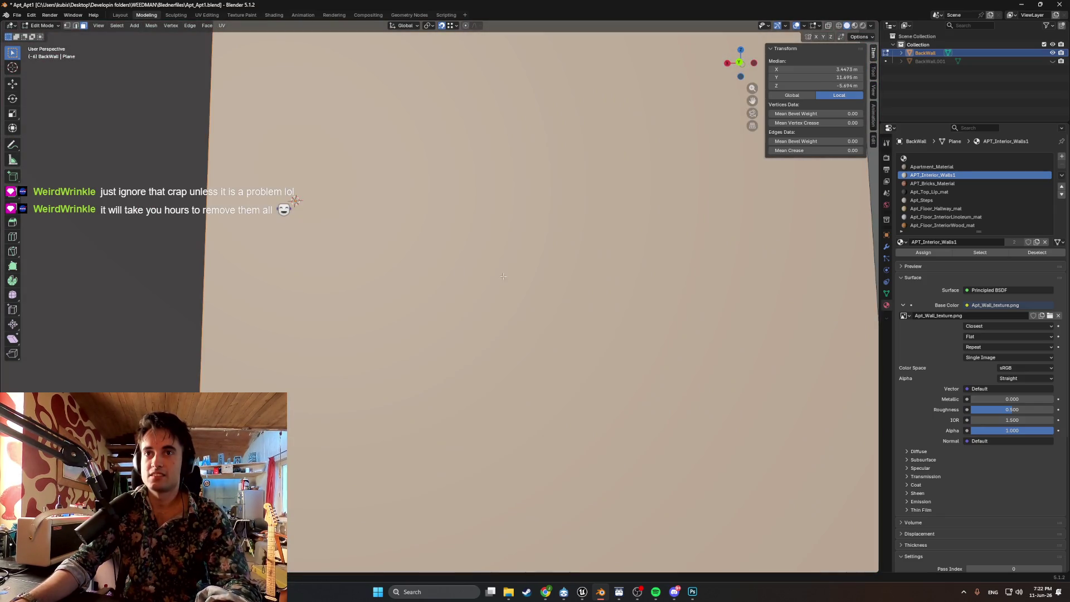
left_click(152, 272)
middle_click_drag(153, 272, 336, 277)
scroll(521, 297, "down", 3)
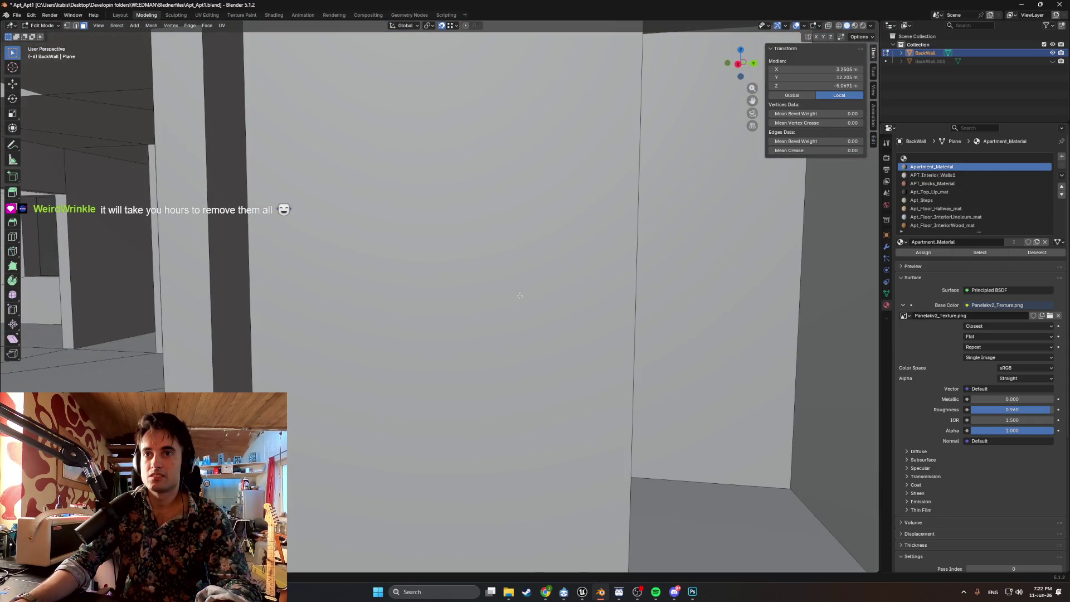
left_click(690, 287)
mouse_move(690, 287)
middle_mouse_down()
mouse_move(557, 241)
mouse_move(490, 248)
mouse_move(427, 285)
mouse_move(424, 252)
mouse_move(361, 200)
mouse_move(310, 191)
middle_mouse_up()
left_click(313, 96, "shift")
mouse_move(313, 95)
middle_mouse_down()
mouse_move(394, 203)
mouse_move(441, 206)
mouse_move(517, 258)
mouse_move(453, 257)
mouse_move(446, 266)
mouse_move(522, 251)
mouse_move(875, 246)
mouse_move(17, 248)
mouse_move(721, 259)
middle_mouse_up()
scroll(442, 206, "down", 5)
key("a")
middle_click_drag(471, 272, 489, 275)
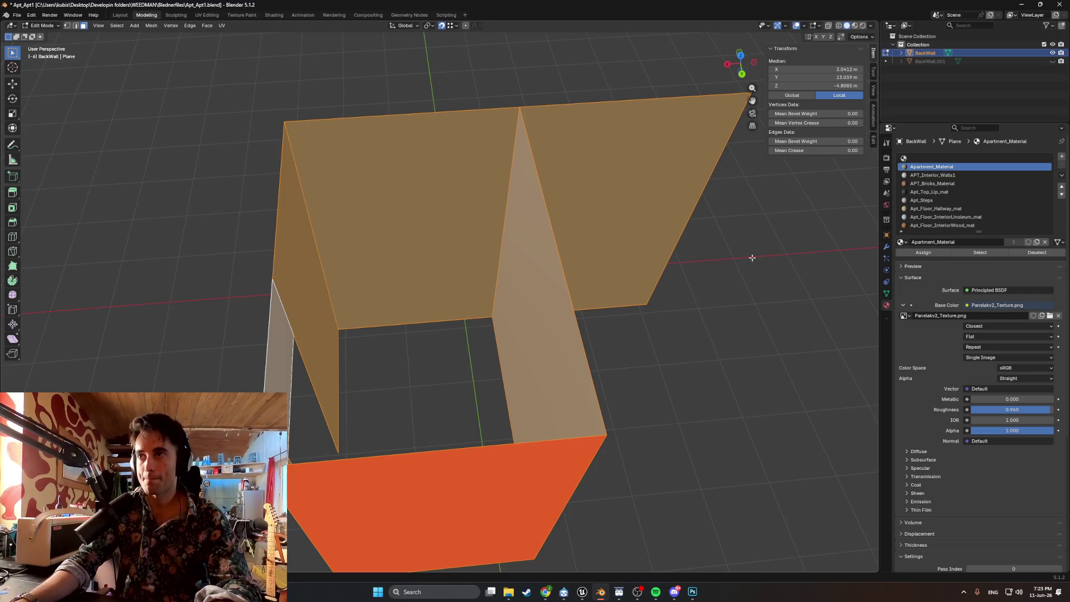
- Add a new material slot and material, driving its Base Color with an Image Texture
left_click(1062, 159)
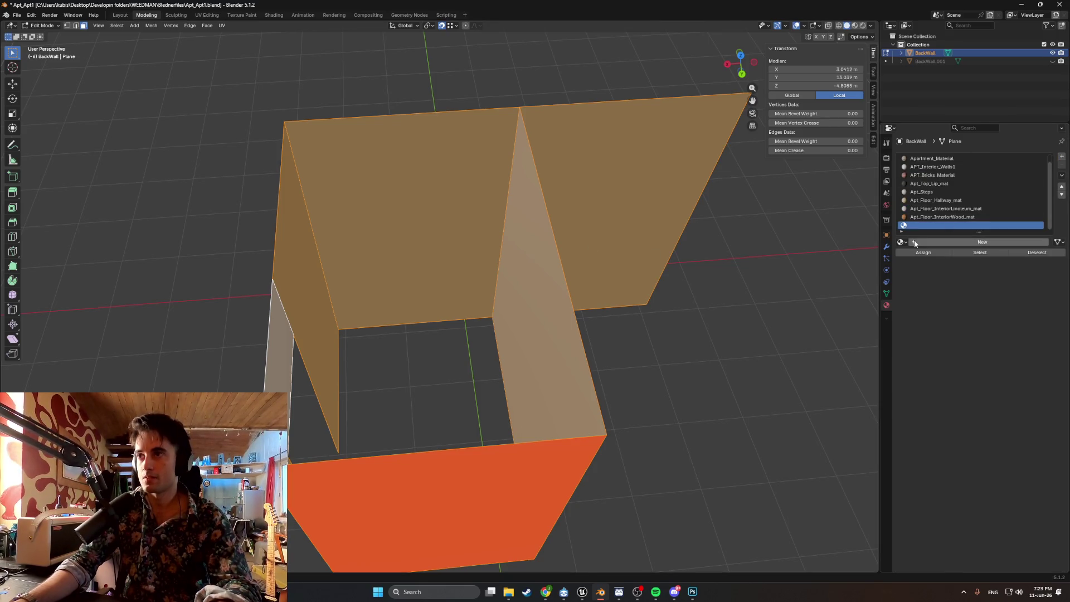
left_click(929, 243)
type("Apt_Bathroom_Tiles_mat")
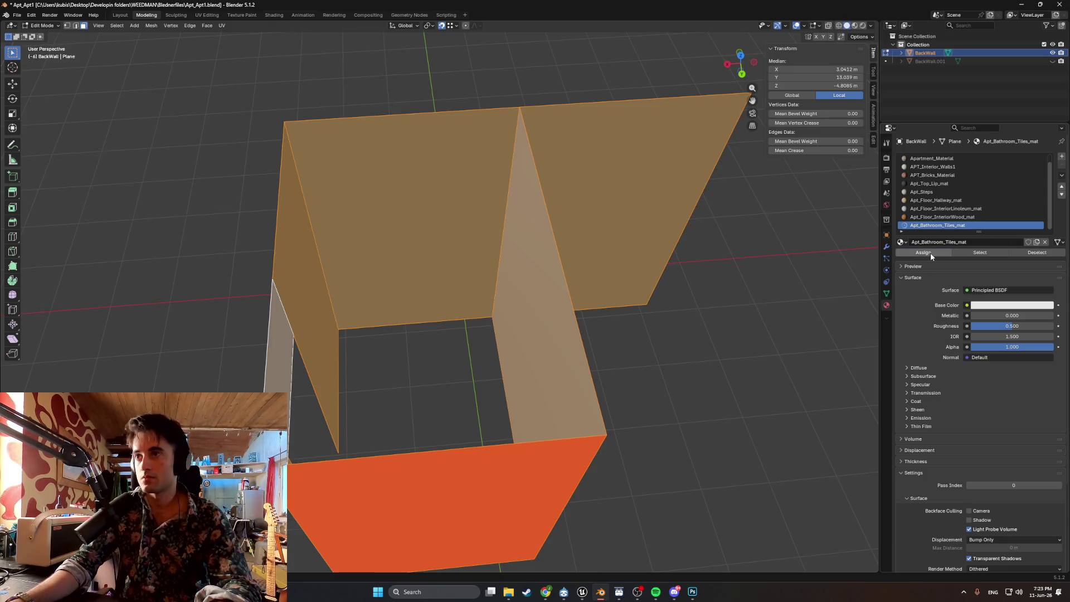
left_click(967, 305)
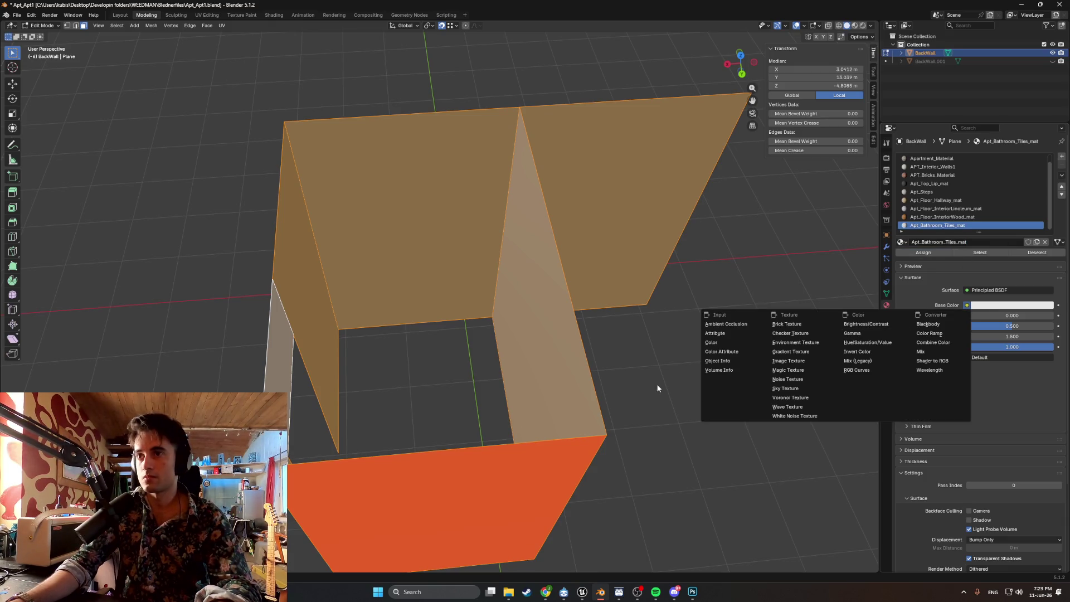
left_click(787, 362)
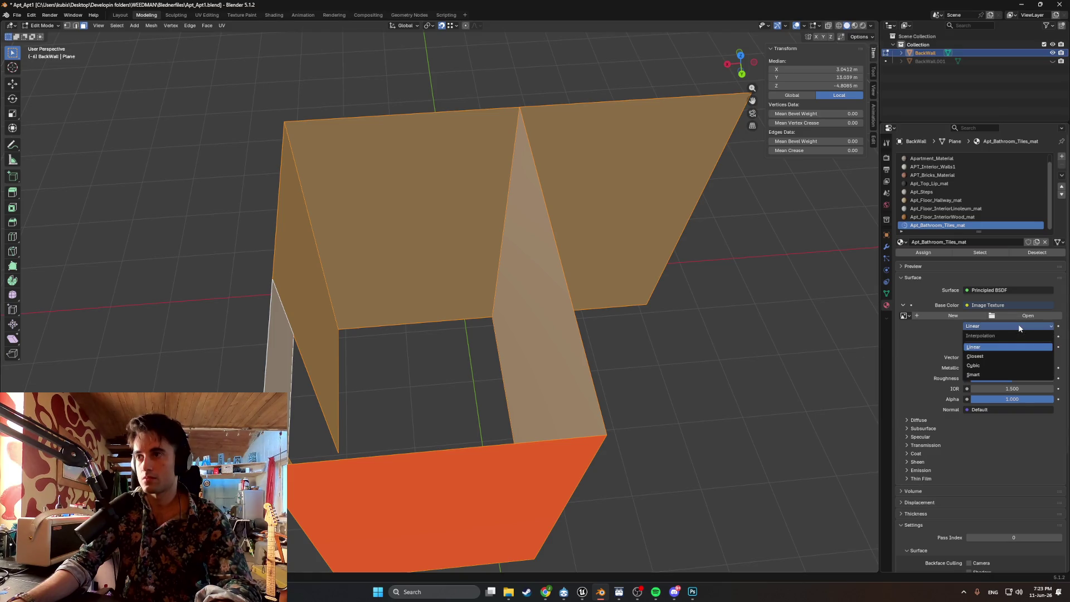
- Set texture filtering to Closest and load Bathroom_Tiles_texture.png from the Textures folder
left_click(1001, 355)
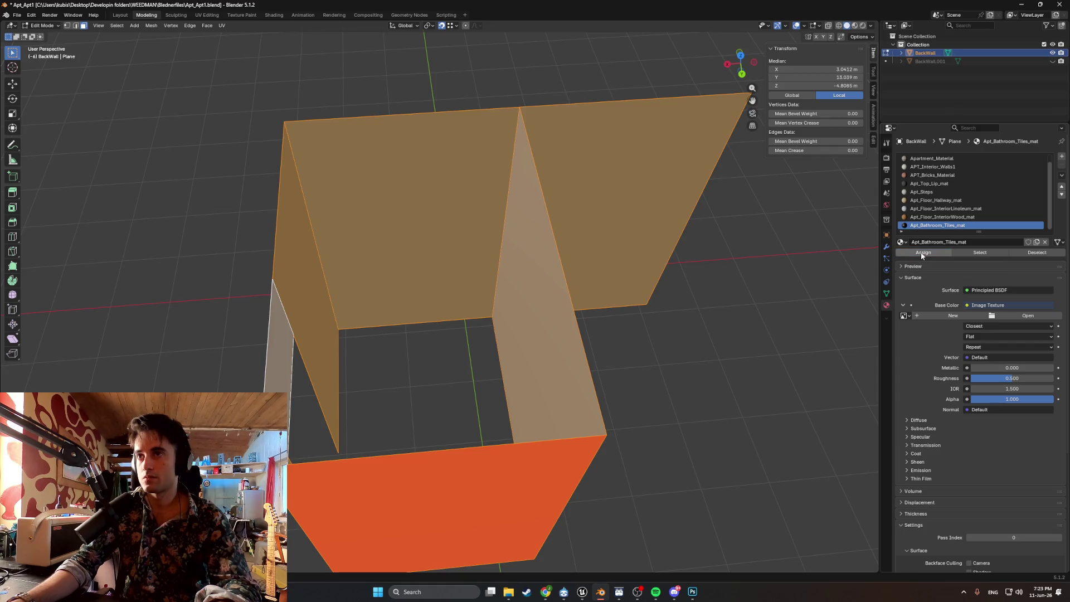
mouse_move(631, 308)
middle_mouse_down()
mouse_move(617, 291)
mouse_move(671, 282)
mouse_move(857, 289)
middle_mouse_up()
left_click(1045, 317)
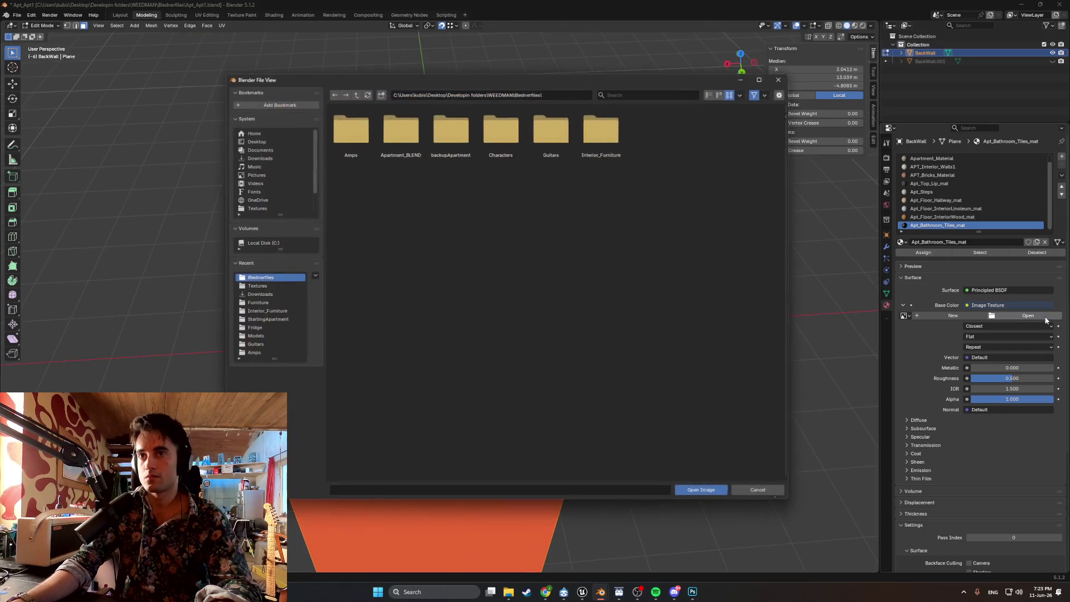
left_click(268, 286)
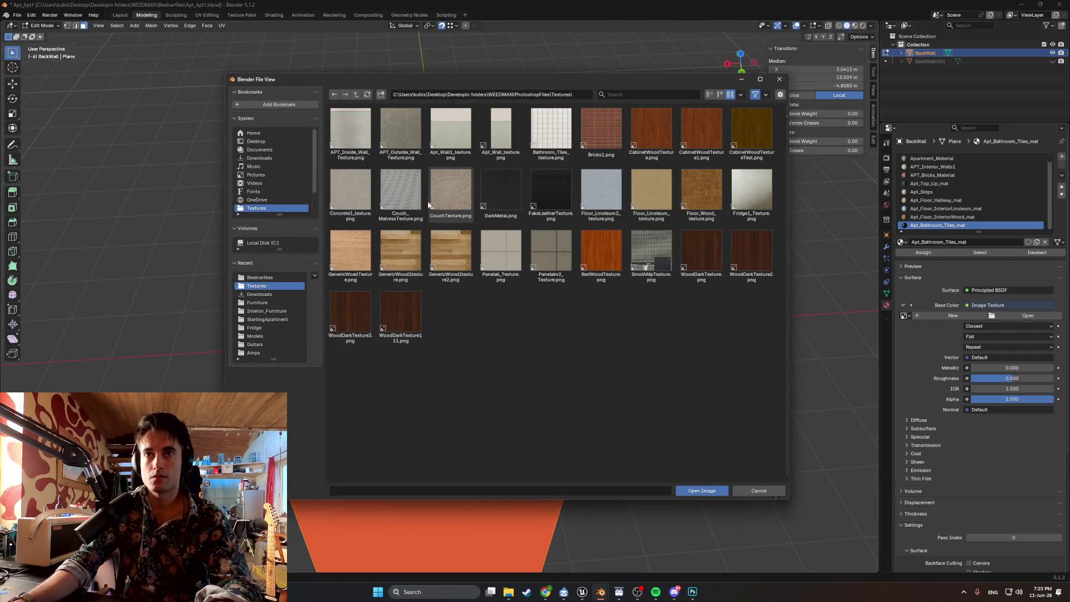
double_click(551, 133)
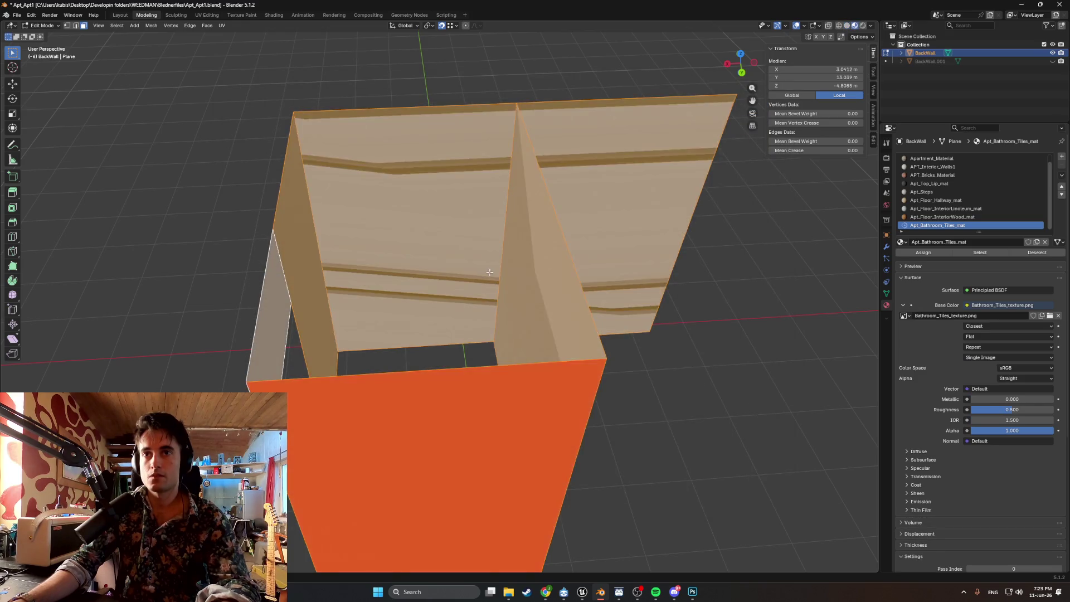
mouse_move(476, 272)
middle_mouse_down()
mouse_move(445, 258)
mouse_move(454, 251)
mouse_move(470, 269)
middle_mouse_up()
- Smart UV Project the partition walls, then switch to the UV Editing workspace
key("u")
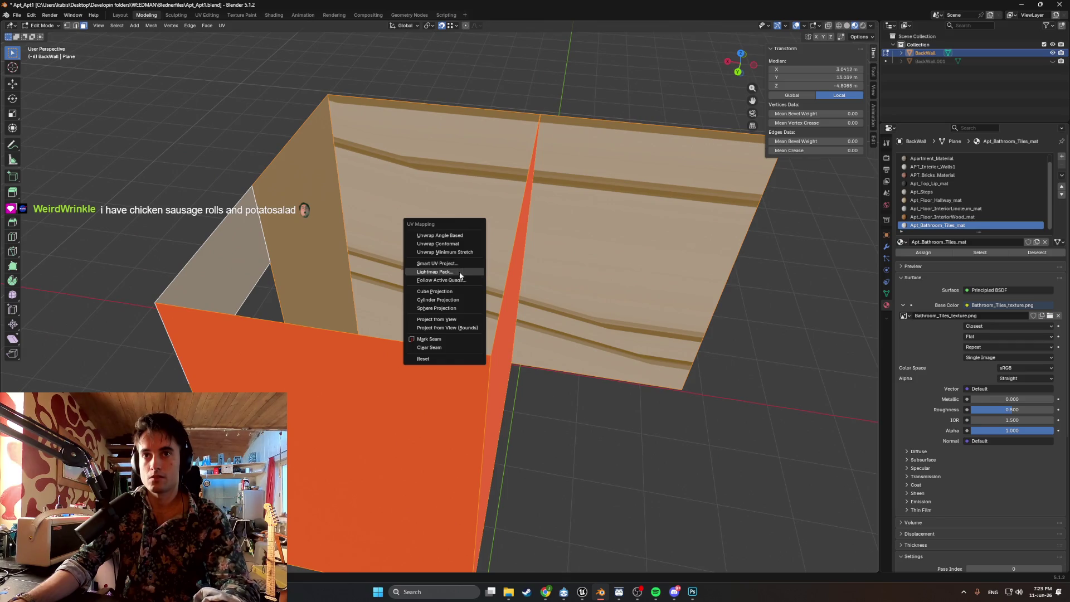
left_click(457, 265)
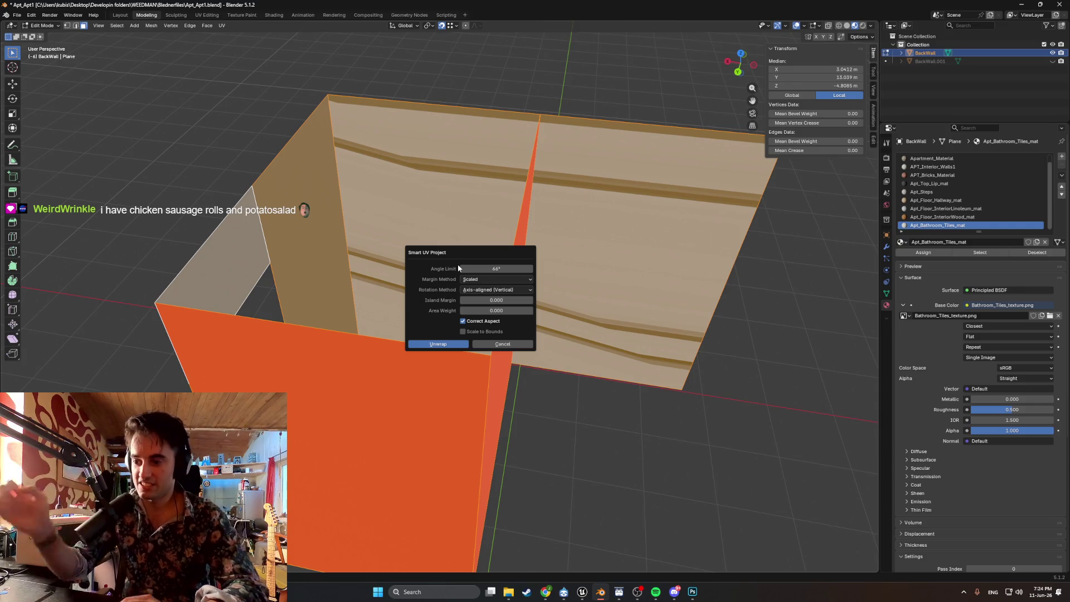
left_click(440, 345)
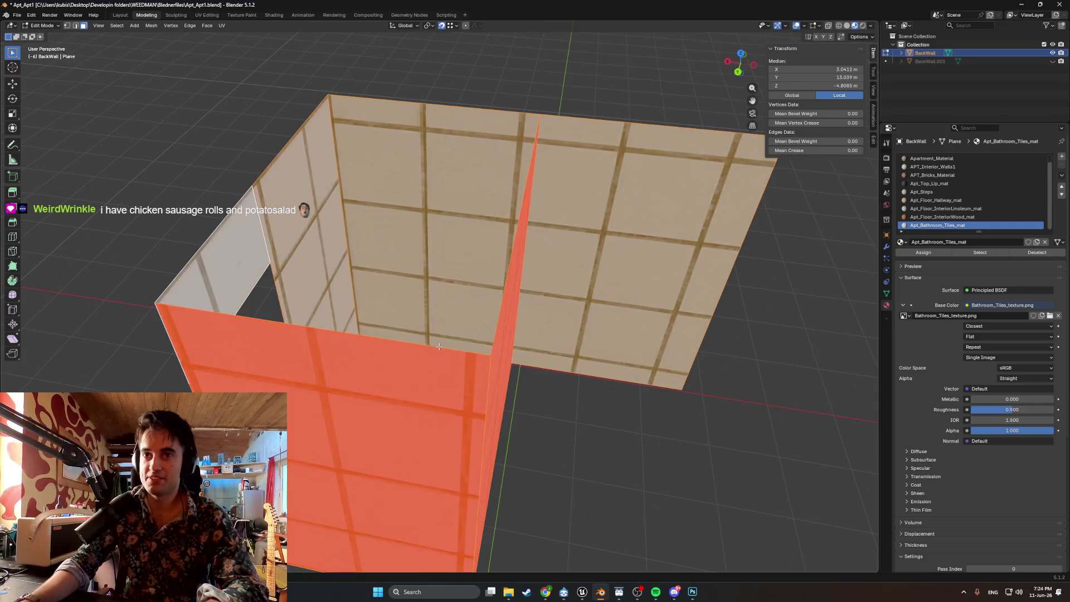
middle_click_drag(385, 287, 292, 244)
left_click(207, 15)
mouse_move(558, 268)
middle_mouse_down()
mouse_move(579, 315)
mouse_move(353, 279)
mouse_move(484, 310)
mouse_move(547, 265)
mouse_move(520, 312)
mouse_move(524, 351)
middle_mouse_up()
scroll(484, 310, "up", 5)
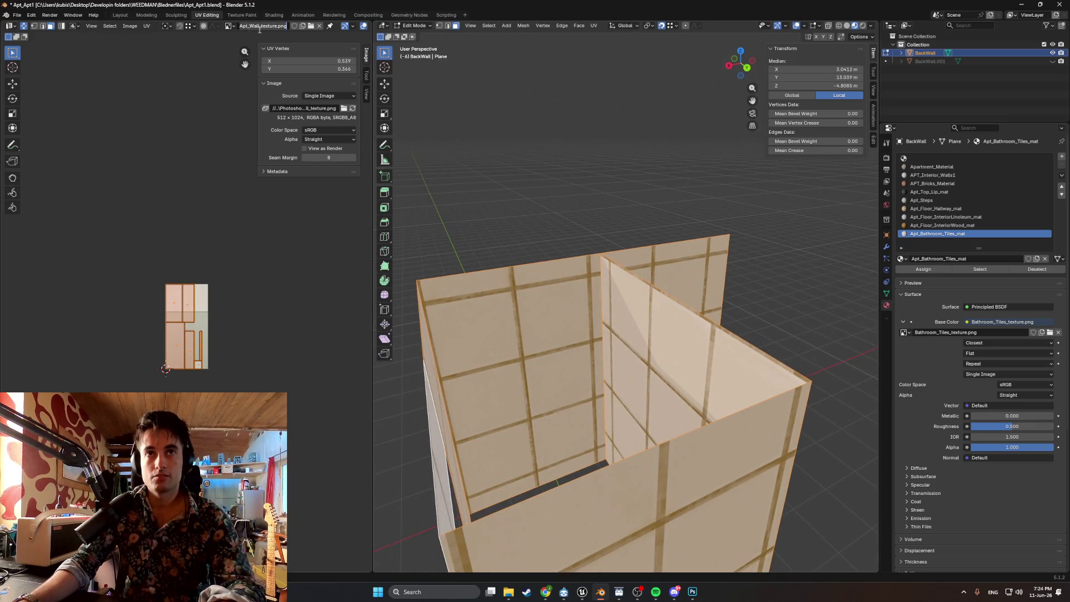
- Show Bathroom_Tiles_texture.png in the UV Editor and scale the wall UVs
left_click(311, 26)
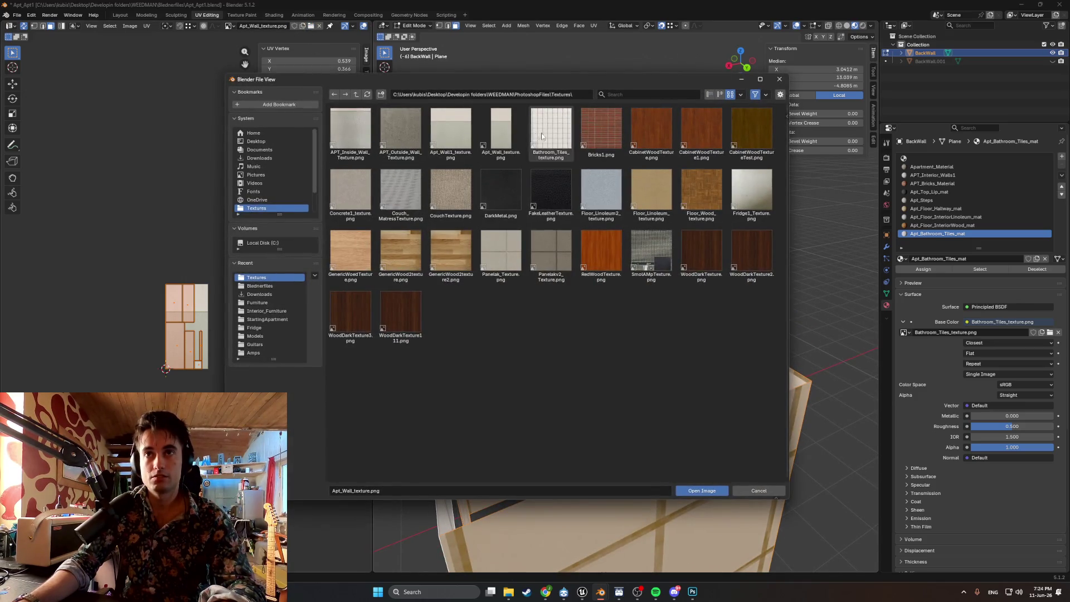
double_click(542, 135)
scroll(174, 358, "up", 4)
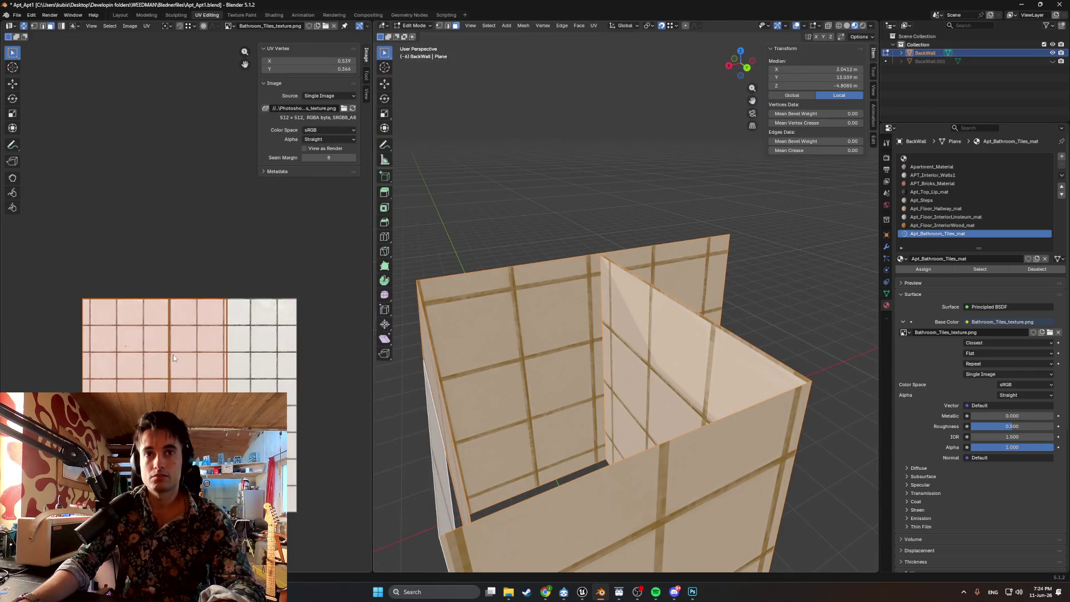
key("s")
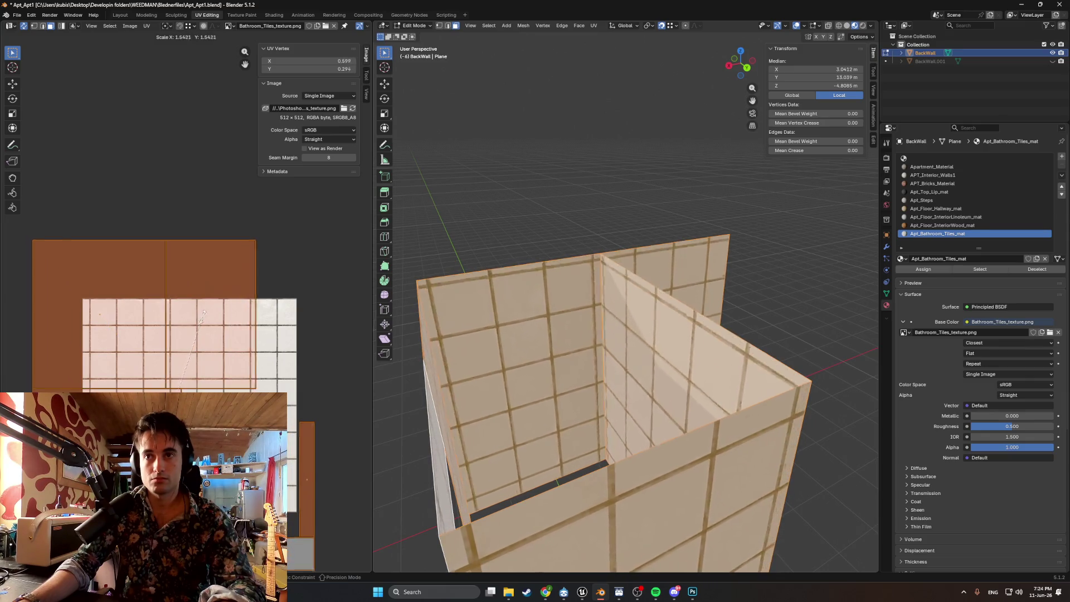
mouse_move(385, 335)
middle_mouse_down()
mouse_move(508, 351)
mouse_move(530, 342)
mouse_move(462, 373)
mouse_move(558, 329)
mouse_move(544, 310)
mouse_move(590, 308)
mouse_move(559, 289)
mouse_move(461, 291)
mouse_move(552, 304)
mouse_move(559, 316)
mouse_move(498, 293)
middle_mouse_up()
scroll(462, 373, "down", 5)
scroll(544, 335, "up", 5)
scroll(518, 301, "up", 4)
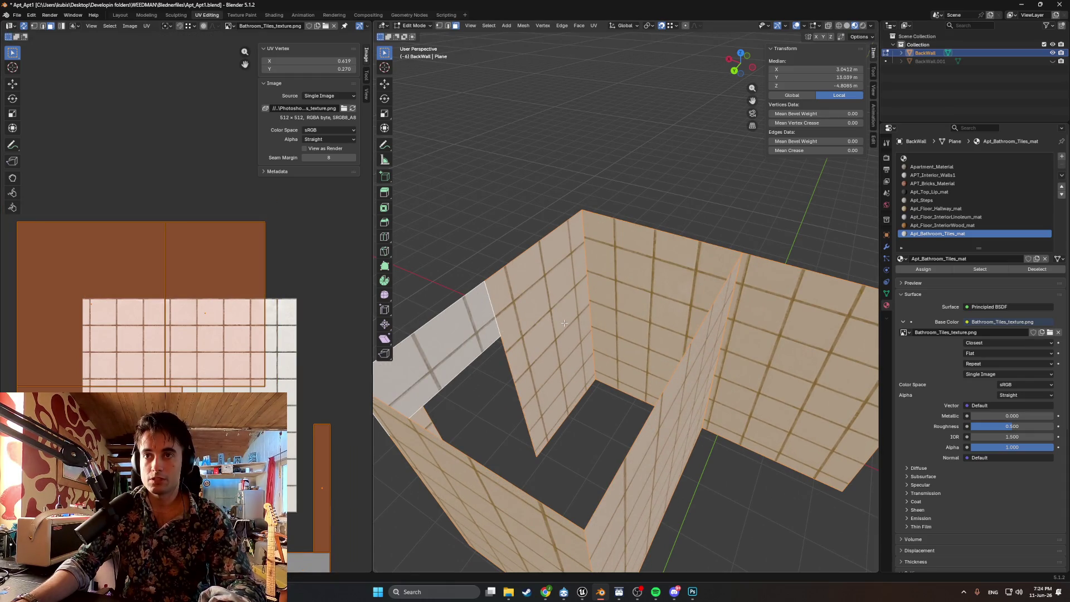
- Re-unwrap the walls with Cube Projection and scale the UVs up for smaller tiles
key("u")
left_click(543, 351)
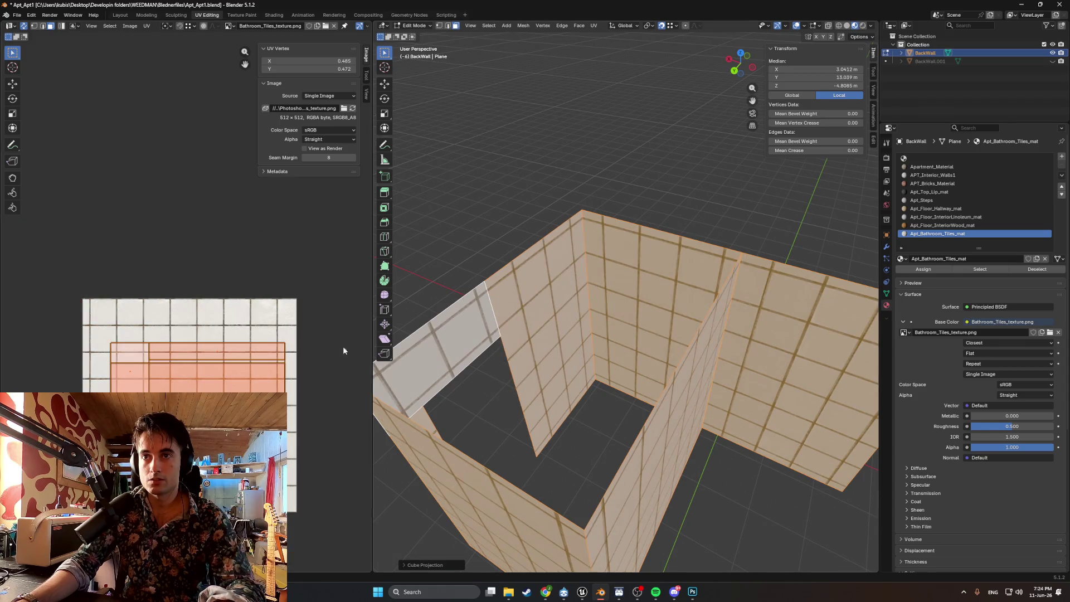
key("s")
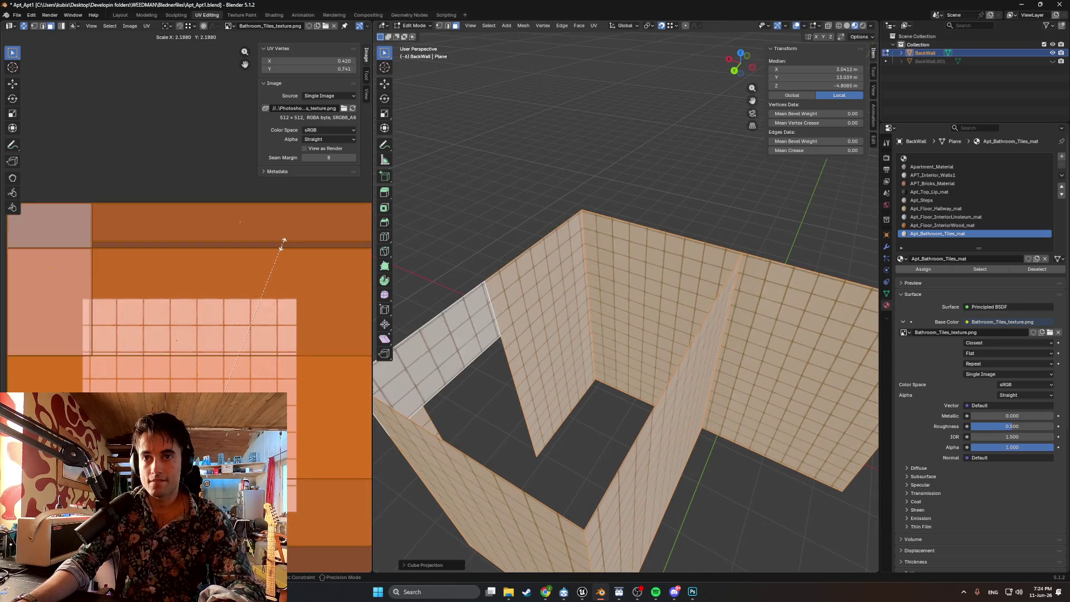
mouse_move(608, 256)
middle_mouse_down()
mouse_move(563, 265)
mouse_move(607, 256)
mouse_move(586, 258)
mouse_move(613, 239)
mouse_move(556, 261)
mouse_move(632, 314)
middle_mouse_up()
scroll(631, 313, "up", 10)
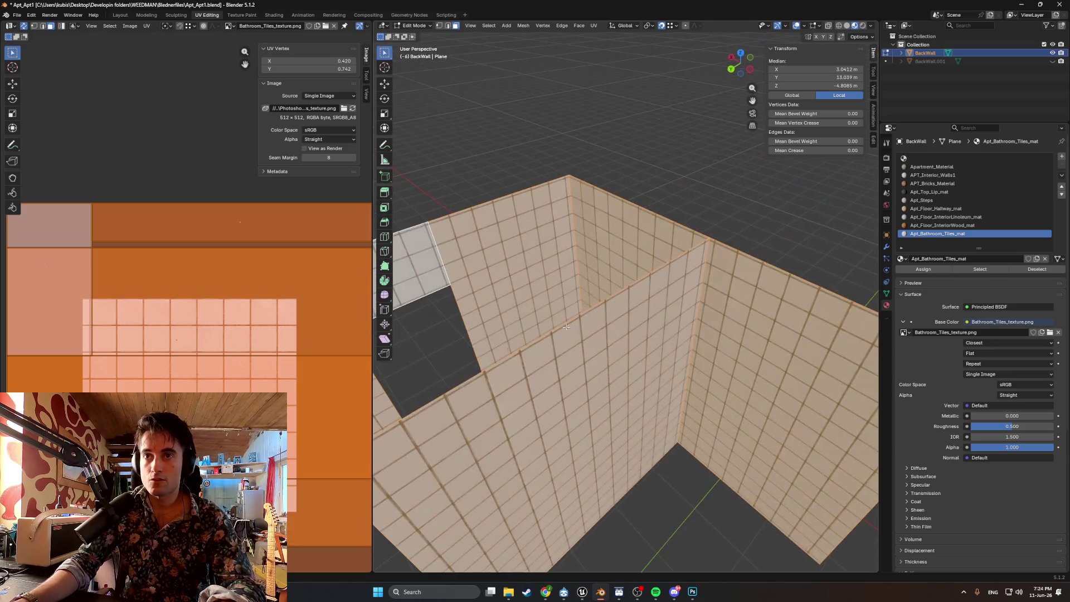
mouse_move(539, 289)
middle_mouse_down()
mouse_move(594, 287)
mouse_move(346, 302)
middle_mouse_up()
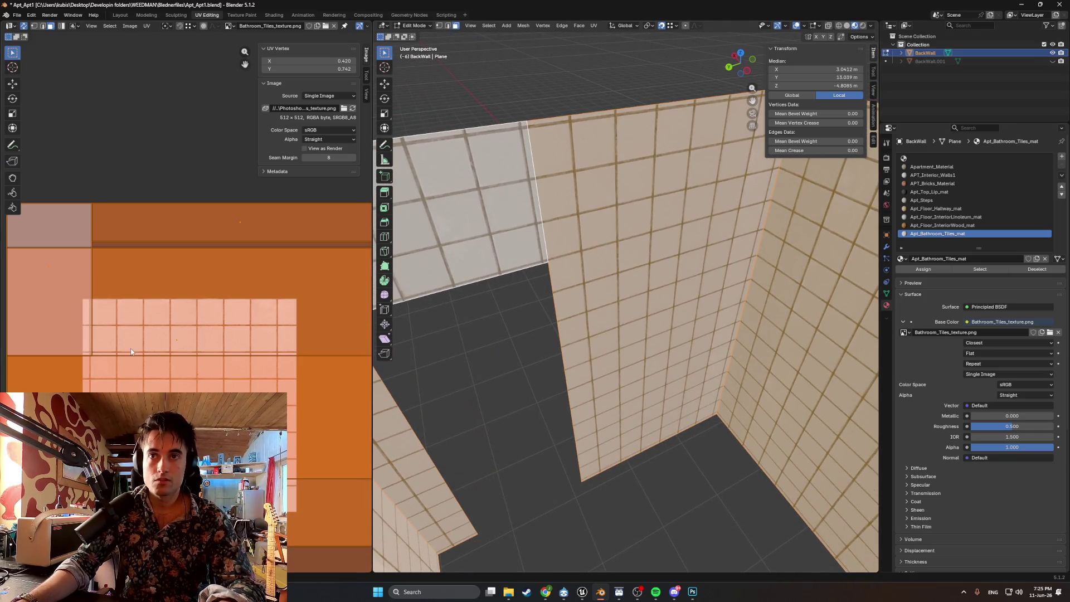
- Shift the UV island along X and Y to align the tiles, then reveal all hidden geometry
key("g")
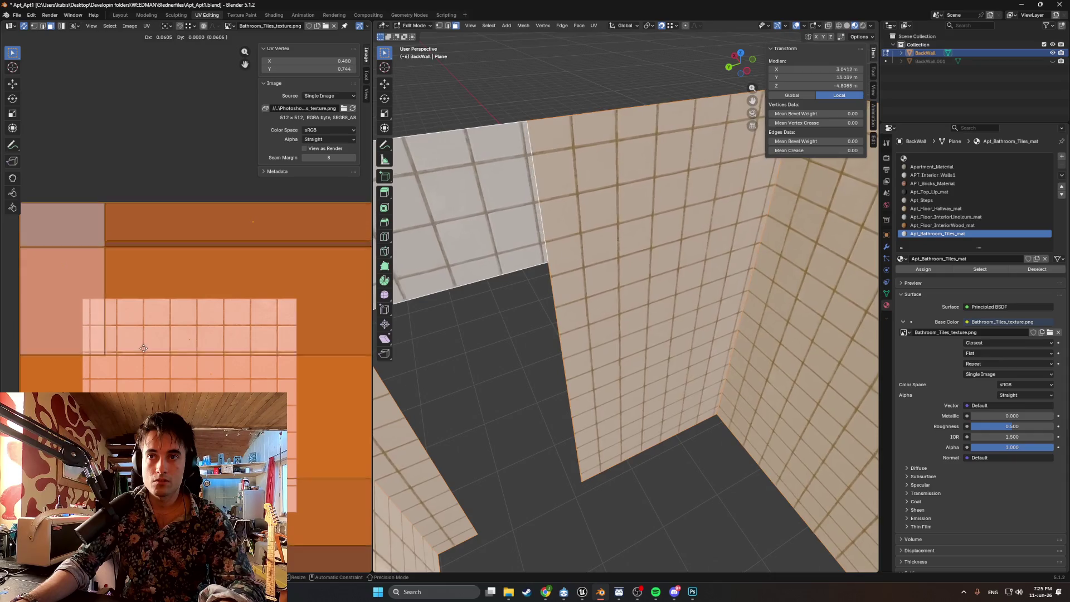
mouse_move(140, 331)
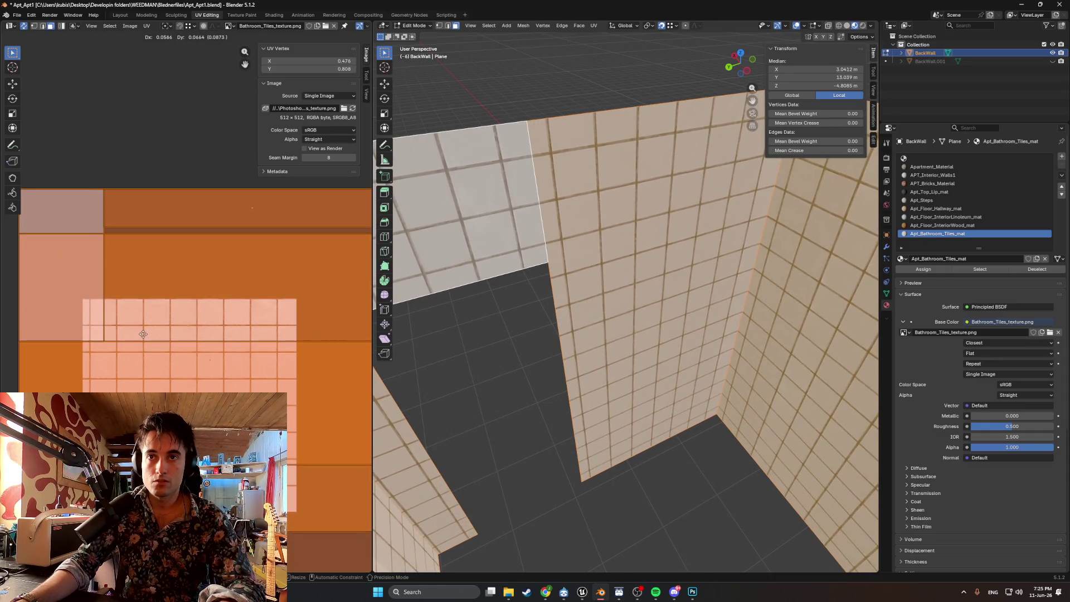
key("x")
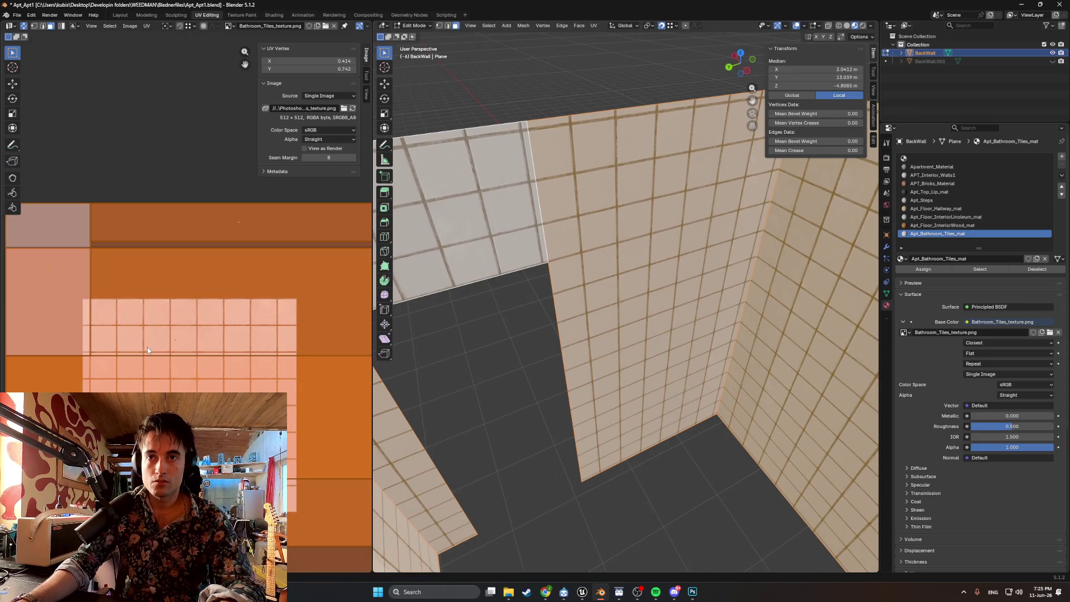
key("y")
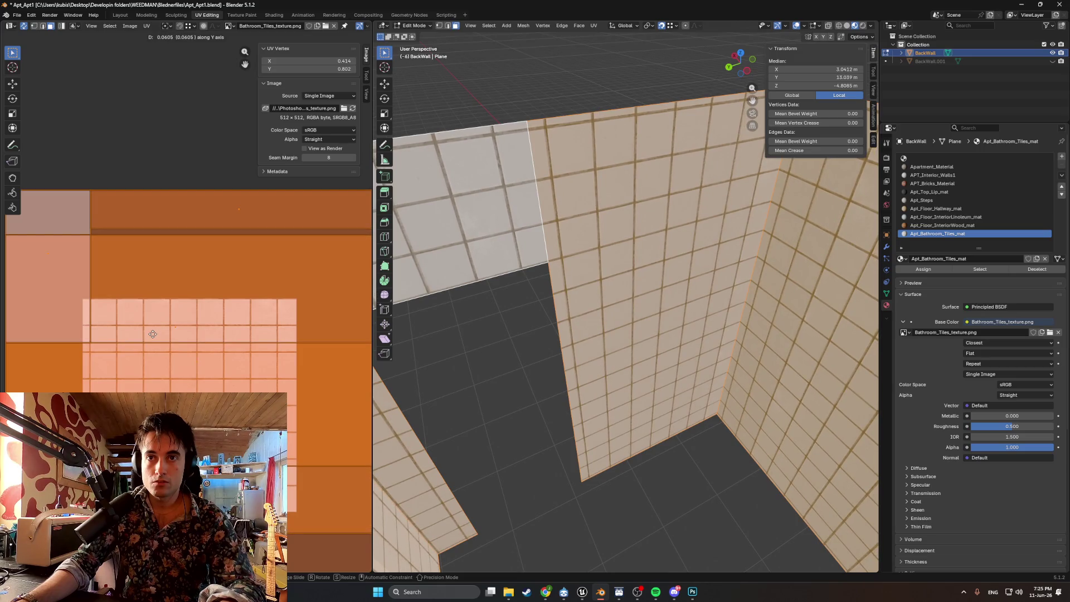
mouse_move(522, 359)
middle_mouse_down()
mouse_move(571, 356)
mouse_move(470, 370)
mouse_move(550, 366)
mouse_move(394, 399)
mouse_move(712, 358)
mouse_move(585, 357)
mouse_move(783, 351)
mouse_move(706, 365)
mouse_move(605, 300)
middle_mouse_up()
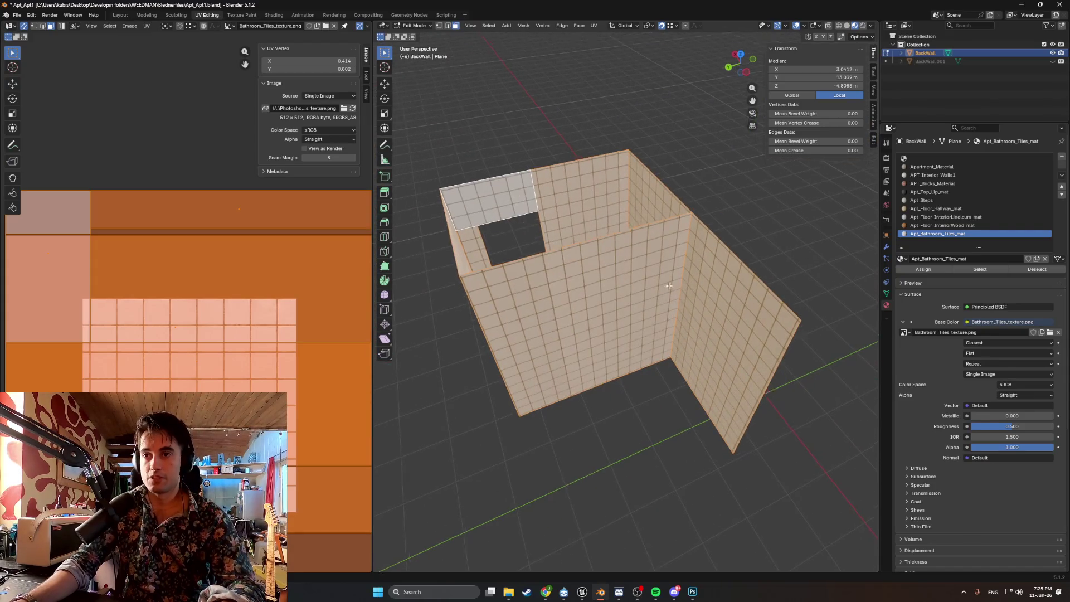
key("alt+h")
- Hide the revealed apartment geometry, then reveal it again
mouse_move(667, 269)
middle_mouse_down()
mouse_move(622, 264)
mouse_move(625, 229)
mouse_move(576, 177)
mouse_move(574, 198)
middle_mouse_up()
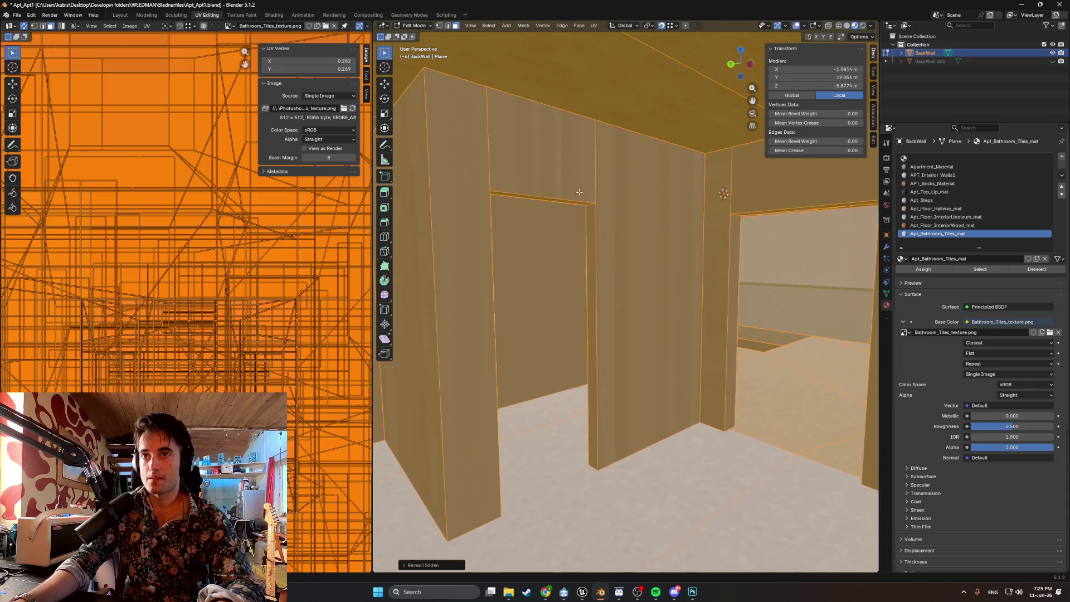
key("h")
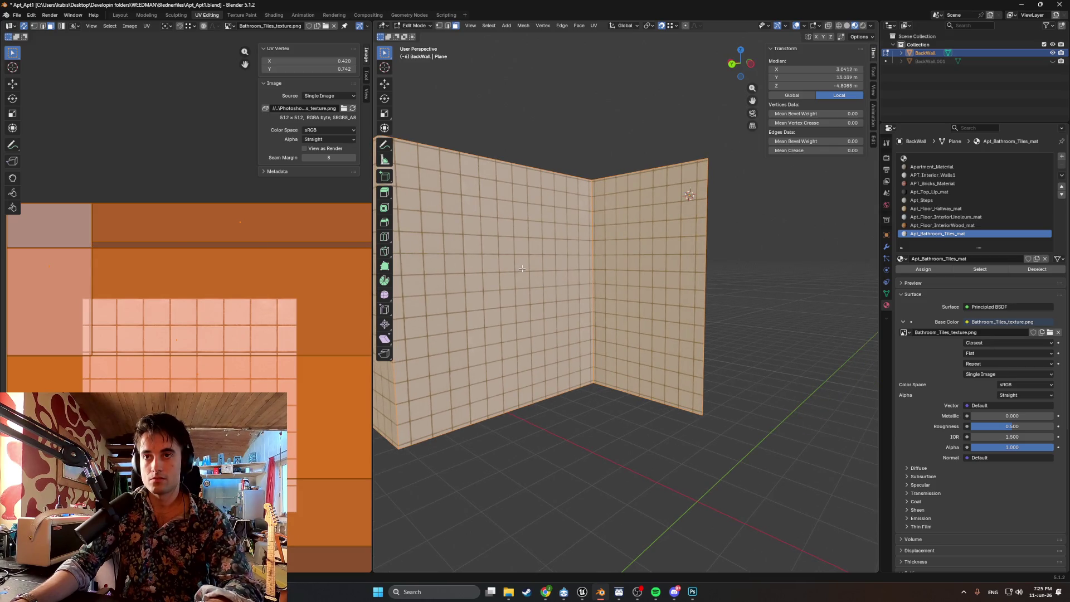
key("alt+h")
mouse_move(577, 274)
middle_mouse_down()
mouse_move(583, 260)
mouse_move(655, 292)
mouse_move(595, 273)
mouse_move(669, 283)
mouse_move(641, 282)
mouse_move(653, 284)
middle_mouse_up()
- Select bathroom wall faces with X-ray on to see inside the walls
left_click(584, 260)
left_click(593, 257)
scroll(593, 257, "down", 6)
scroll(667, 277, "down", 3)
key("alt+z")
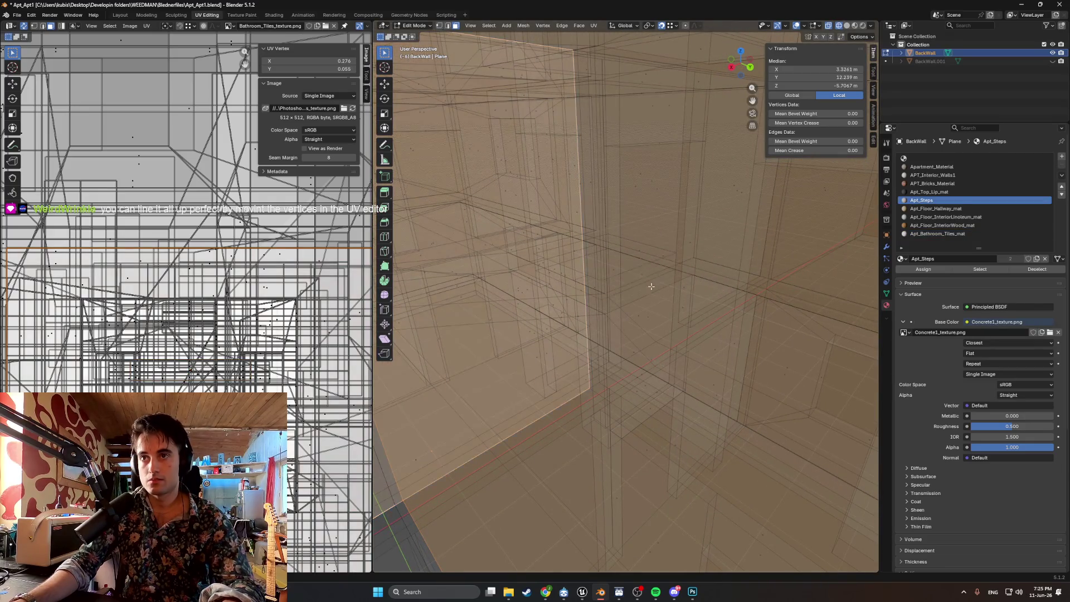
left_click(621, 309)
left_click(654, 284, "shift")
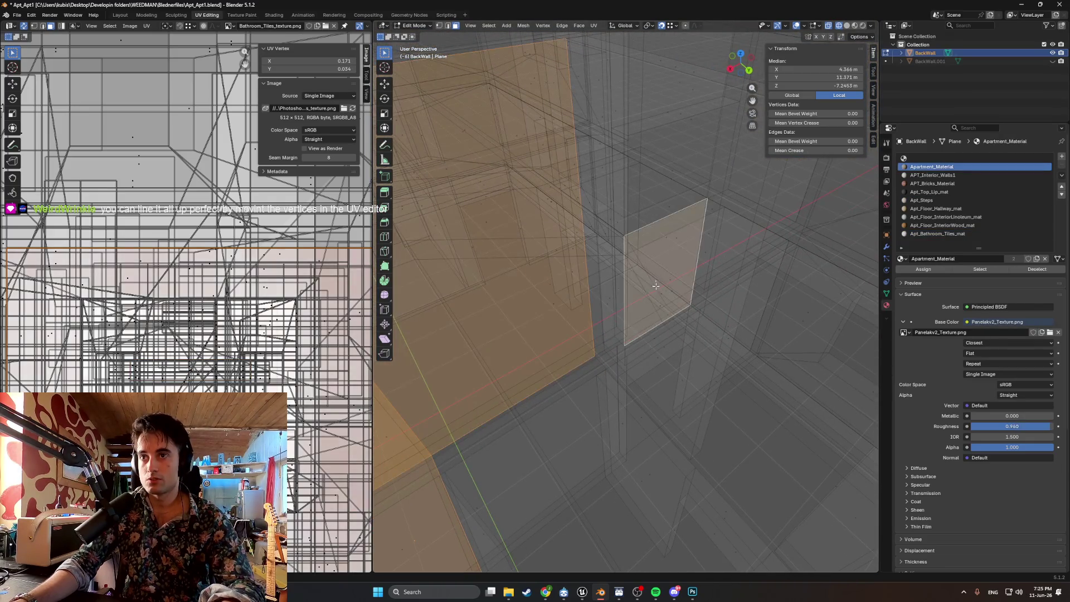
mouse_move(669, 279)
middle_mouse_down()
mouse_move(647, 275)
mouse_move(669, 239)
mouse_move(695, 232)
mouse_move(682, 261)
mouse_move(697, 263)
middle_mouse_up()
scroll(687, 234, "down", 3)
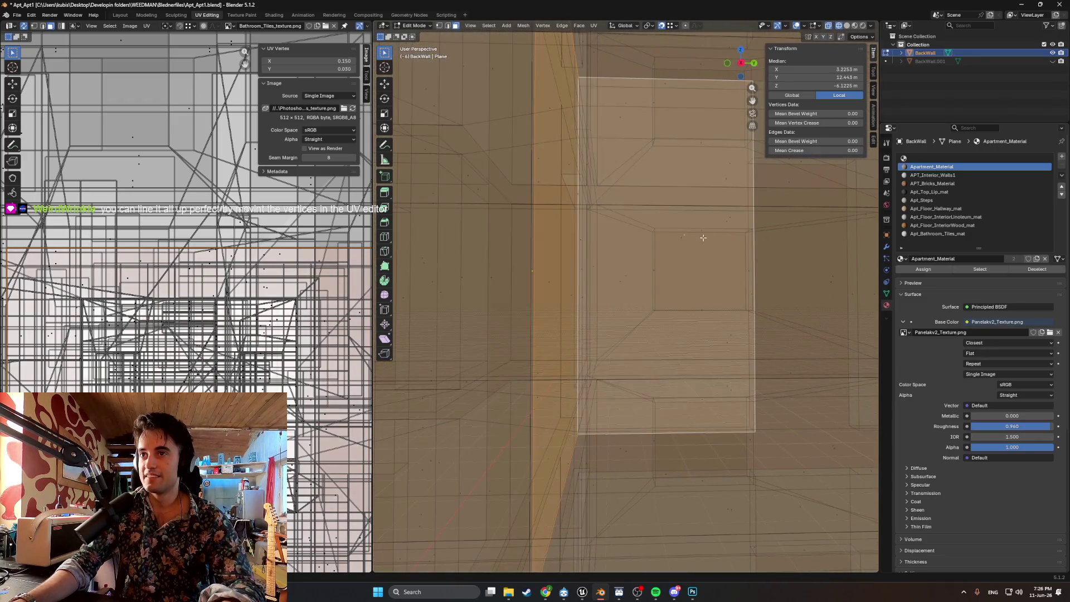
- Inspect the upper and dark wall faces in Solid shading, selecting faces on other walls
left_click(636, 203, "shift")
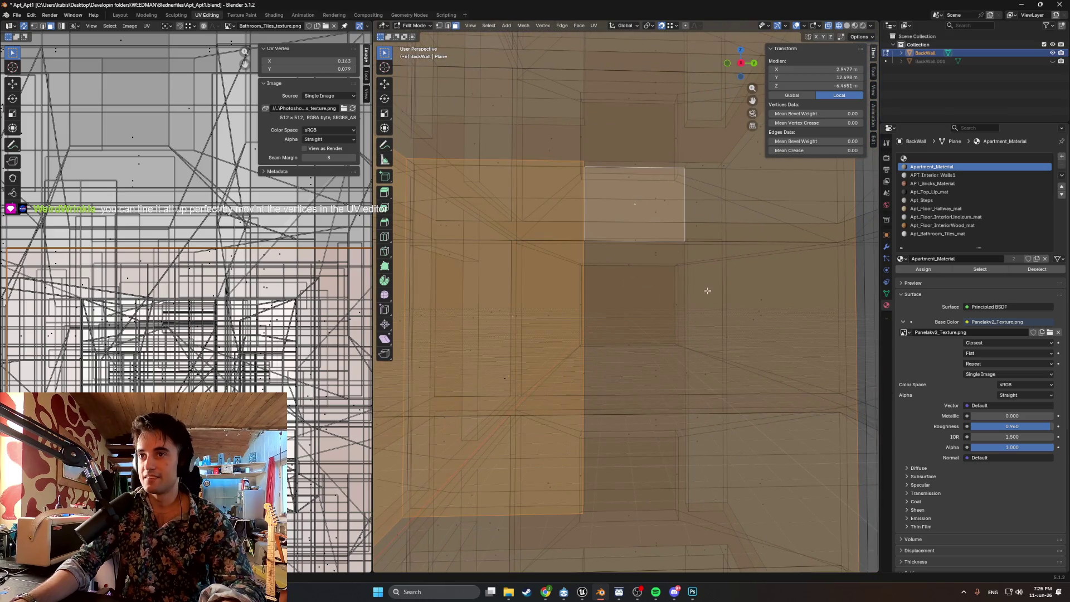
mouse_move(706, 291)
middle_mouse_down()
mouse_move(745, 310)
mouse_move(710, 317)
mouse_move(692, 344)
middle_mouse_up()
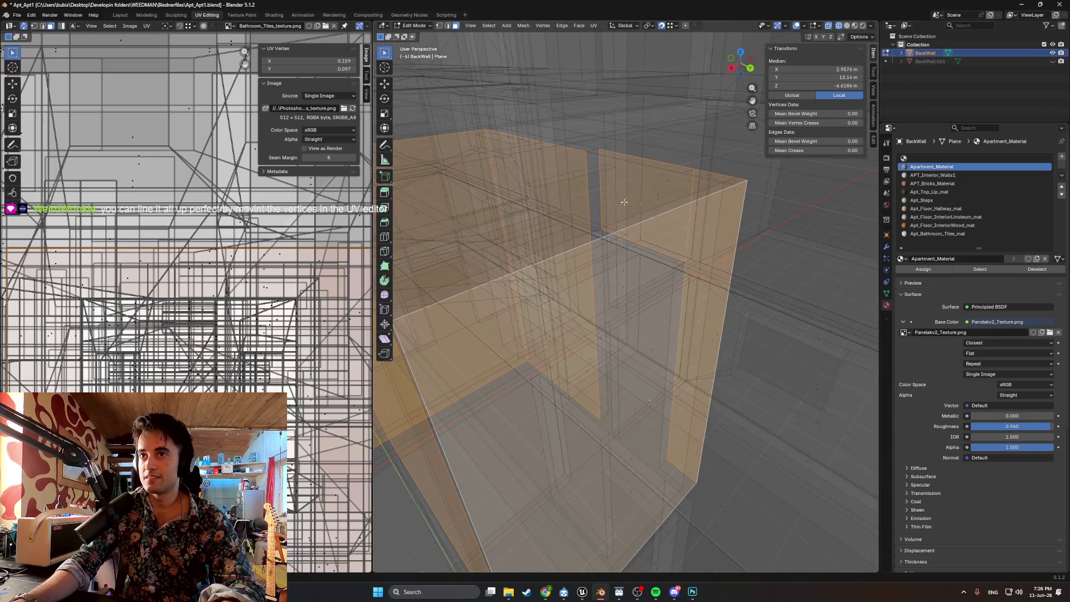
scroll(622, 202, "up", 5)
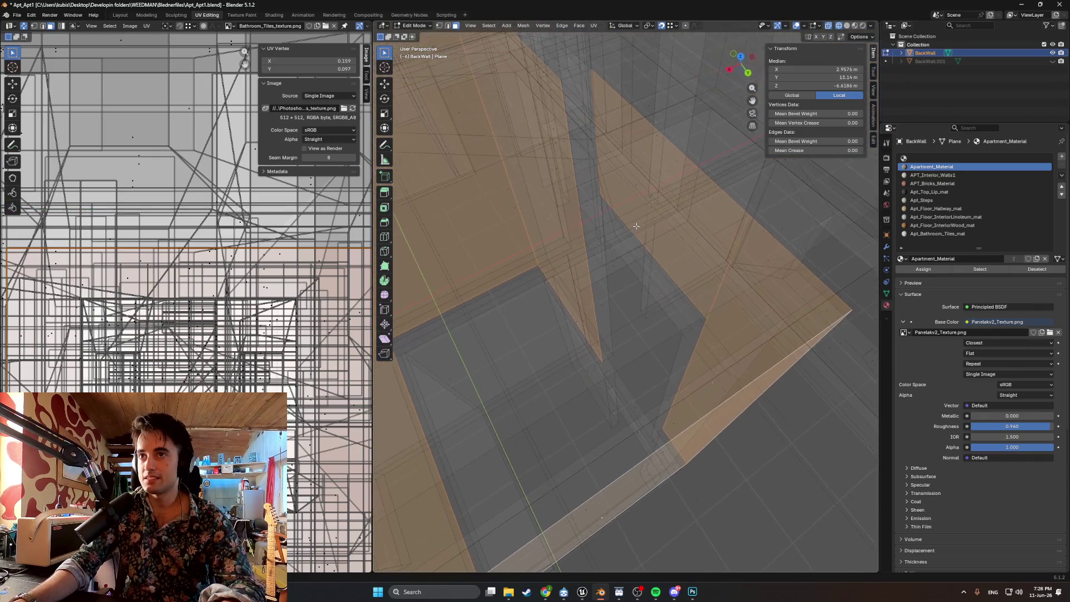
mouse_move(650, 204)
middle_mouse_down()
mouse_move(690, 184)
mouse_move(655, 248)
mouse_move(661, 206)
middle_mouse_up()
left_click(675, 141, "shift")
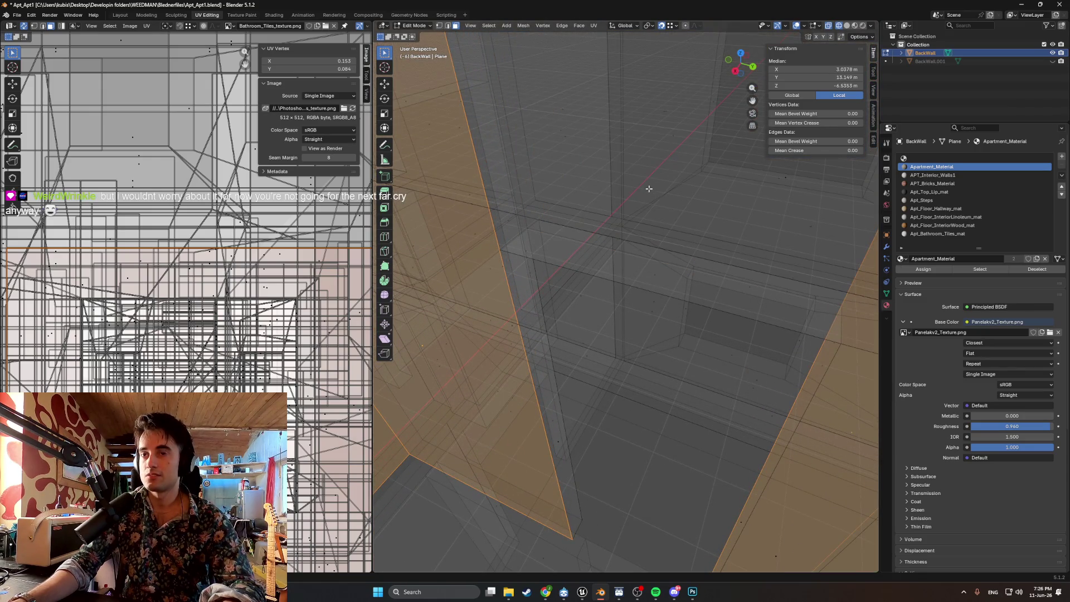
left_click(666, 199)
mouse_move(646, 196)
middle_mouse_down()
mouse_move(517, 251)
mouse_move(597, 245)
mouse_move(702, 287)
mouse_move(675, 307)
mouse_move(621, 299)
mouse_move(802, 274)
middle_mouse_up()
left_click(645, 226, "shift")
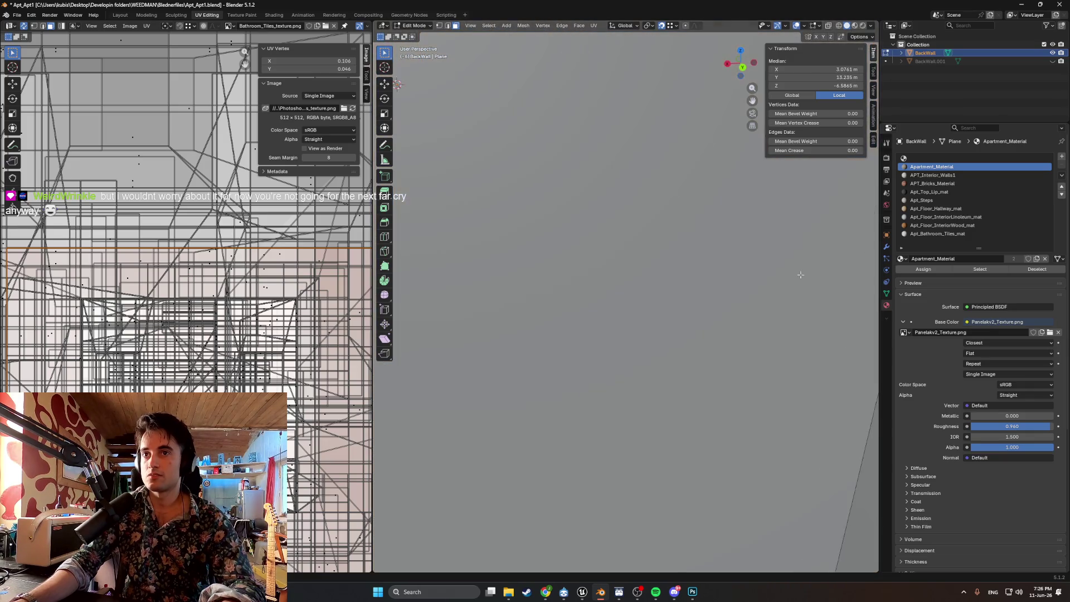
scroll(628, 288, "down", 5)
left_click(461, 322)
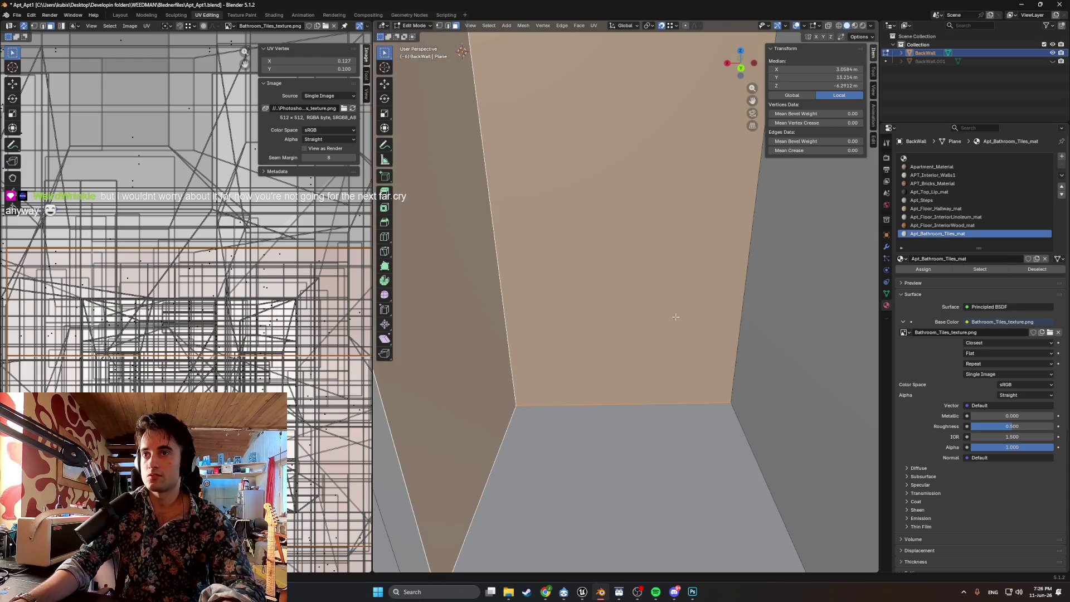
- Hide the unwanted face at the ceiling corner of the wall box
middle_click_drag(758, 315, 725, 334)
middle_click_drag(378, 324, 262, 345)
mouse_move(595, 319)
middle_mouse_down()
mouse_move(561, 303)
mouse_move(688, 241)
mouse_move(569, 387)
middle_mouse_up()
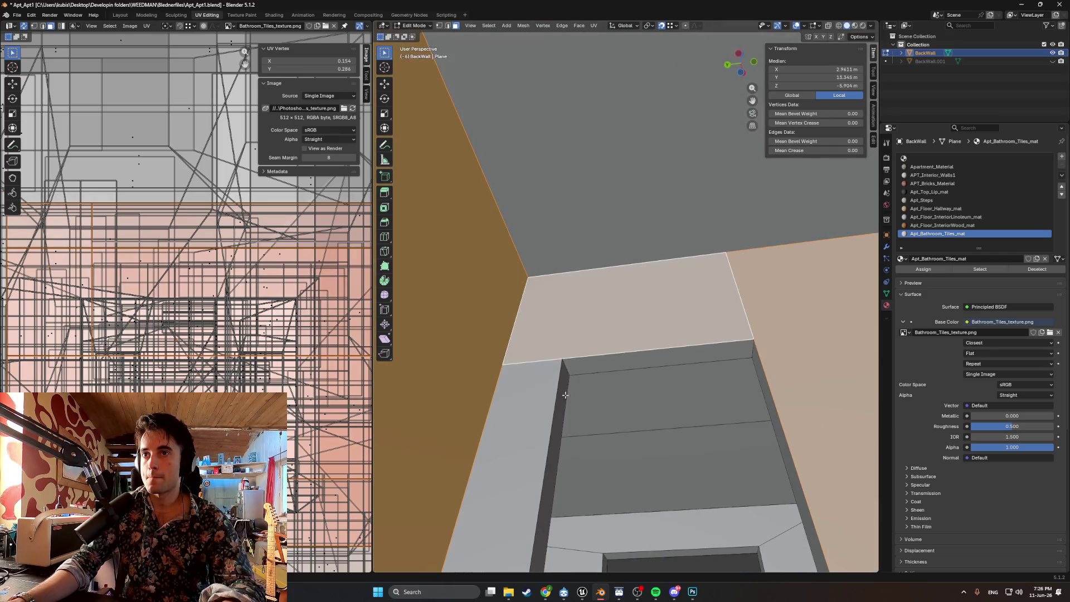
left_click(557, 433)
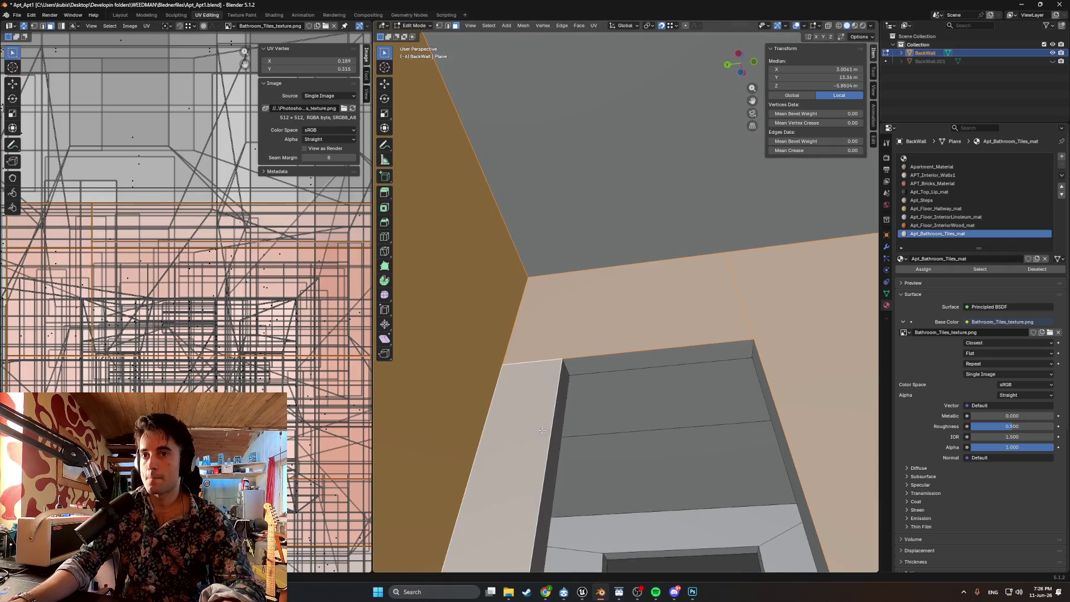
scroll(591, 452, "up", 8)
key("h")
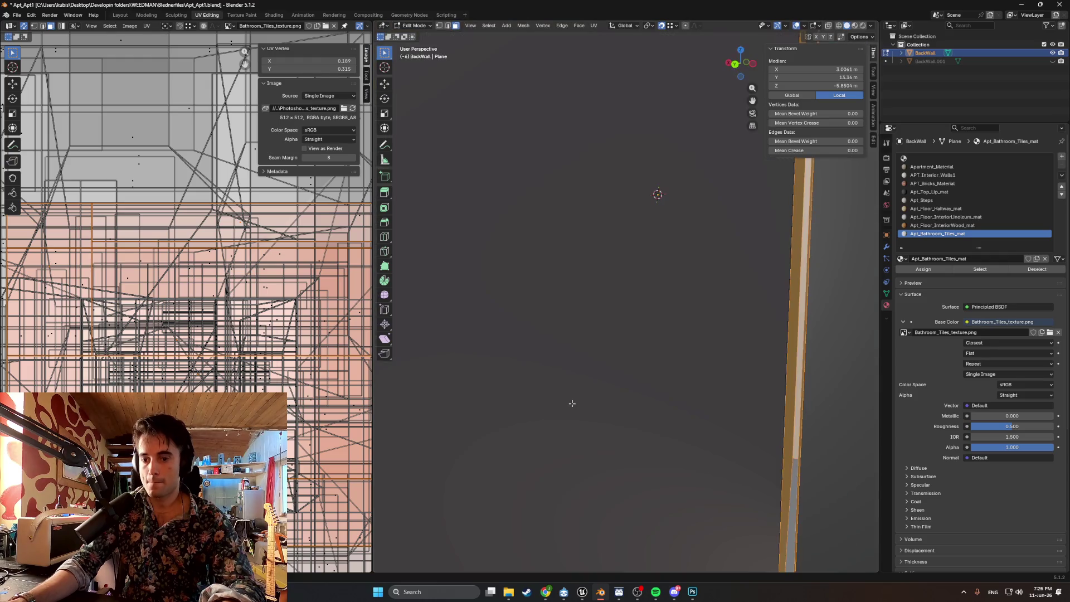
scroll(590, 362, "down", 8)
mouse_move(606, 322)
middle_mouse_down()
mouse_move(578, 339)
mouse_move(599, 308)
middle_mouse_up()
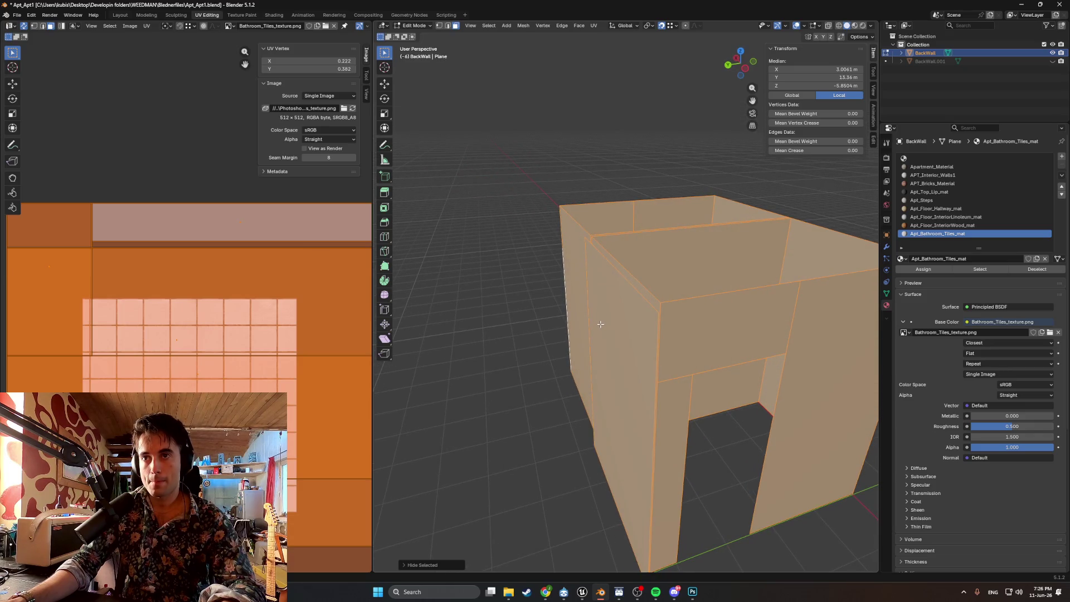
- Hide a stray face, box-select all walls in X-ray, and switch to textured shading
left_click(602, 324)
mouse_move(602, 324)
middle_mouse_down()
mouse_move(660, 323)
mouse_move(628, 353)
mouse_move(573, 336)
mouse_move(454, 349)
mouse_move(747, 292)
mouse_move(530, 266)
mouse_move(420, 272)
mouse_move(616, 275)
mouse_move(669, 304)
middle_mouse_up()
key("h")
key("alt+z")
left_click_drag(751, 452, 574, 147)
mouse_move(574, 147)
middle_mouse_down()
mouse_move(509, 175)
mouse_move(576, 191)
middle_mouse_up()
key("z")
left_click(576, 245)
middle_click_drag(577, 245, 633, 184)
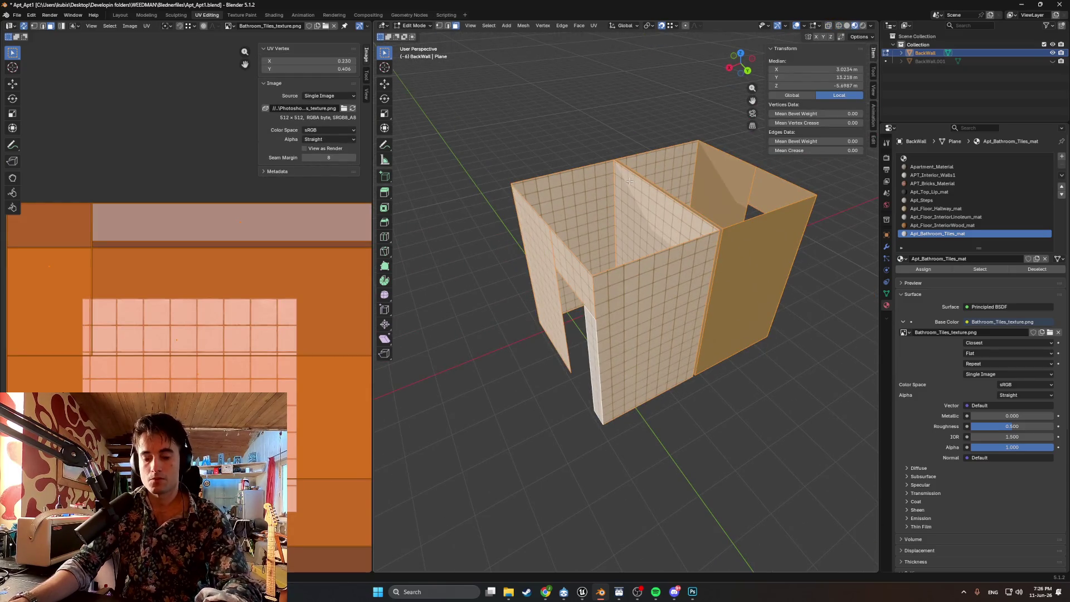
- Cube-project the wall UVs and assign Apt_Bathroom_Tiles_mat to the selected walls
key("u")
left_click(617, 186)
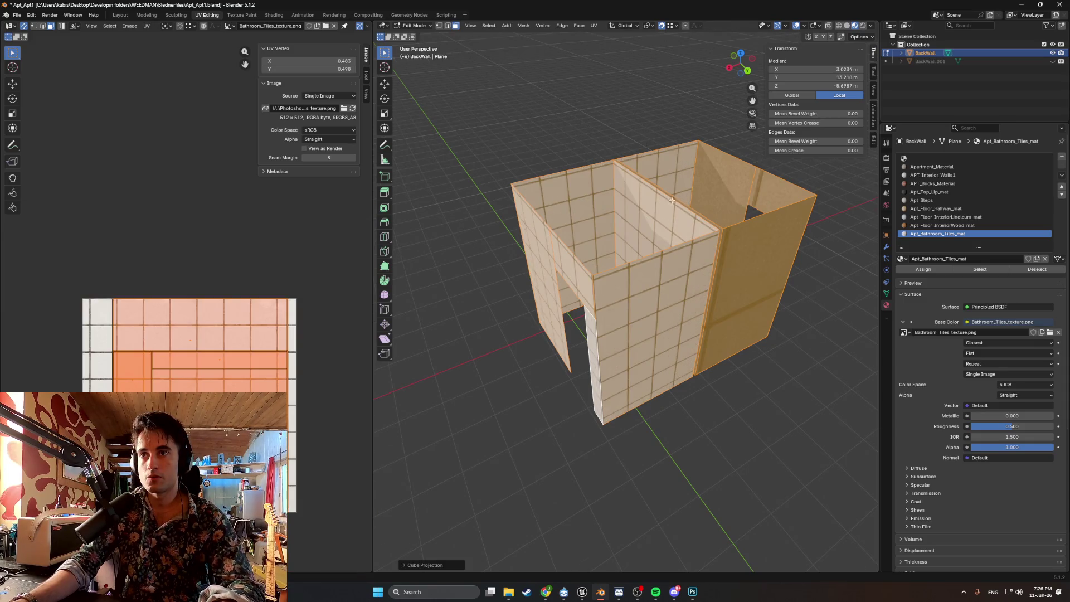
middle_click_drag(674, 199, 655, 206)
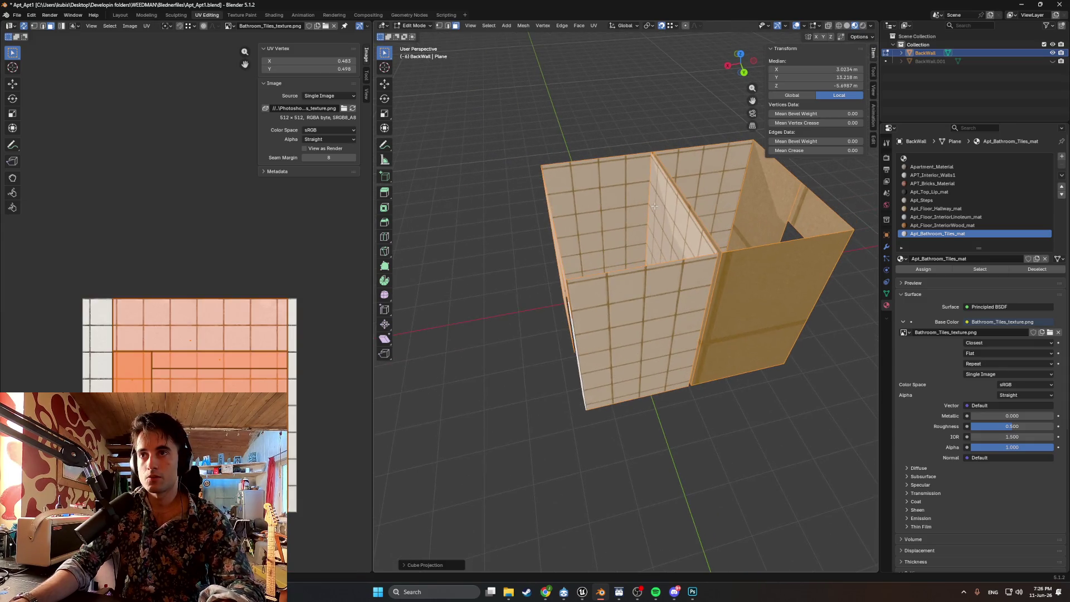
left_click(927, 273)
mouse_move(649, 269)
middle_mouse_down()
mouse_move(589, 240)
mouse_move(553, 248)
middle_mouse_up()
scroll(589, 240, "up", 2)
- Scale up the wall UVs in the UV Editor
key("s")
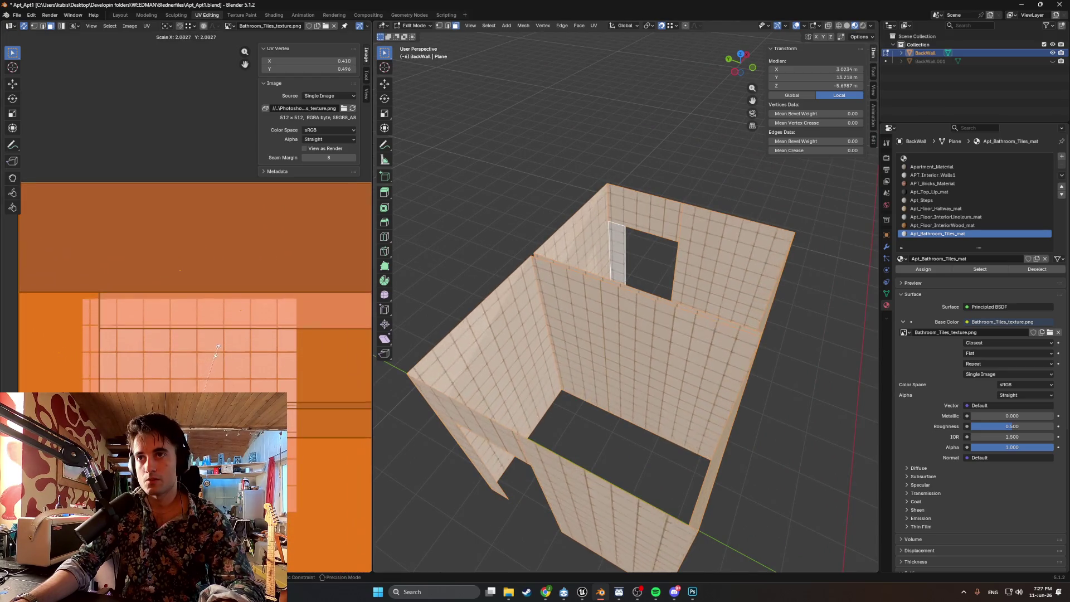
left_click(223, 343)
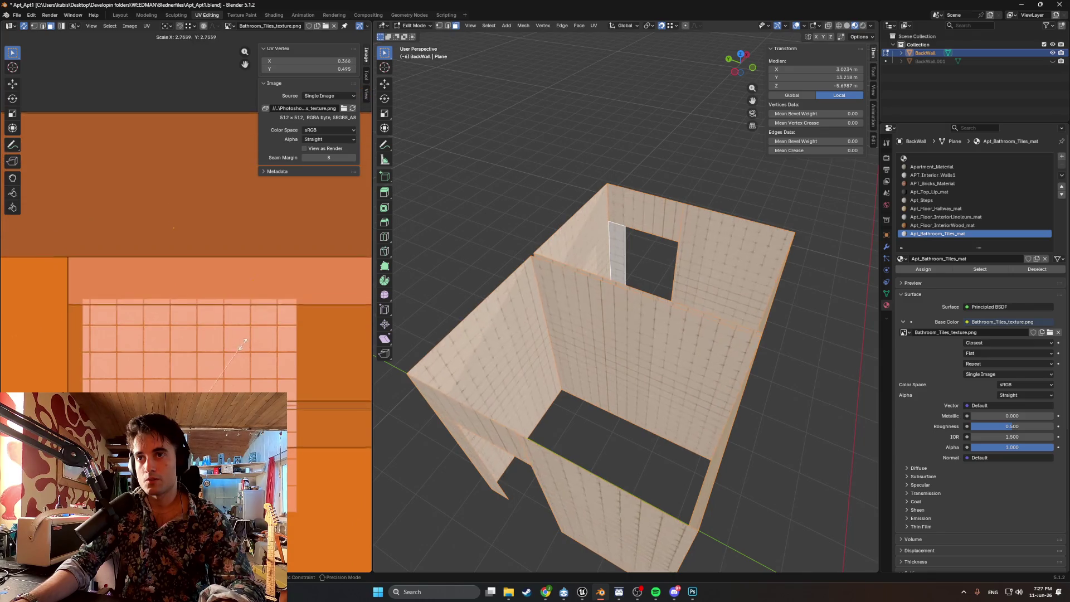
scroll(682, 239, "up", 5)
middle_click_drag(682, 239, 689, 184)
- Shift the wall UVs horizontally along X and vertically along Y to line up the tiles
key("g")
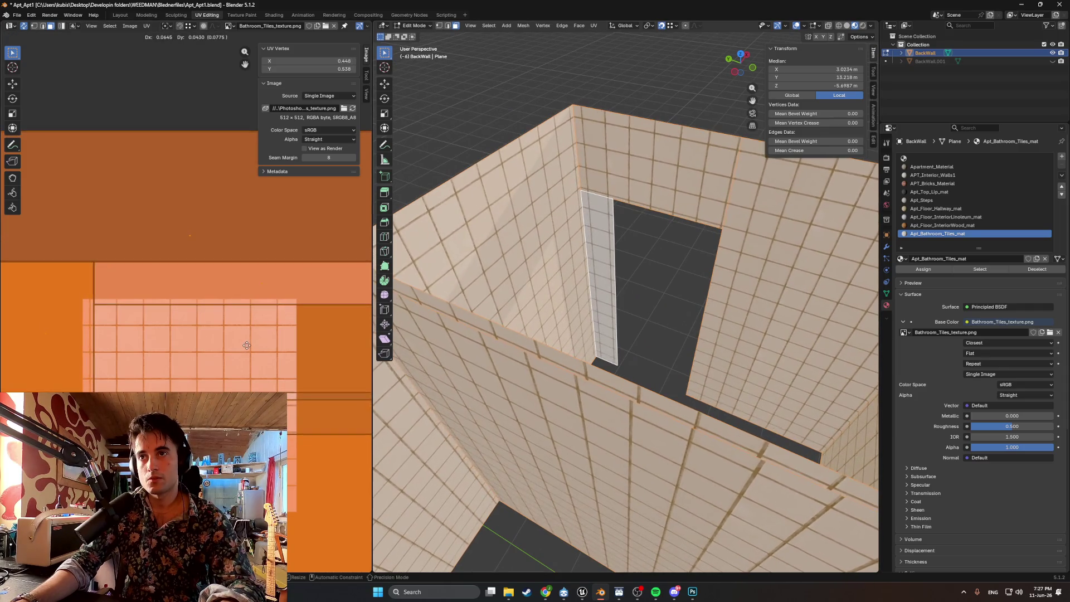
key("x")
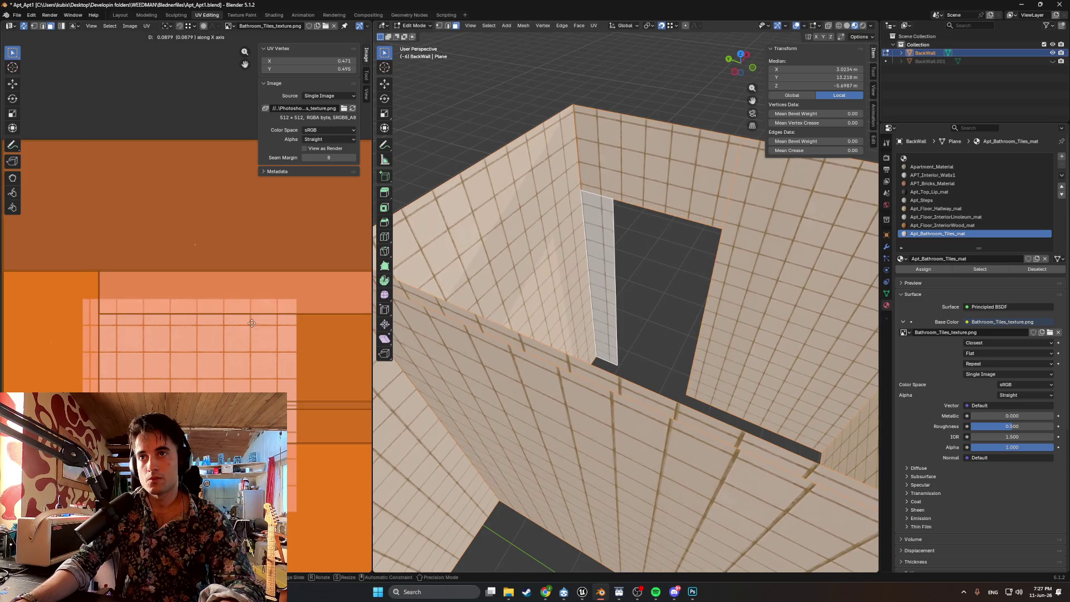
left_click(272, 284)
middle_click_drag(678, 299, 677, 301)
key("g")
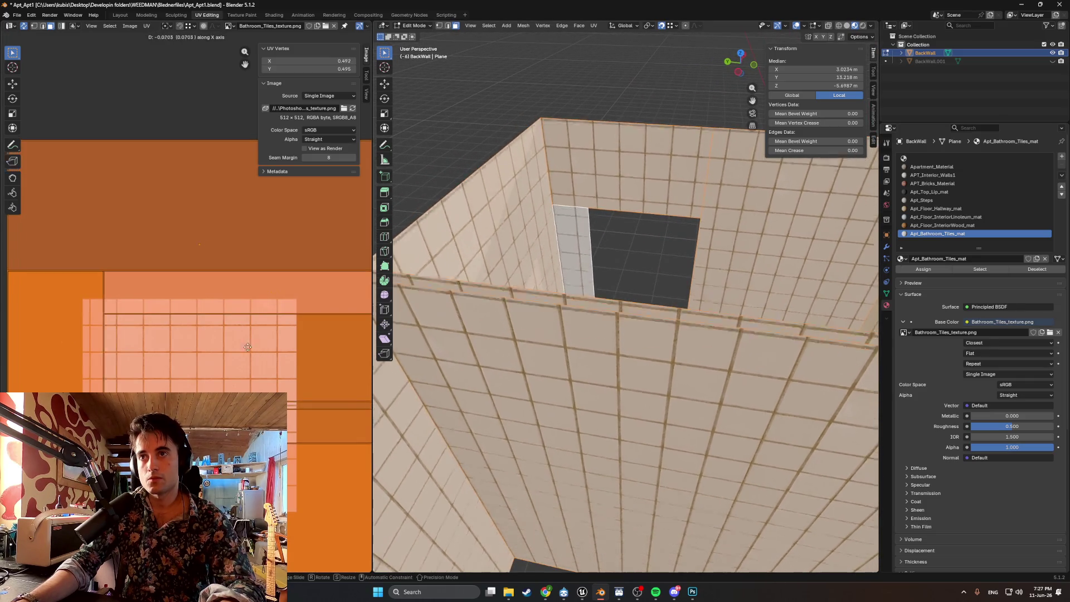
key("y")
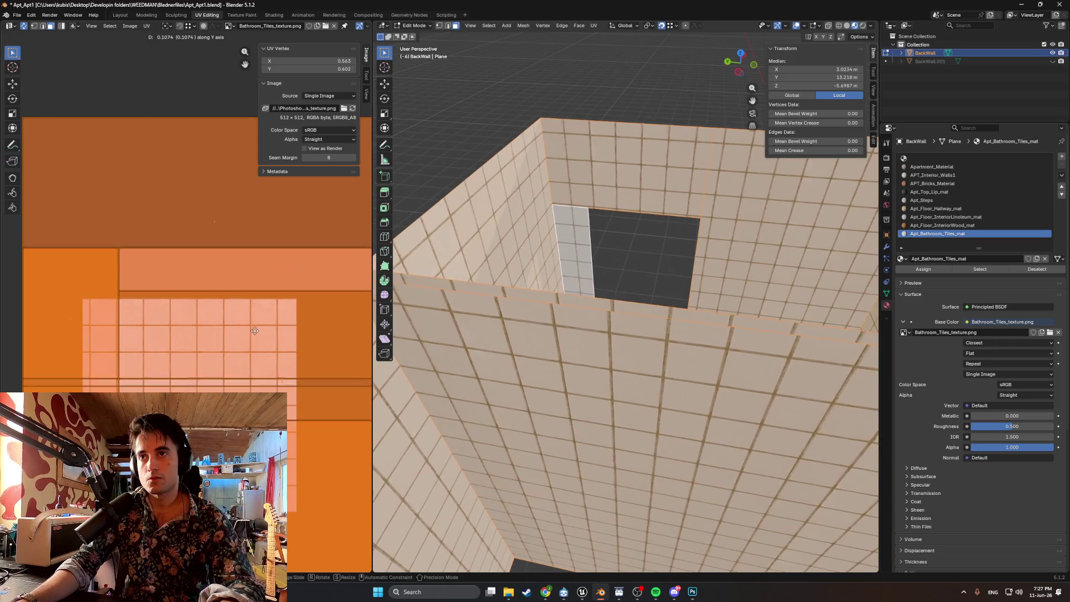
left_click(265, 327)
mouse_move(641, 390)
middle_mouse_down()
mouse_move(642, 321)
mouse_move(659, 370)
middle_mouse_up()
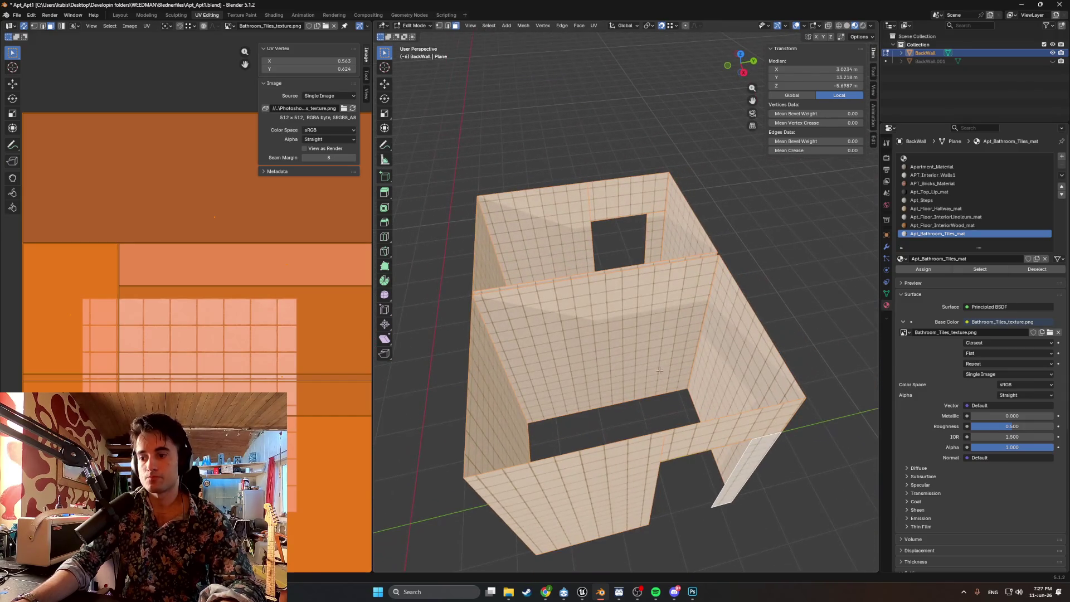
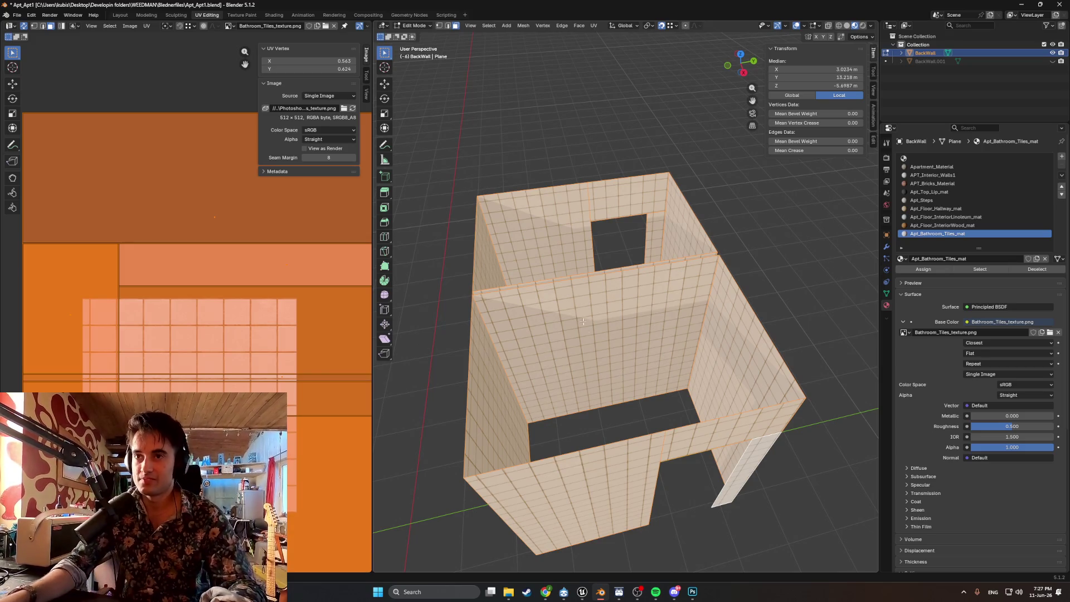
- Orbit around the tiled bathroom box, then reveal the hidden apartment geometry with Alt+H
middle_click_drag(661, 177, 660, 327)
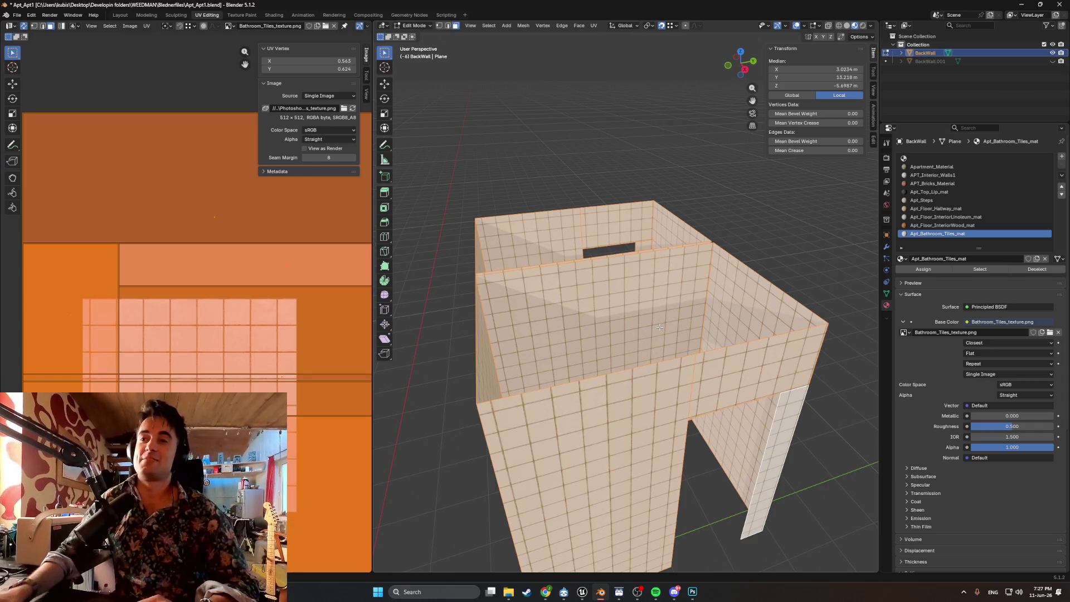
scroll(660, 327, "up", 5)
mouse_move(660, 327)
middle_mouse_down()
mouse_move(683, 343)
mouse_move(654, 385)
mouse_move(866, 512)
middle_mouse_up()
scroll(683, 344, "down", 4)
scroll(724, 369, "down", 6)
mouse_move(687, 366)
middle_mouse_down()
mouse_move(667, 378)
mouse_move(614, 356)
mouse_move(632, 367)
middle_mouse_up()
scroll(614, 356, "up", 4)
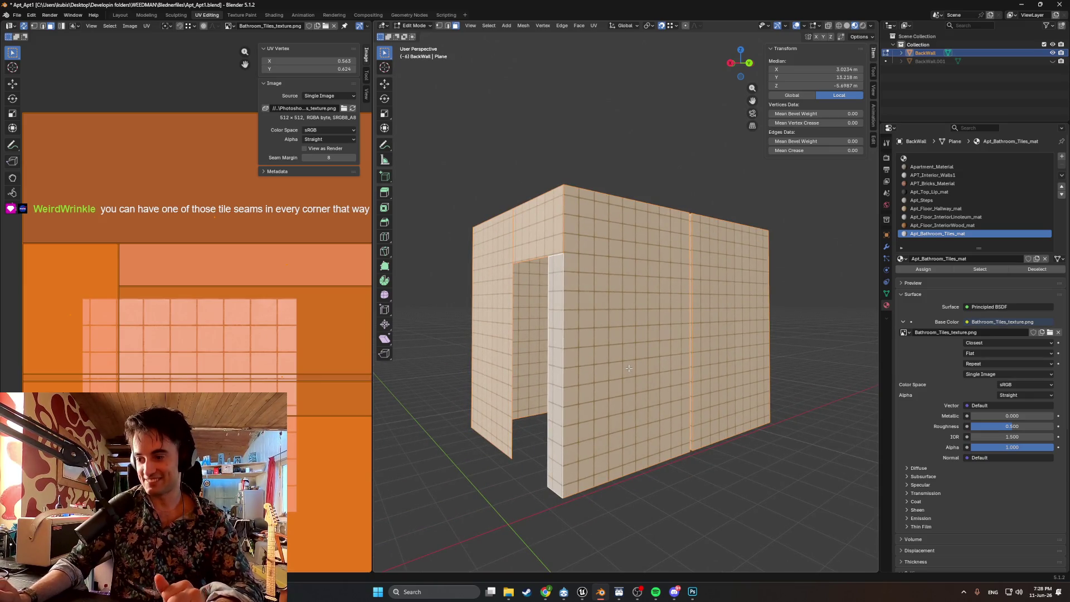
mouse_move(665, 405)
middle_mouse_down()
mouse_move(695, 444)
mouse_move(719, 446)
mouse_move(645, 452)
mouse_move(692, 395)
mouse_move(646, 375)
mouse_move(669, 381)
mouse_move(680, 363)
mouse_move(693, 376)
mouse_move(661, 387)
mouse_move(629, 350)
mouse_move(736, 335)
middle_mouse_up()
key("alt+h")
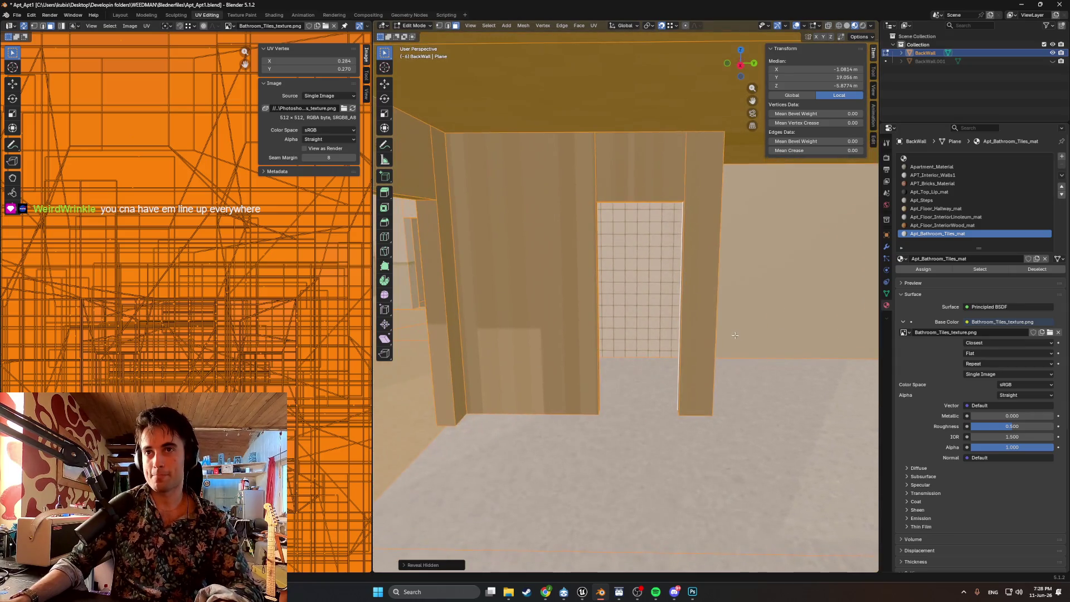
- Select the wall face beside the tiled doorway and grow the selection to its linked pieces
mouse_move(544, 289)
middle_mouse_down()
mouse_move(530, 291)
mouse_move(599, 294)
mouse_move(603, 268)
middle_mouse_up()
left_click(570, 271)
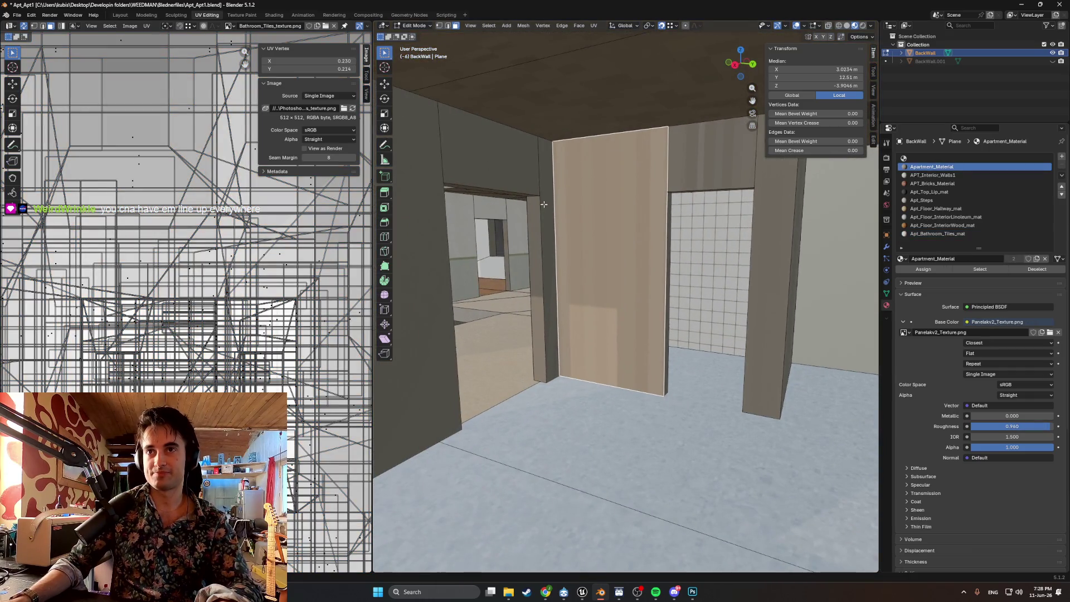
mouse_move(529, 177)
middle_mouse_down()
mouse_move(568, 223)
mouse_move(516, 253)
mouse_move(683, 182)
middle_mouse_up()
key("ctrl+l")
scroll(588, 223, "up", 4)
mouse_move(586, 216)
middle_mouse_down()
mouse_move(584, 254)
mouse_move(553, 179)
middle_mouse_up()
key("l")
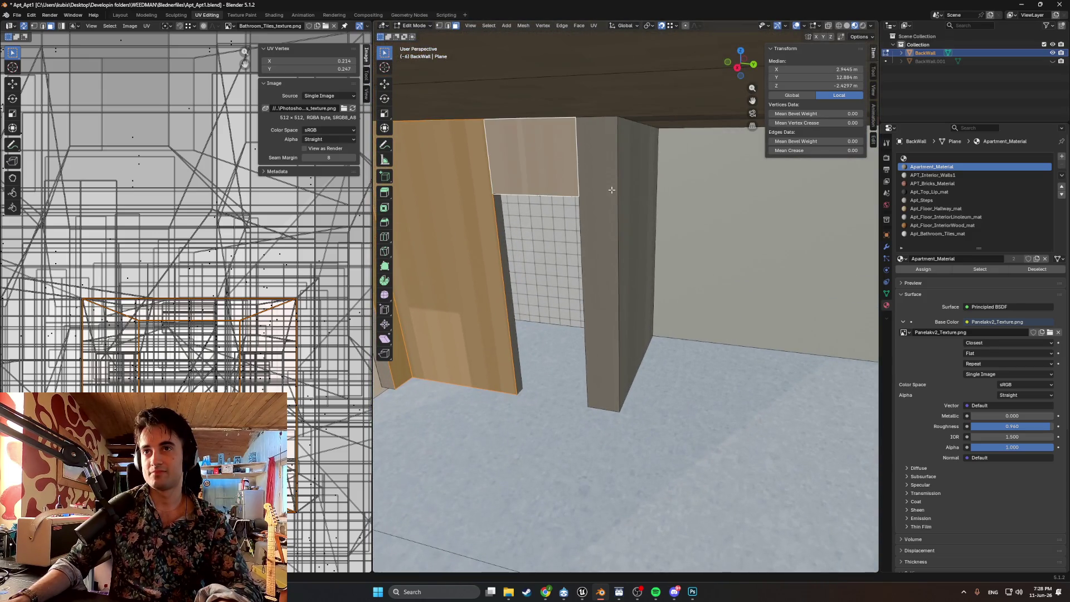
scroll(690, 235, "up", 3)
scroll(691, 235, "up", 2)
mouse_move(691, 235)
middle_mouse_down()
mouse_move(769, 239)
mouse_move(747, 228)
middle_mouse_up()
- Select the back wall and large wall faces to check their materials
left_click(719, 236, "shift")
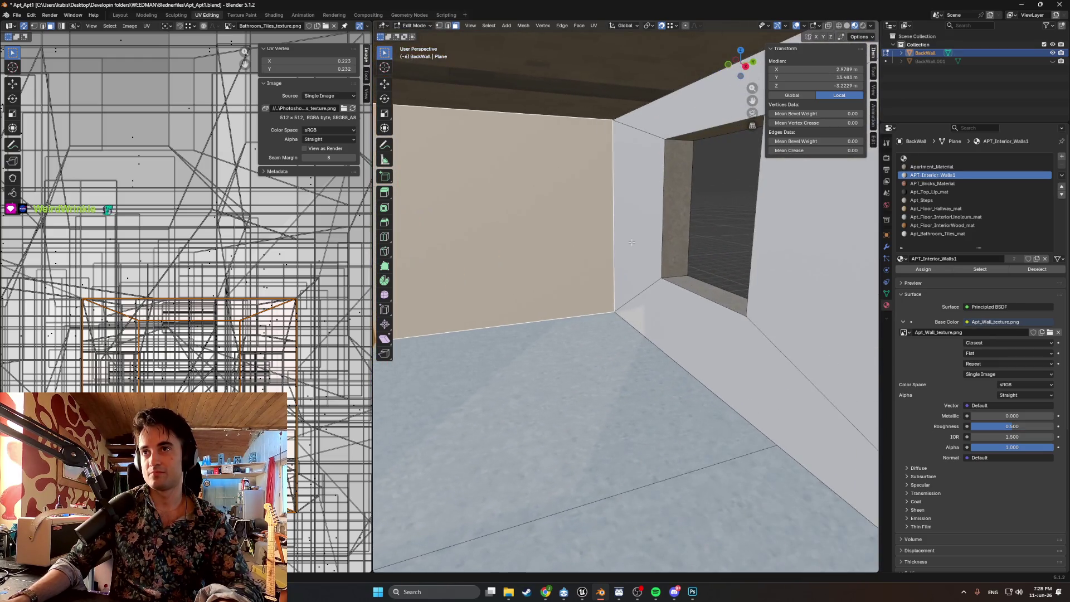
left_click(557, 223, "shift")
mouse_move(558, 223)
middle_mouse_down()
mouse_move(732, 215)
mouse_move(668, 228)
mouse_move(636, 263)
middle_mouse_up()
middle_click_drag(597, 219, 640, 308)
left_click(607, 242, "shift")
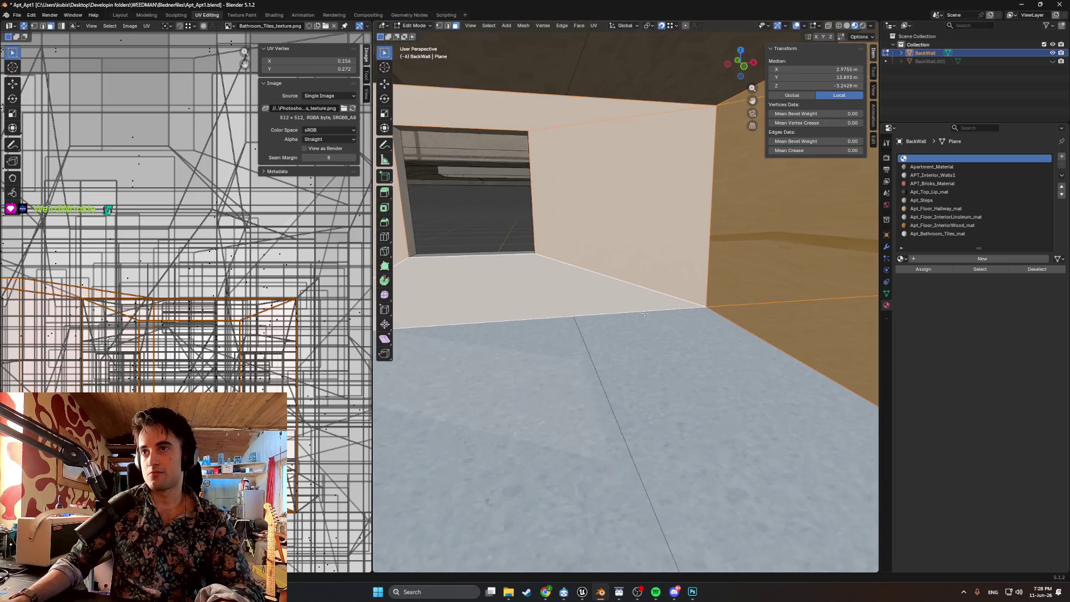
scroll(686, 329, "down", 4)
scroll(729, 352, "up", 4)
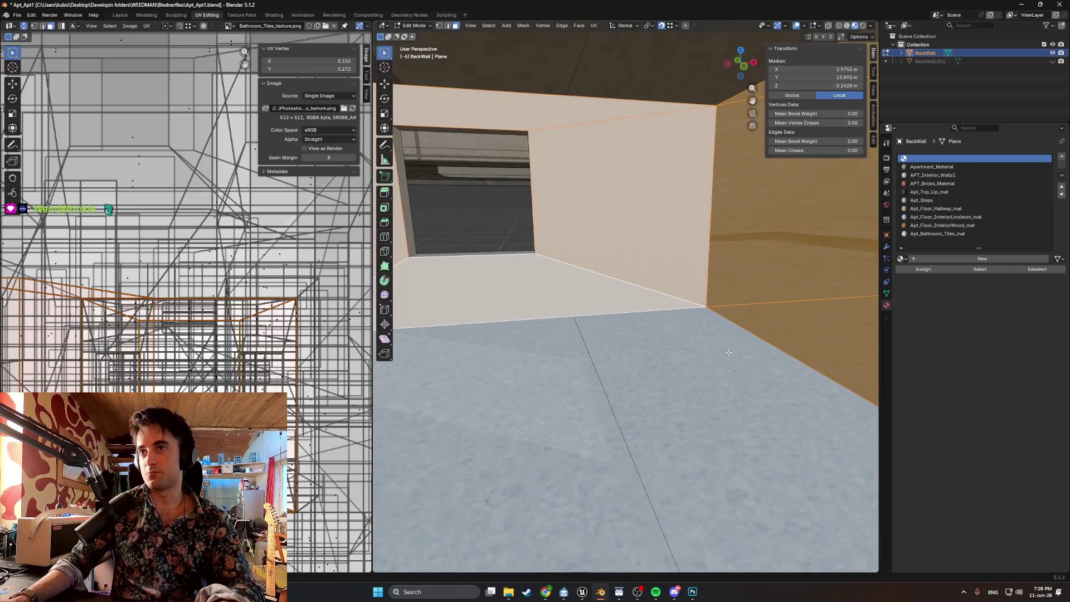
scroll(652, 346, "down", 2)
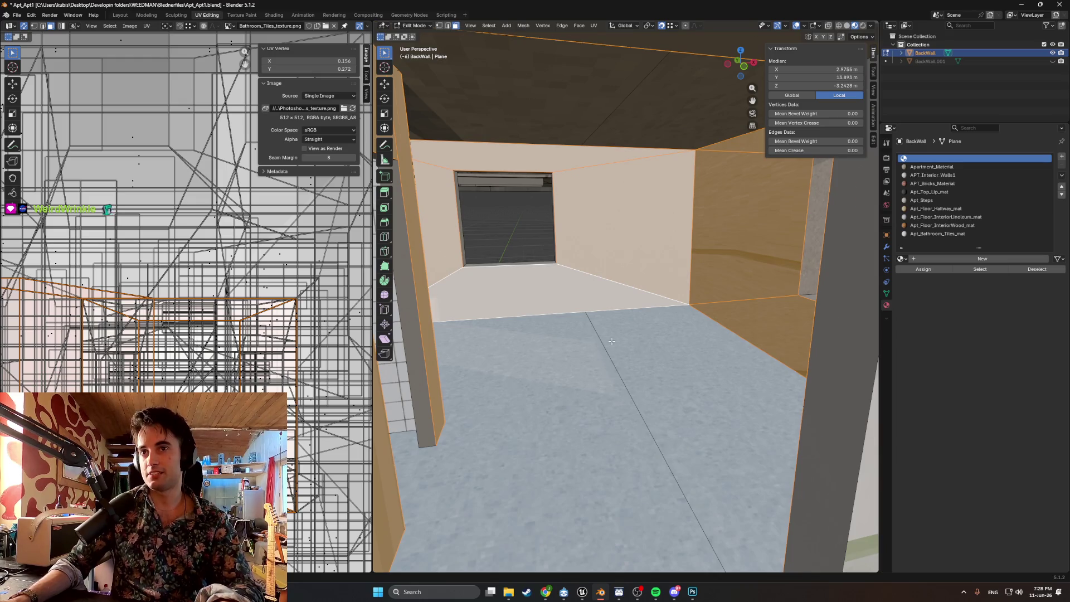
scroll(608, 342, "down", 5)
scroll(606, 357, "up", 5)
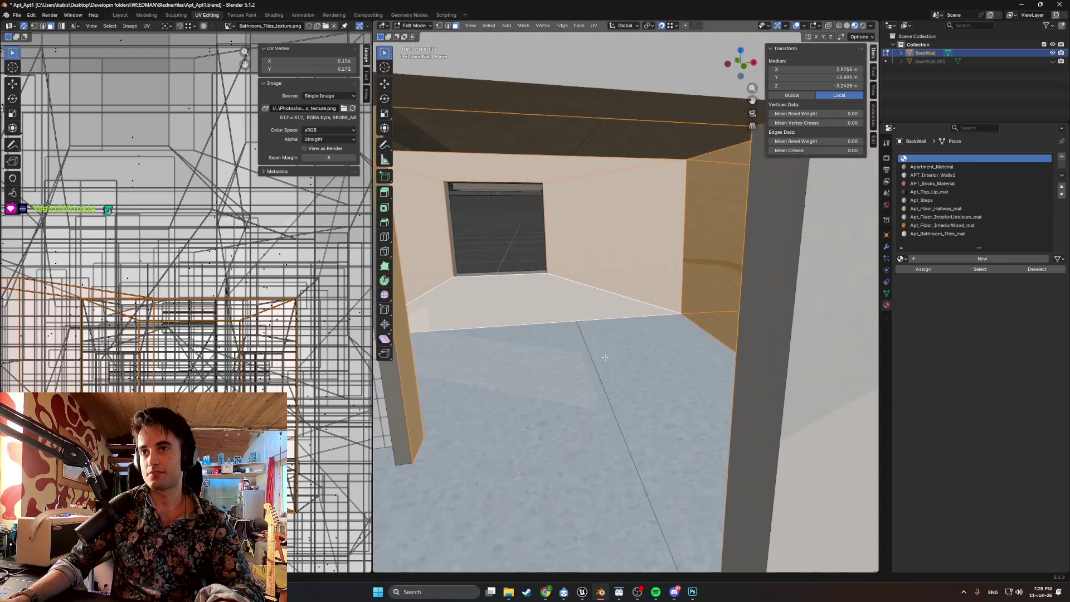
scroll(605, 357, "up", 2, "ctrl")
scroll(597, 358, "up", 2, "ctrl")
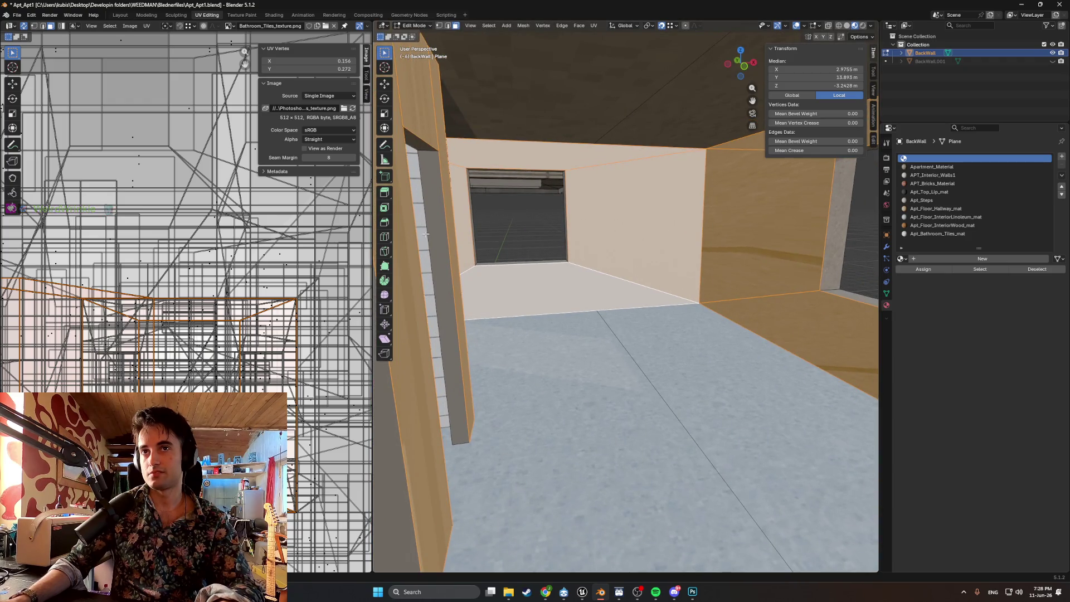
- Check the materials on the left pillar's faces
left_click(427, 171)
left_click(420, 145, "shift")
scroll(501, 195, "down", 5)
middle_click_drag(502, 195, 735, 262)
- Walk in first person through the wall to face the tiled doorway
key("shift+grave")
key("w")
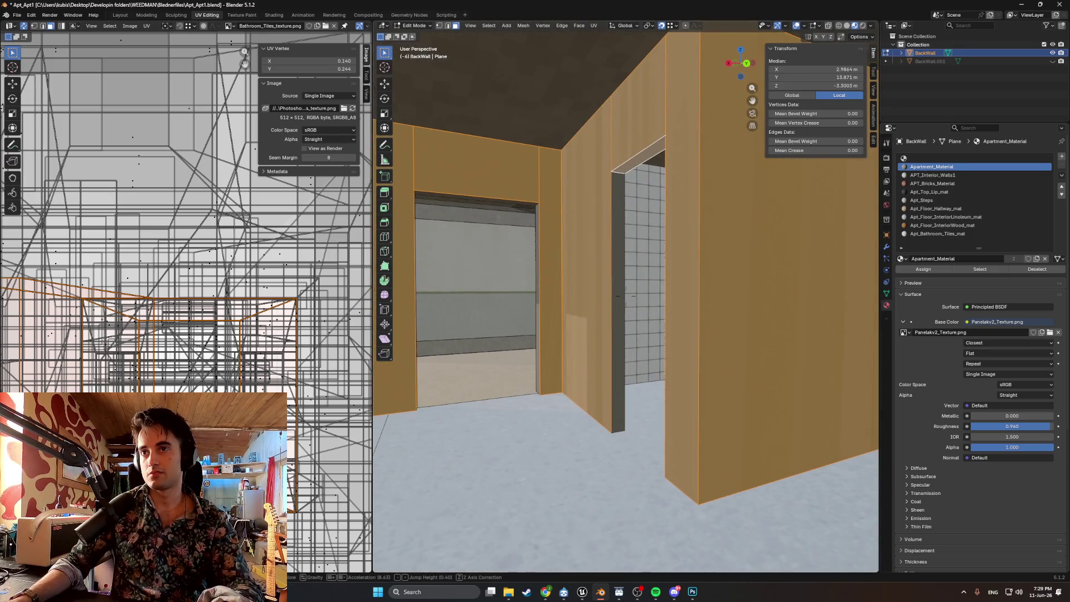
left_click(616, 300)
mouse_move(615, 299)
middle_mouse_down()
mouse_move(633, 344)
mouse_move(661, 357)
mouse_move(869, 356)
mouse_move(756, 328)
mouse_move(659, 331)
middle_mouse_up()
- Inspect the doorway side strip, top face and door-jamb materials, then show the tile texture in Chrome
left_click(564, 286)
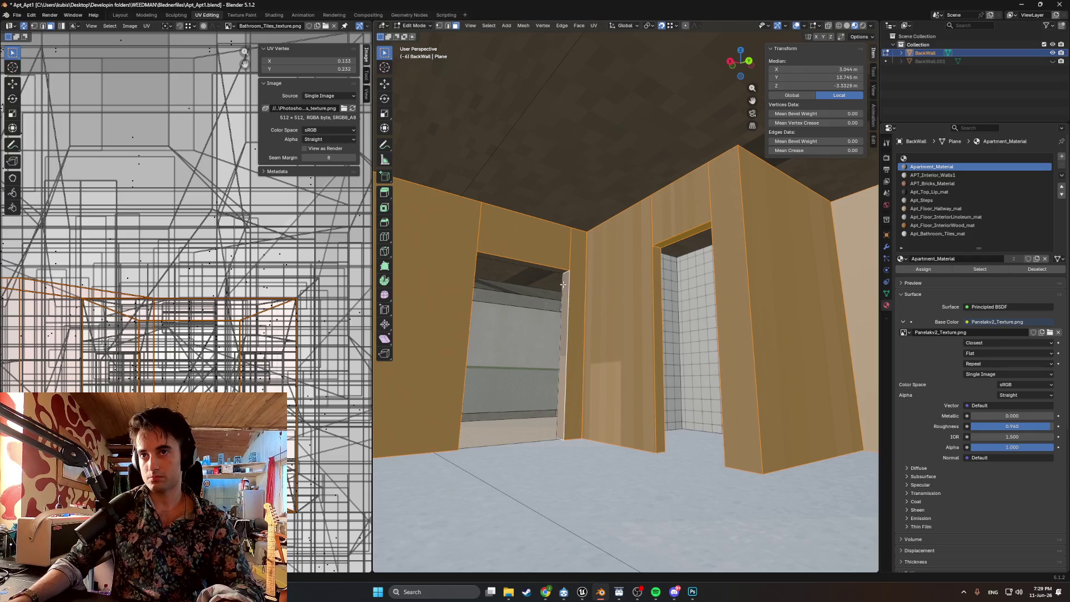
left_click(549, 272)
mouse_move(549, 271)
middle_mouse_down()
mouse_move(569, 304)
mouse_move(654, 299)
mouse_move(769, 312)
mouse_move(664, 350)
middle_mouse_up()
mouse_move(774, 338)
middle_mouse_down()
mouse_move(719, 322)
mouse_move(835, 338)
middle_mouse_up()
left_click(694, 319)
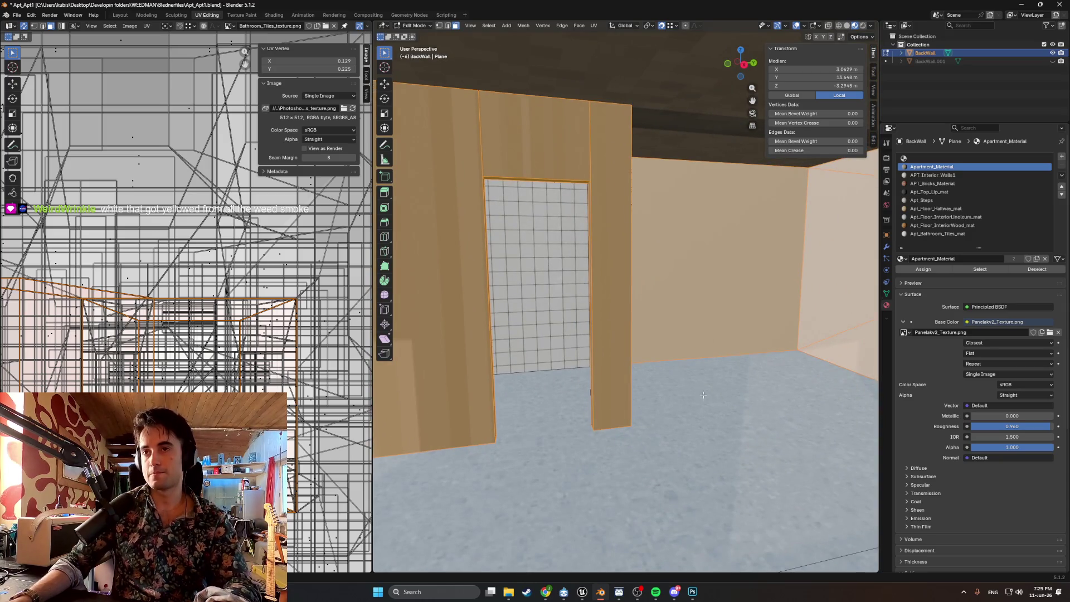
left_click(546, 592)
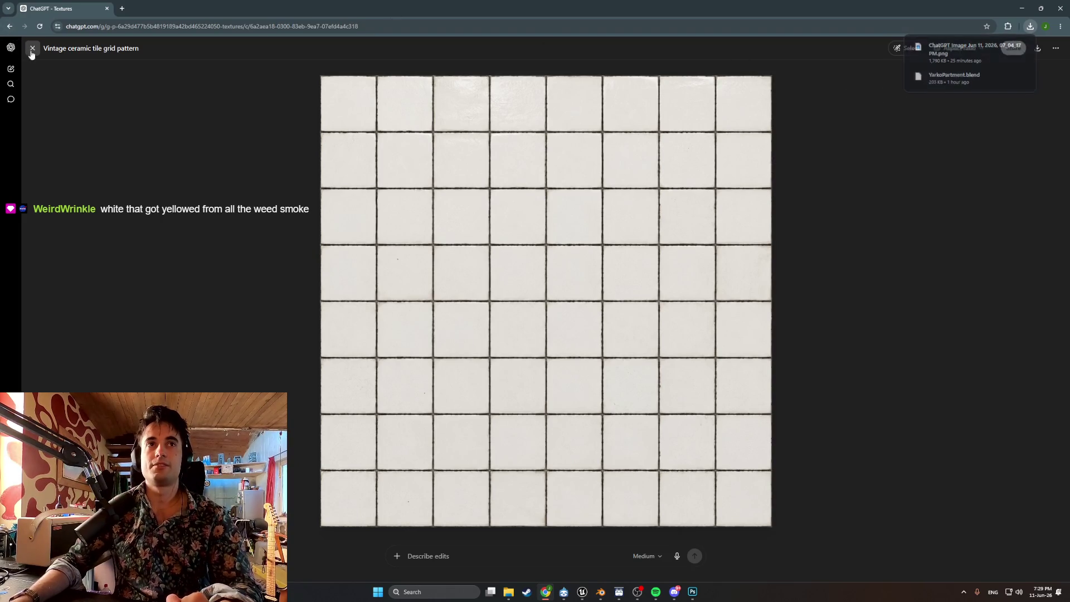
- Ask ChatGPT for an 'interior old white paint' texture
left_click(613, 521)
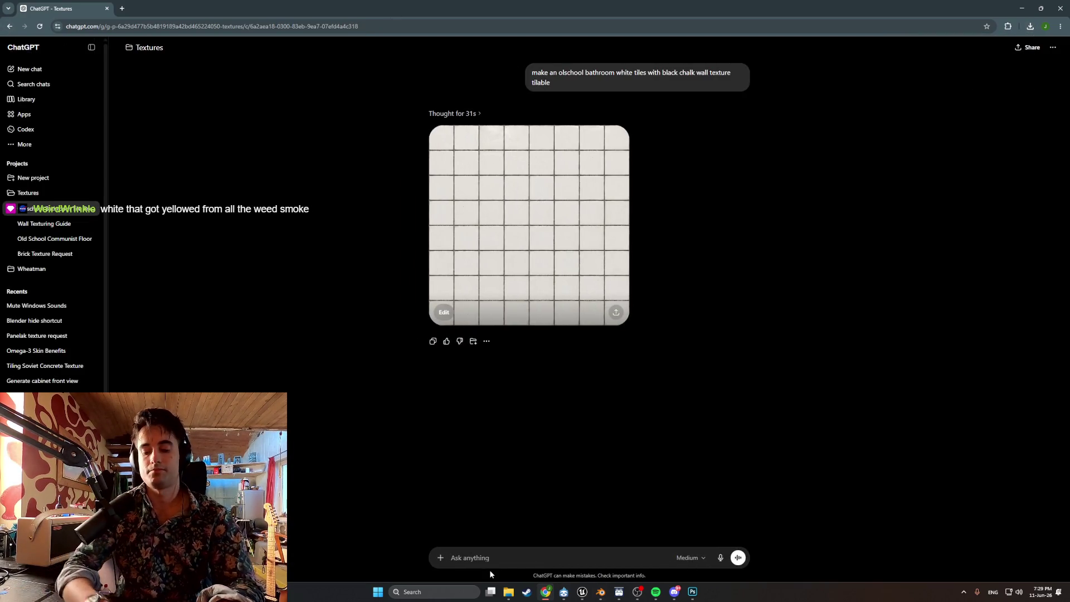
type("interior old white paint")
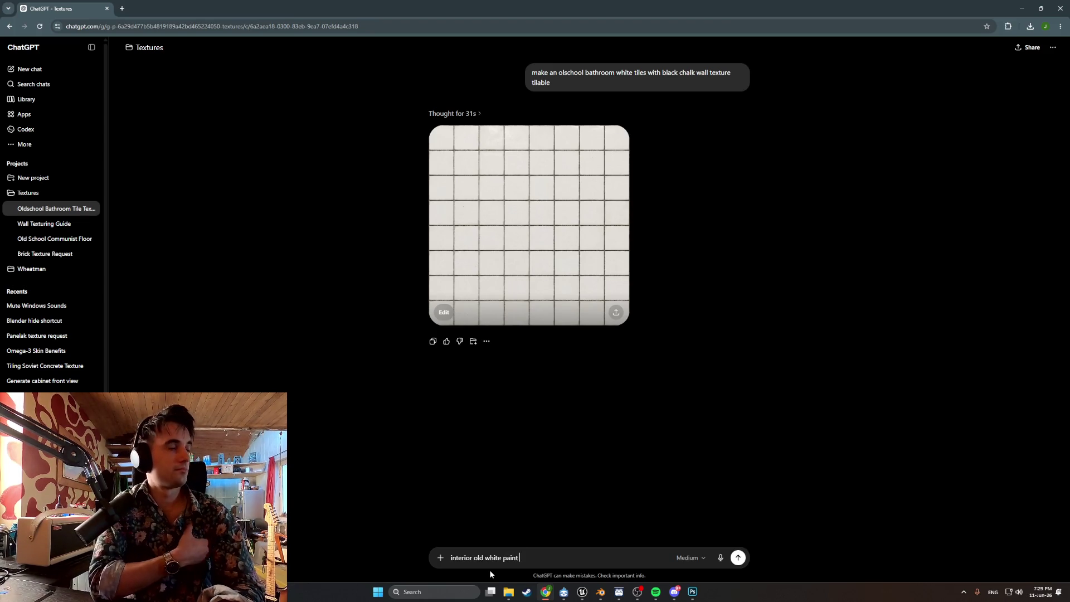
key("Return")
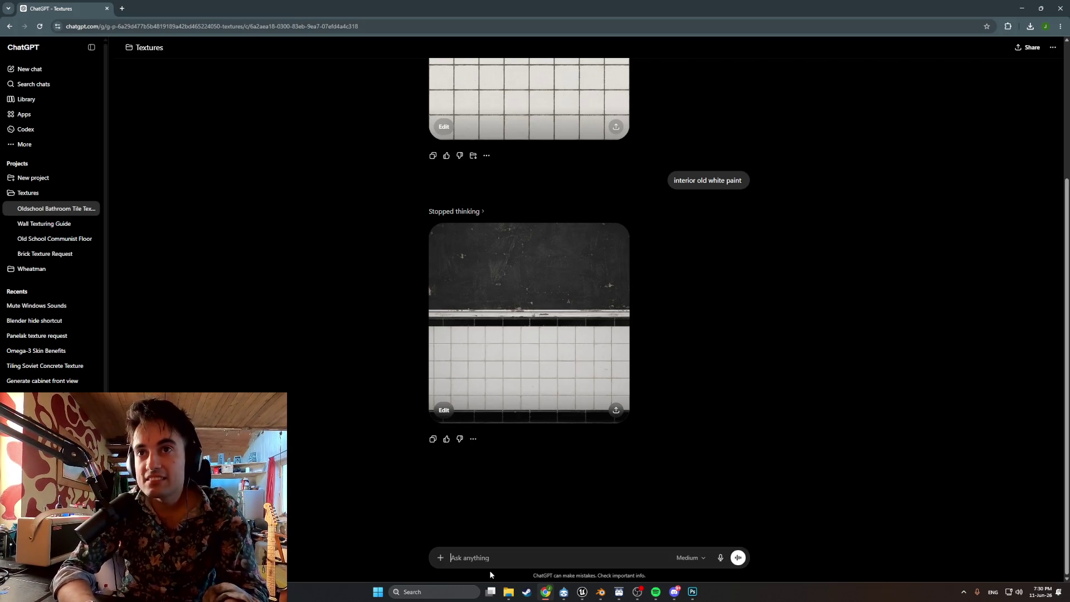
- View the generated chalkboard-and-tile wall image full size, then go to the Textures project page
left_click(502, 317)
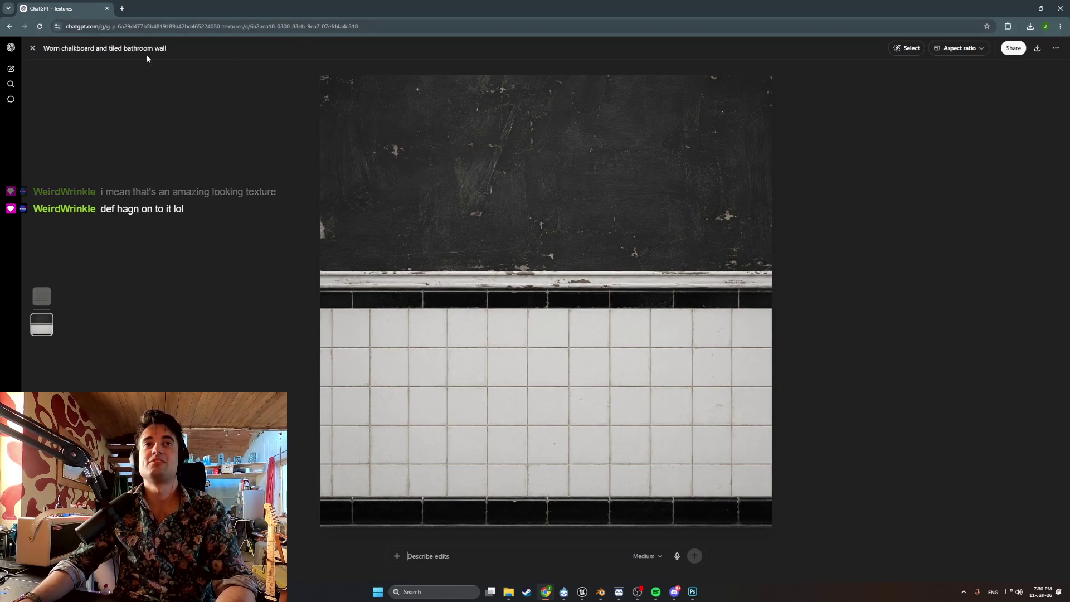
left_click(32, 48)
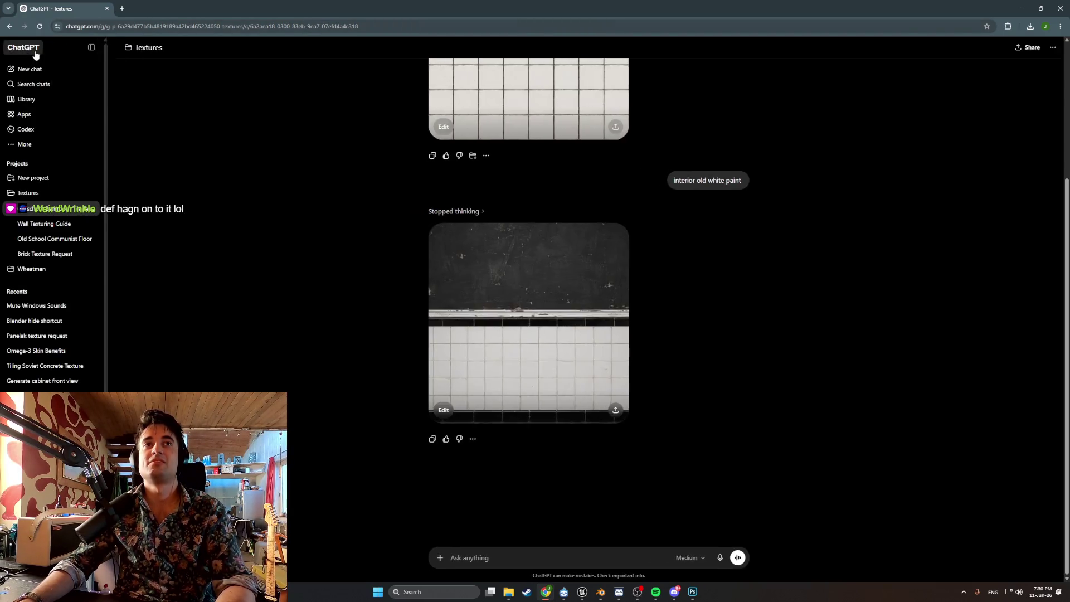
left_click(77, 195)
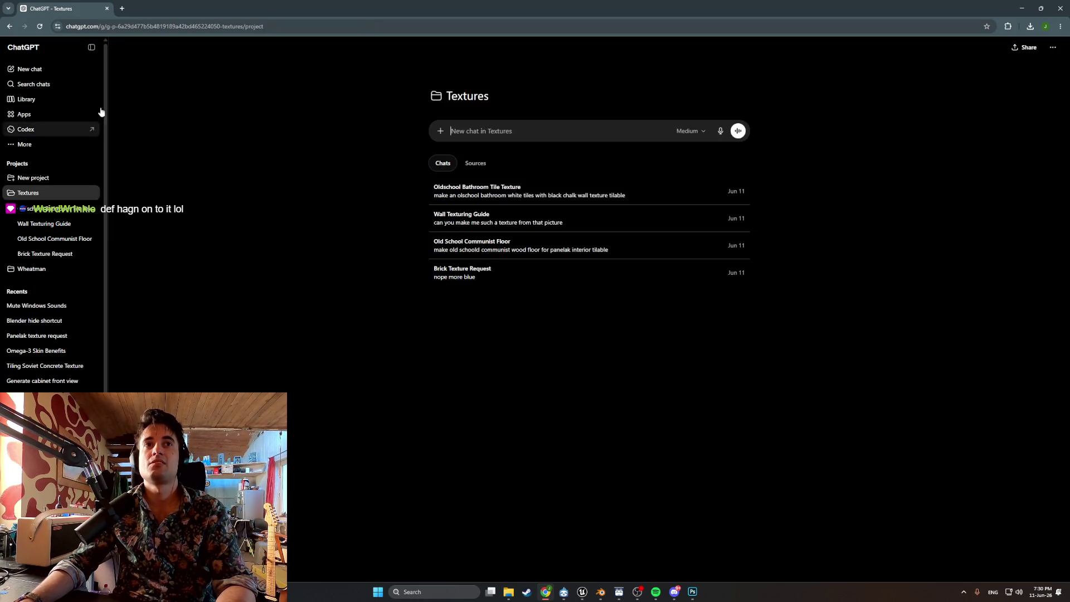
- Request an old white tileable wall texture, slightly yellow from cigarette smoke
left_click(91, 47)
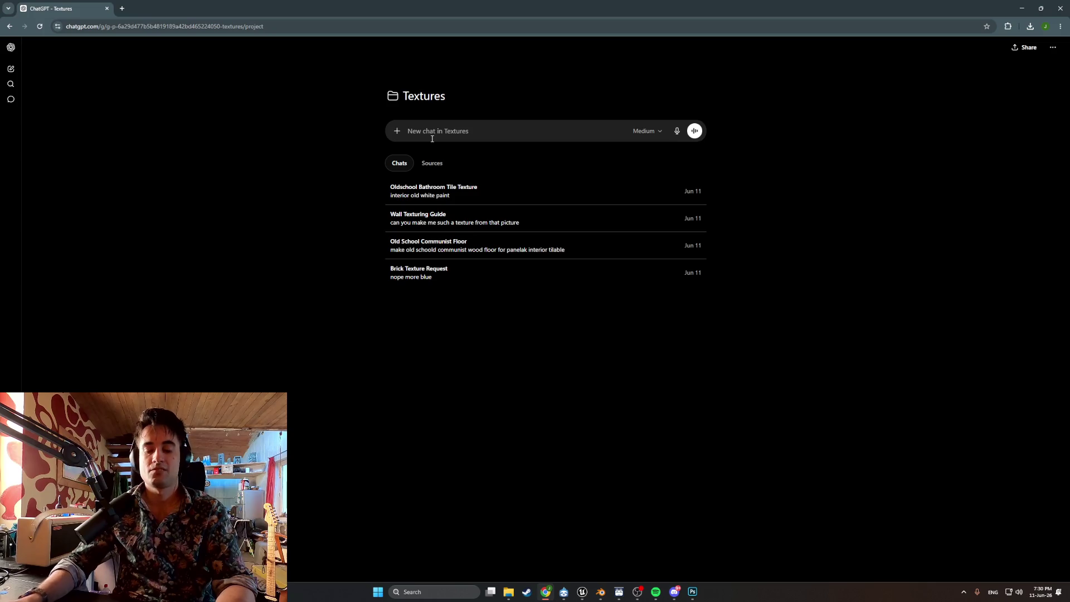
type("old white wall te")
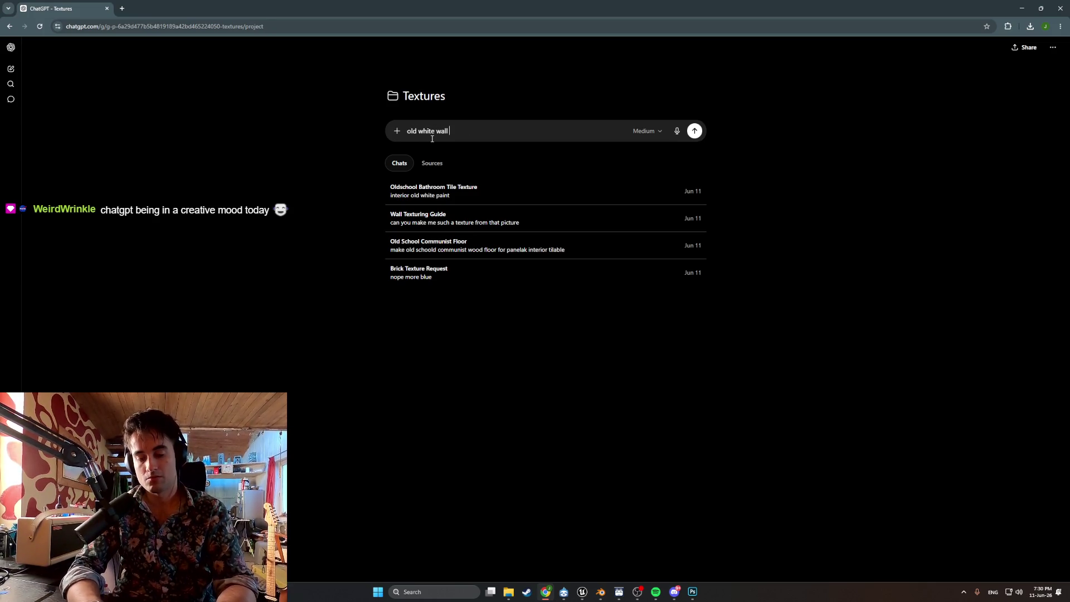
type("xtu")
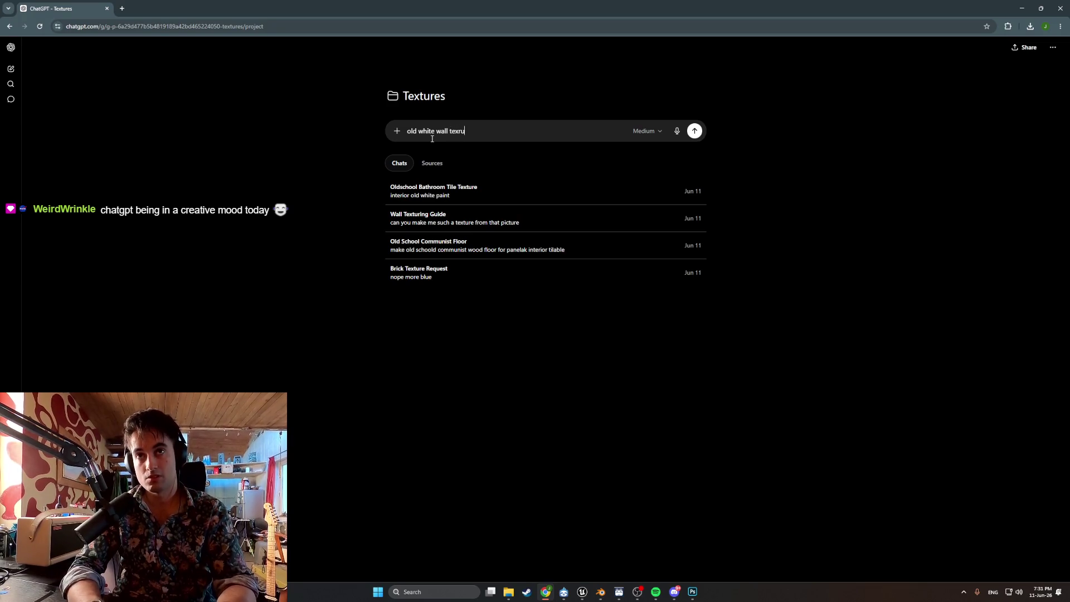
type("re tileab")
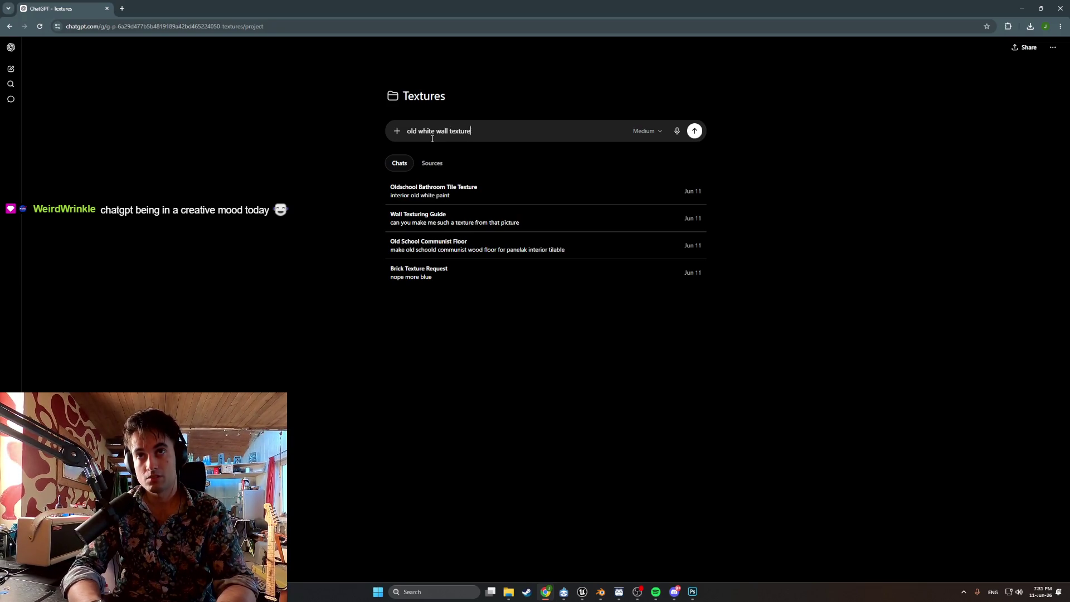
type("le")
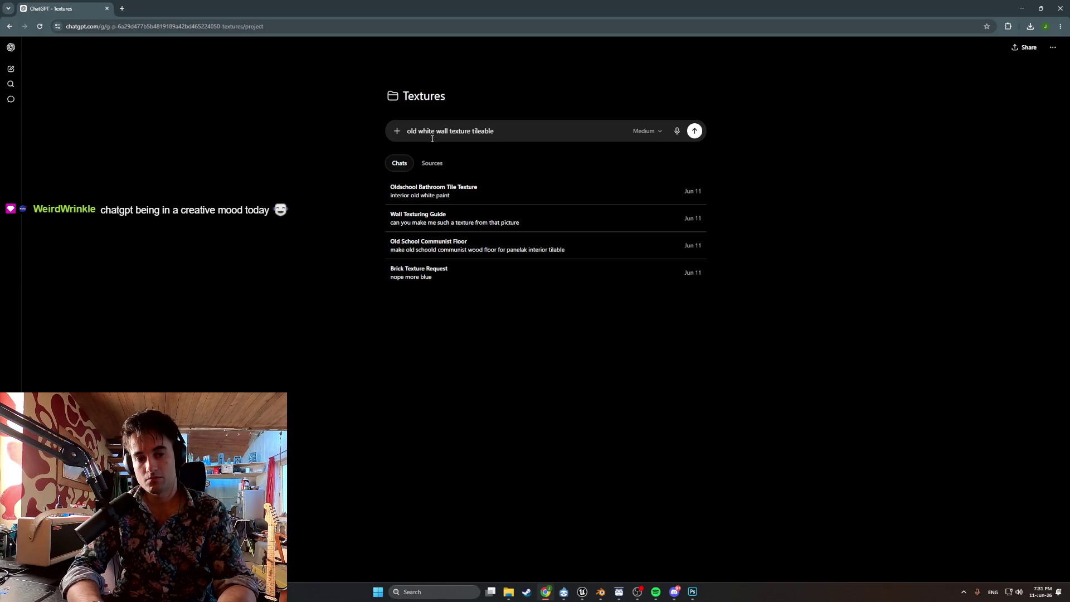
type(" slighlty")
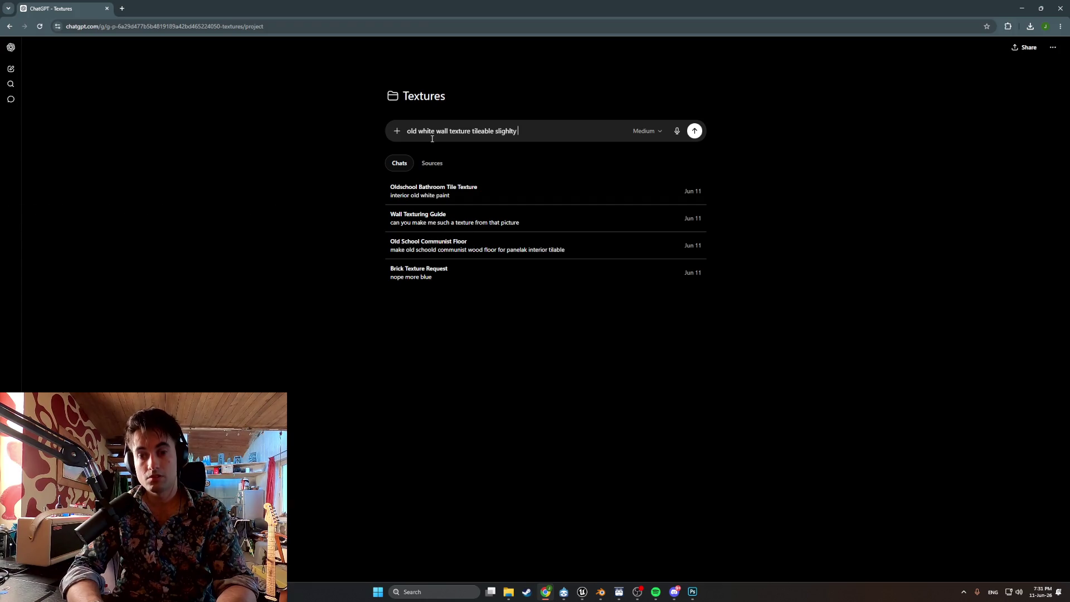
type(" yelllow")
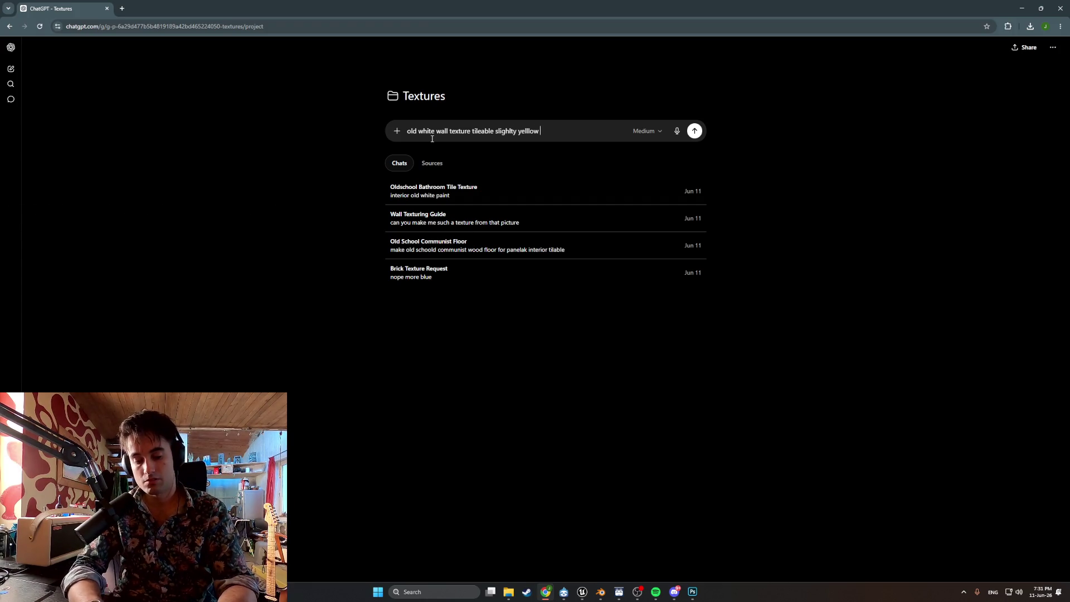
type(" from cigarette smoke")
key("Return")
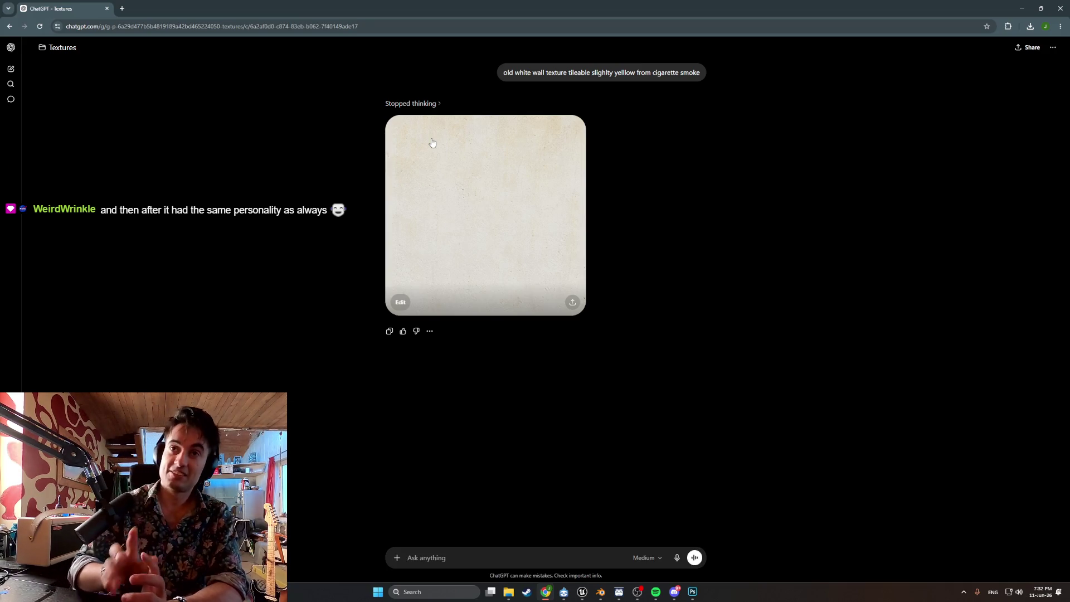
- Save the generated aged plaster texture image and switch to Photoshop
left_click(576, 174)
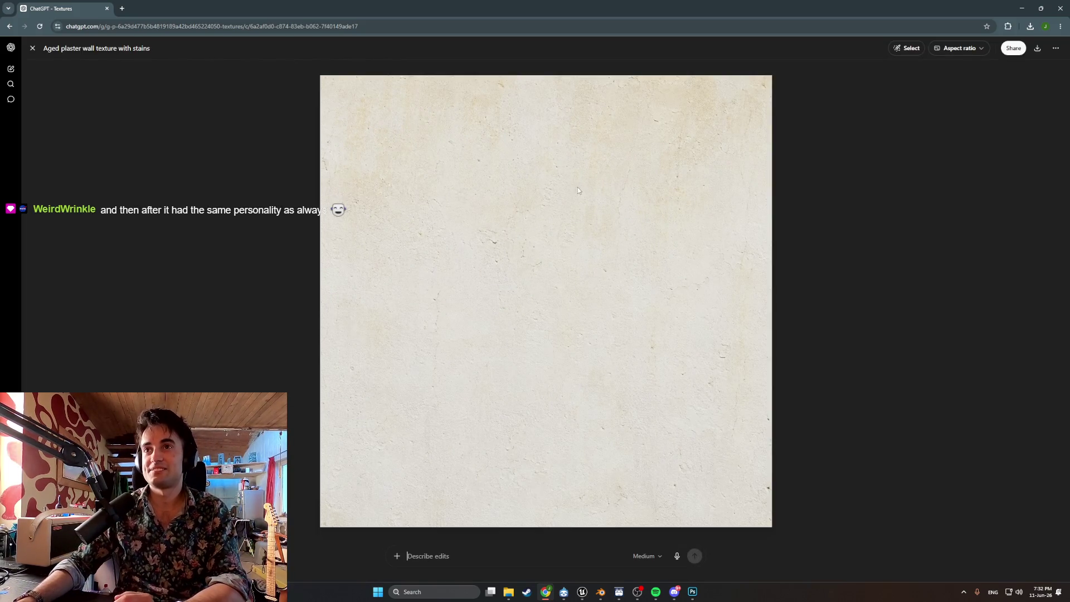
right_click(580, 186)
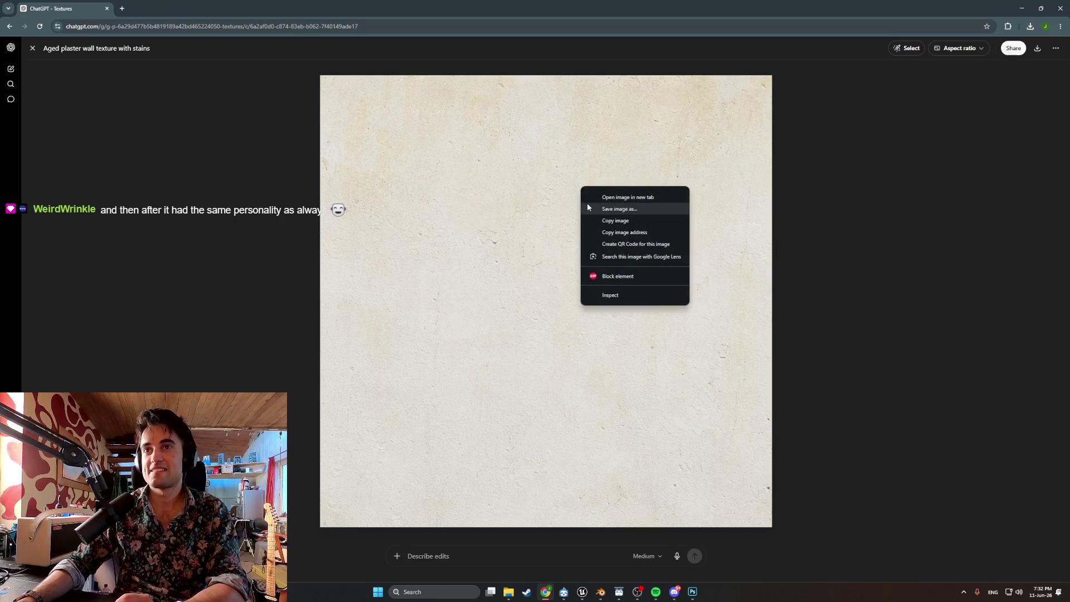
left_click(975, 95)
left_click(1037, 50)
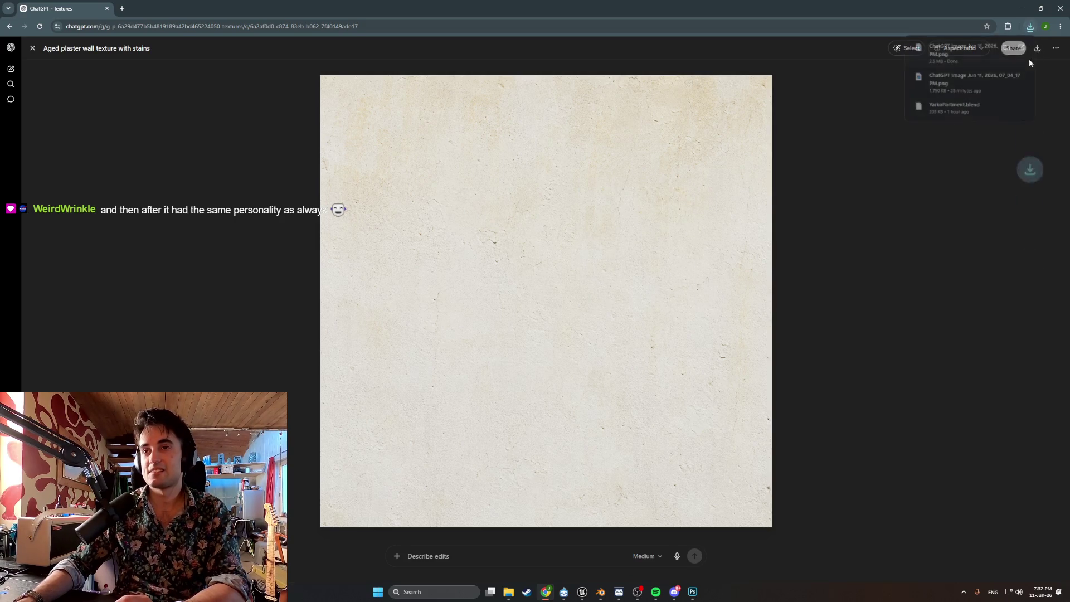
left_click(688, 589)
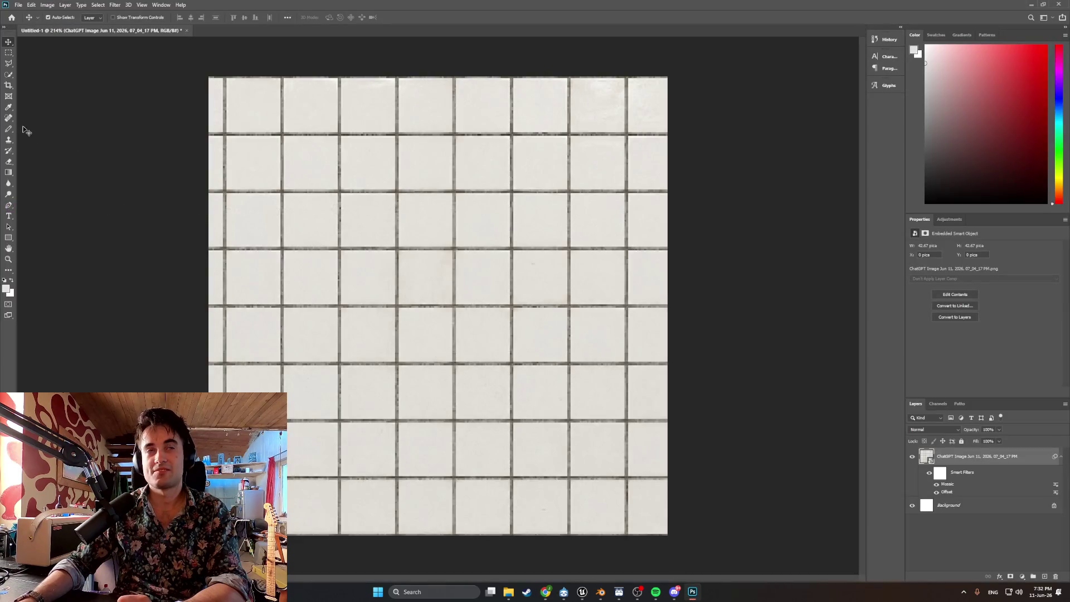
left_click(19, 5)
- Create a 512 × 512 document and paste in the plaster texture
left_click(26, 13)
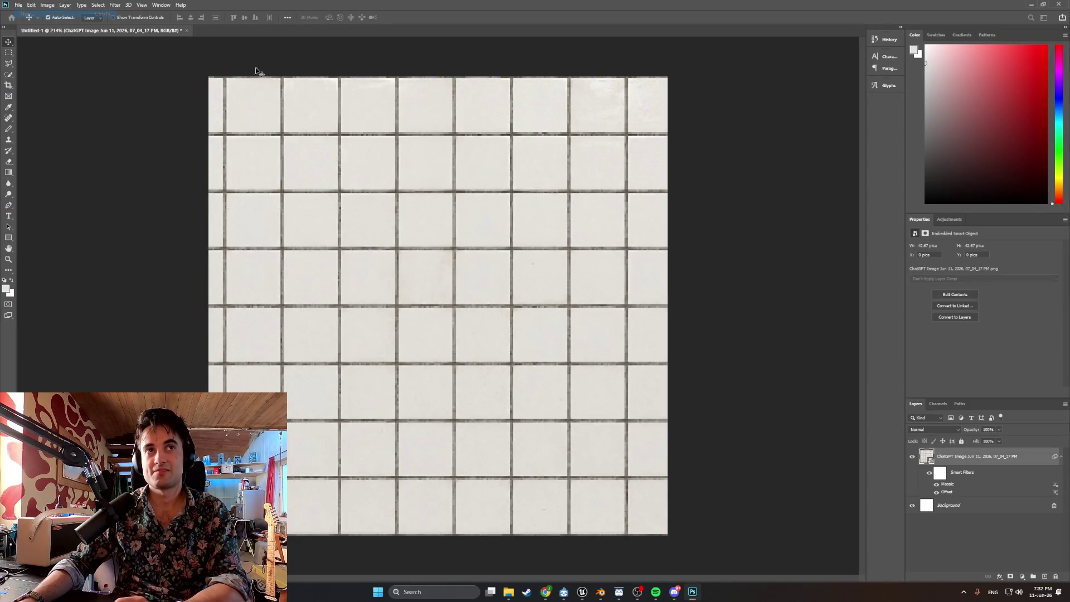
left_click(461, 336)
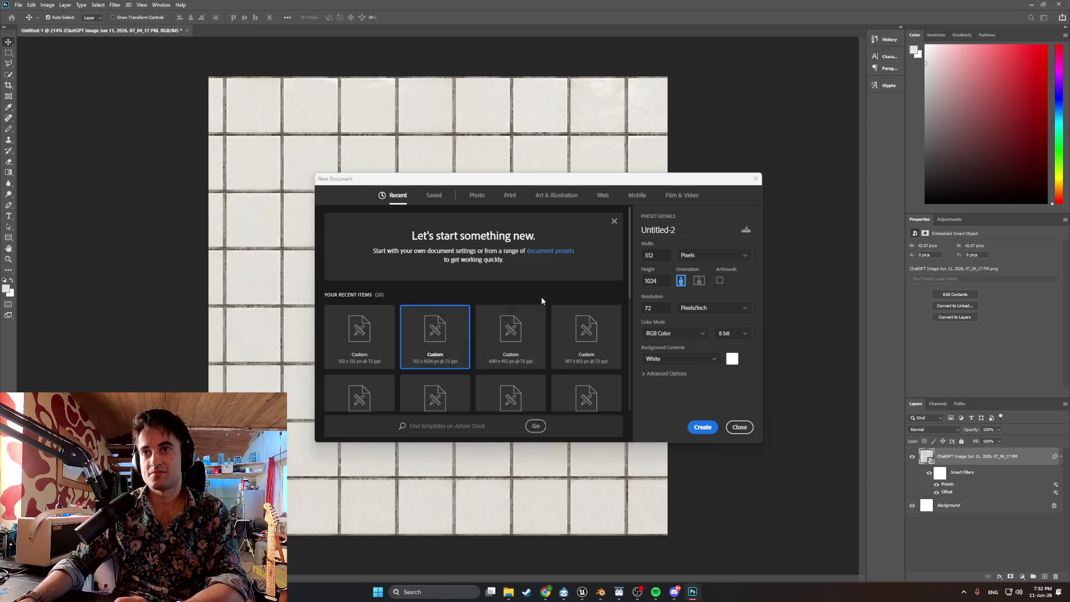
double_click(655, 280)
type("512")
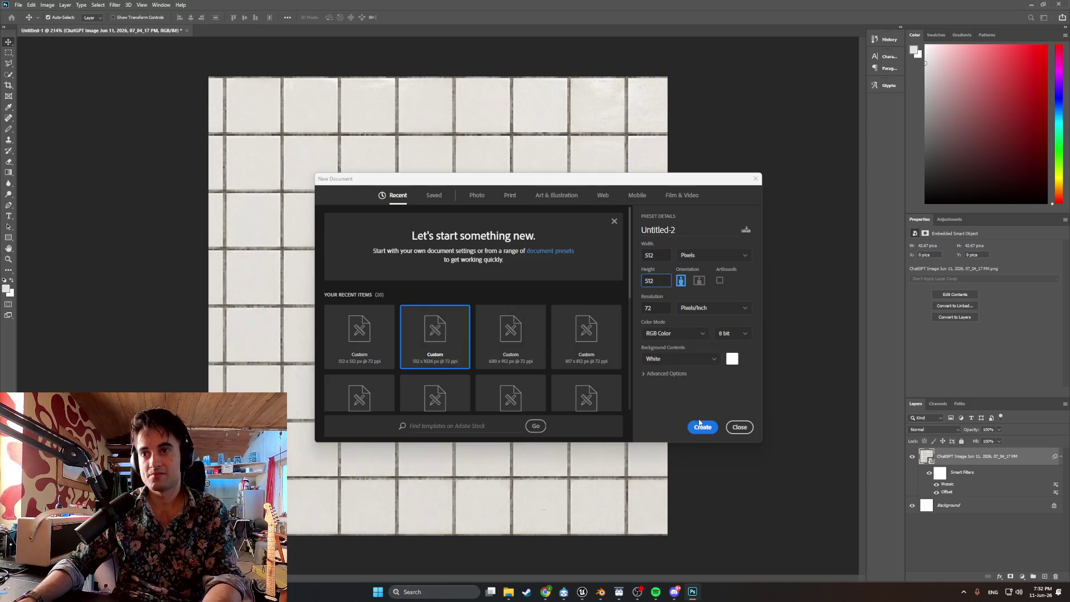
left_click(705, 429)
key("ctrl+v")
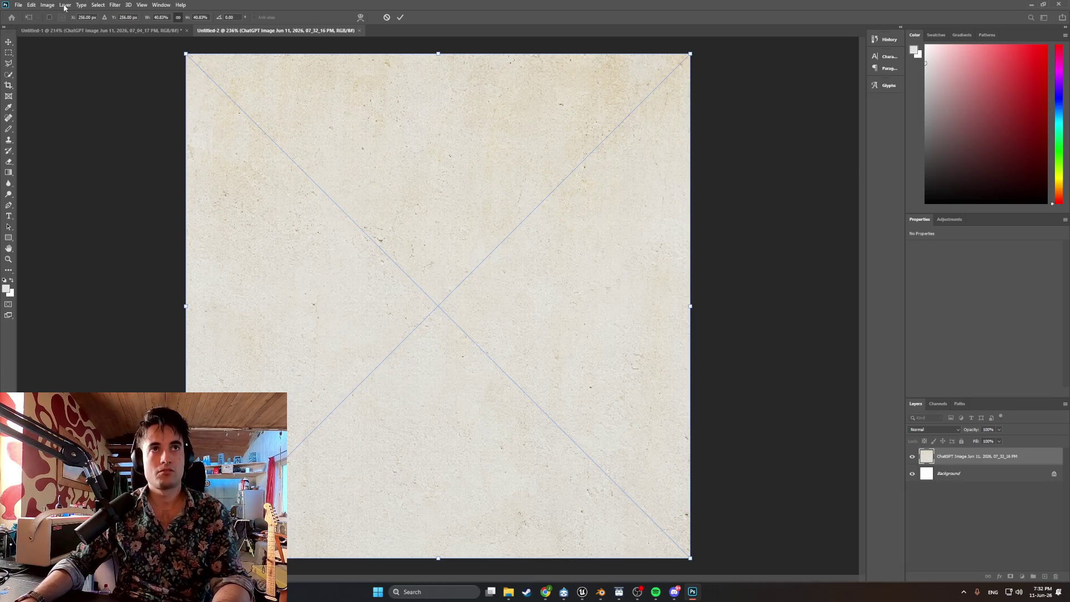
left_click(112, 5)
- Test the texture's tiling with the Offset filter, then undo it
left_click(135, 87)
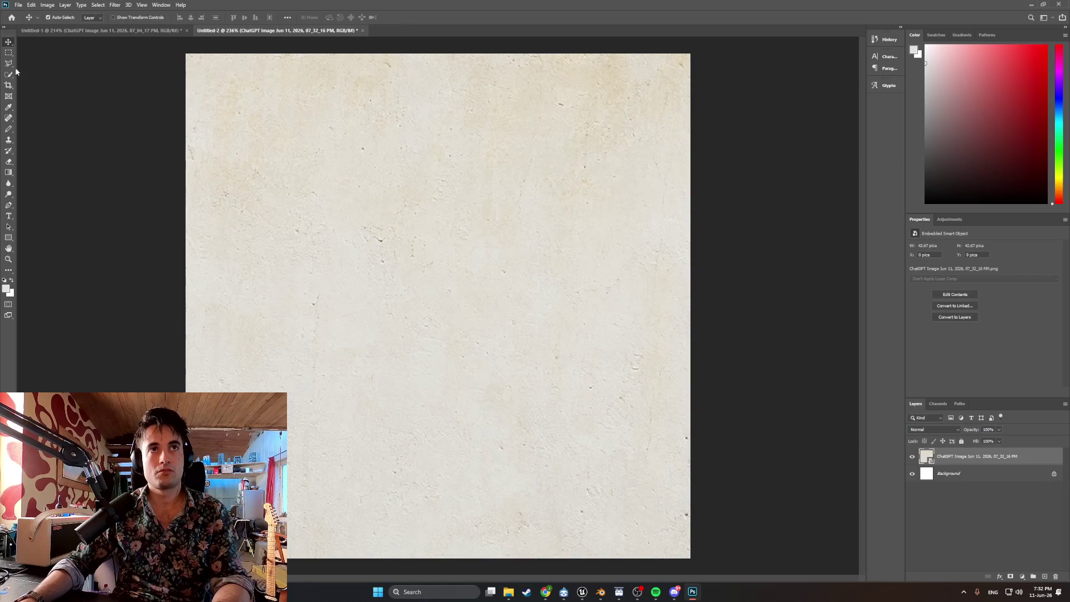
left_click(114, 5)
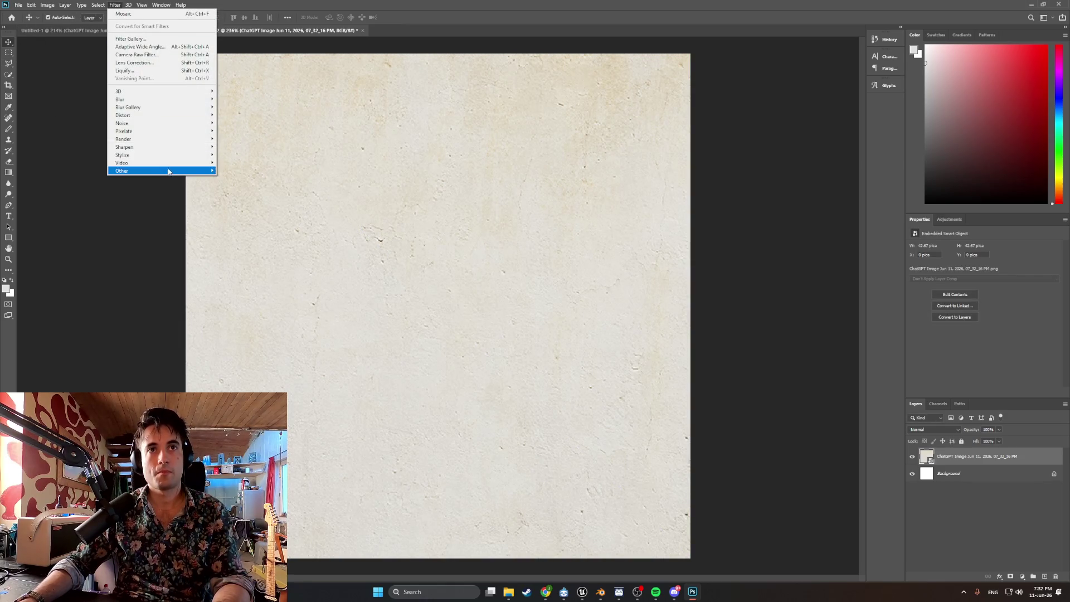
mouse_move(170, 170)
left_click(248, 210)
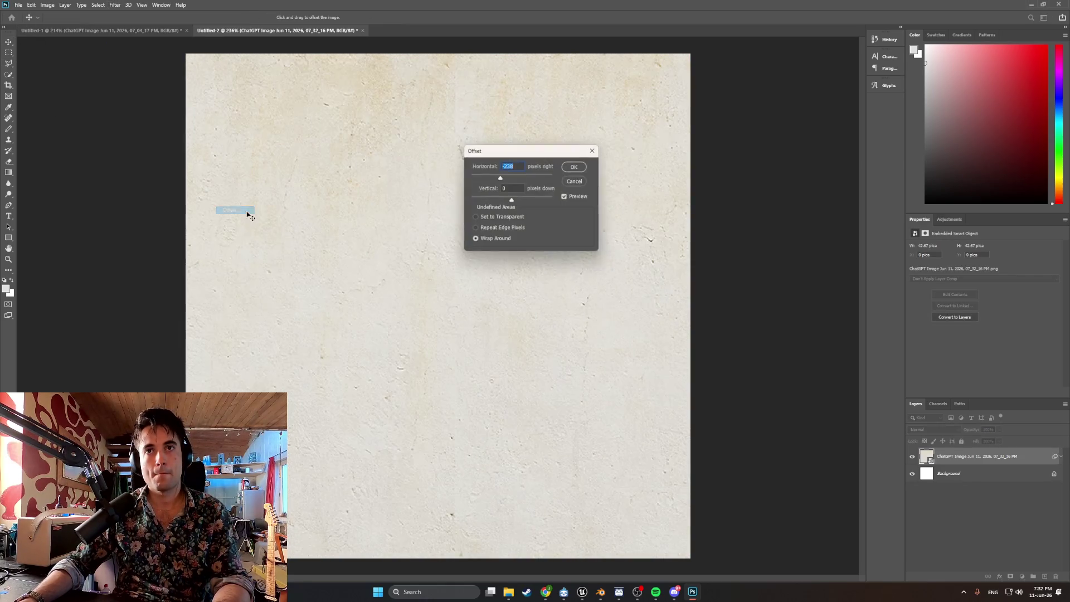
left_click(577, 164)
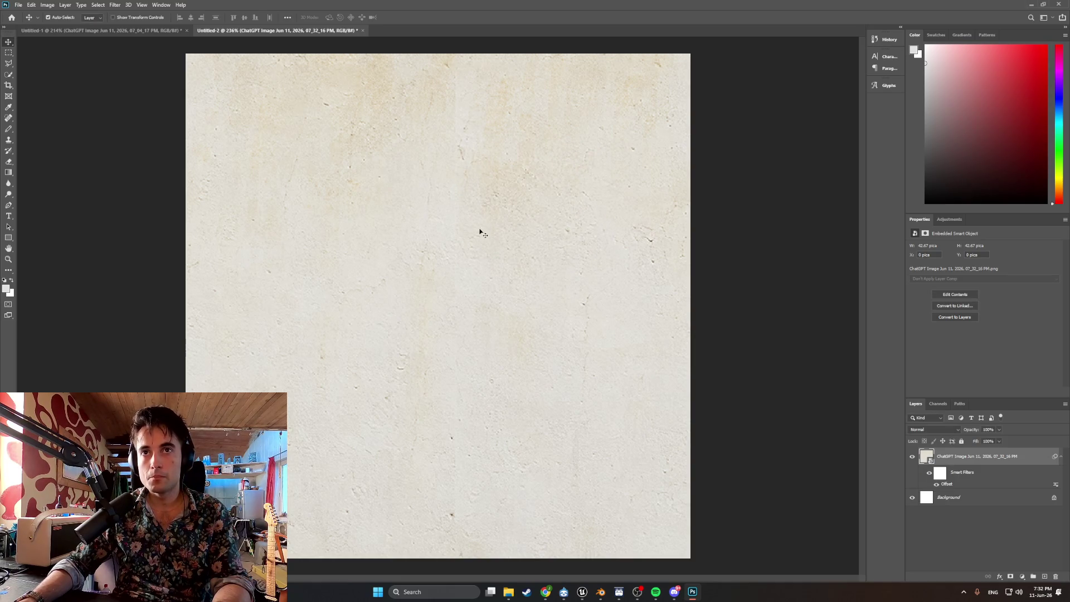
key("ctrl+z")
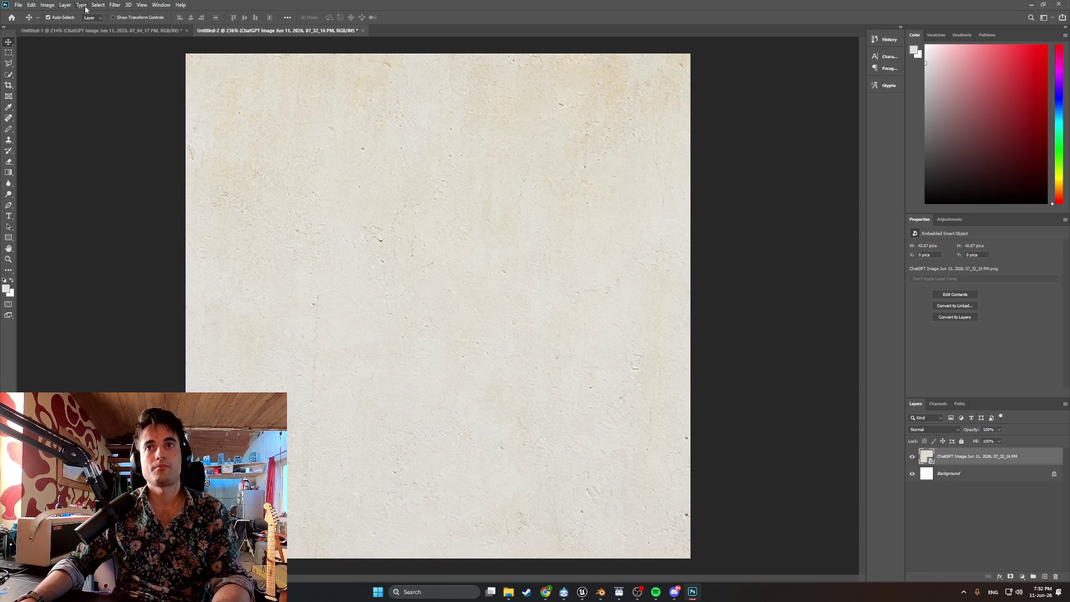
left_click(114, 6)
- Apply a Mosaic filter, trying cell sizes 3, 4 and 2 before settling on 3
mouse_move(163, 133)
left_click(236, 171)
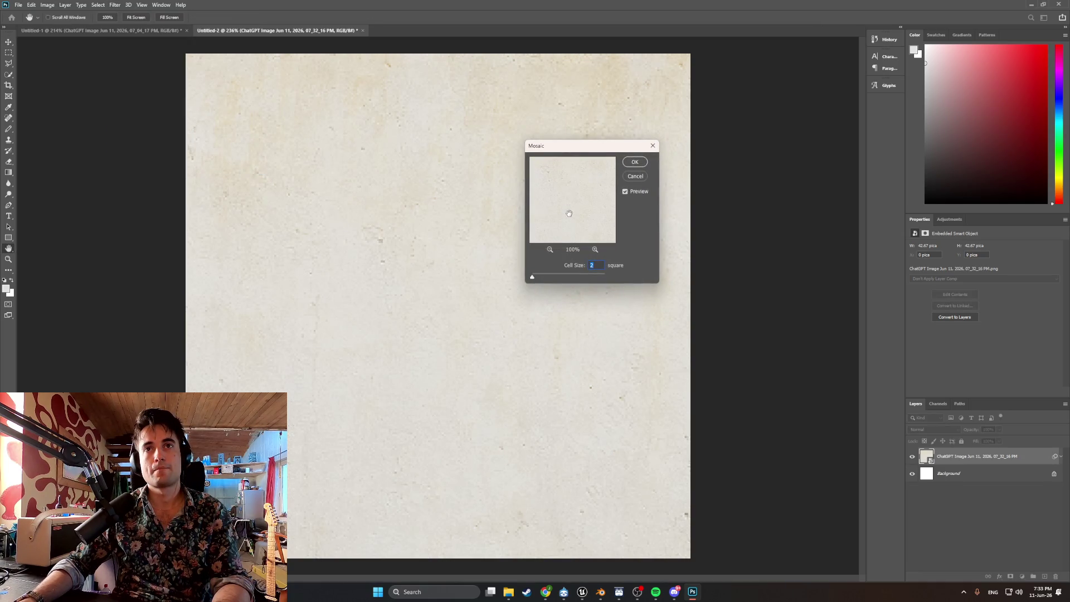
left_click_drag(569, 148, 748, 182)
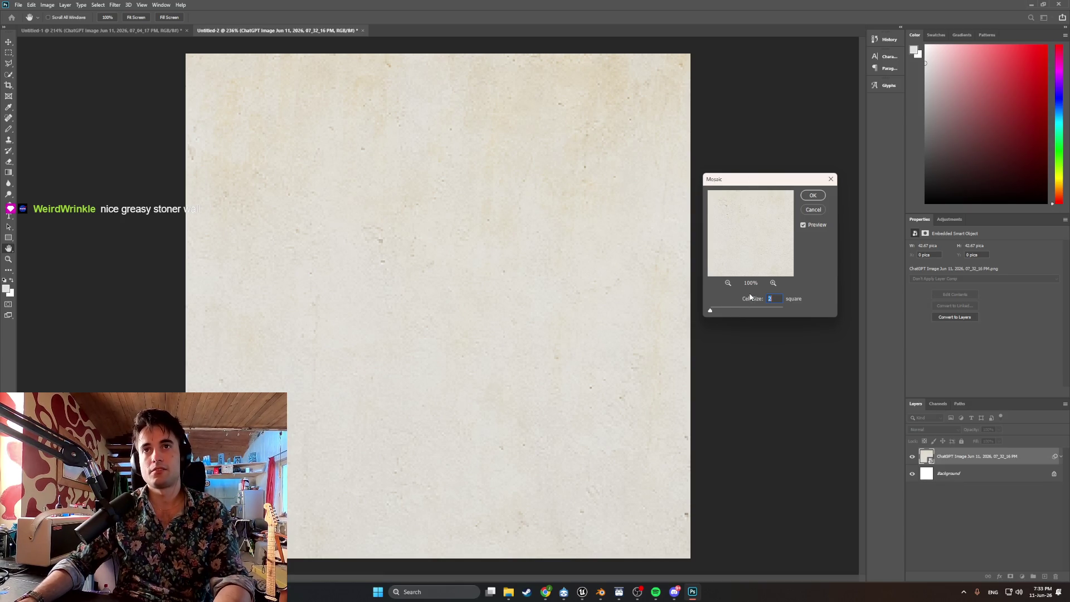
type("3")
key("BackSpace")
type("4")
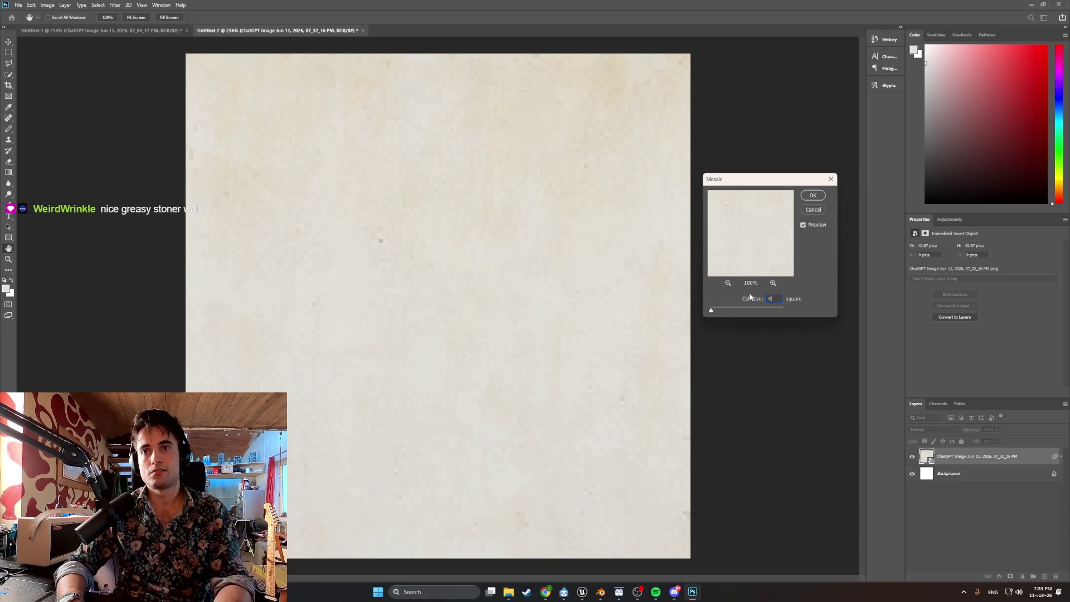
type("2")
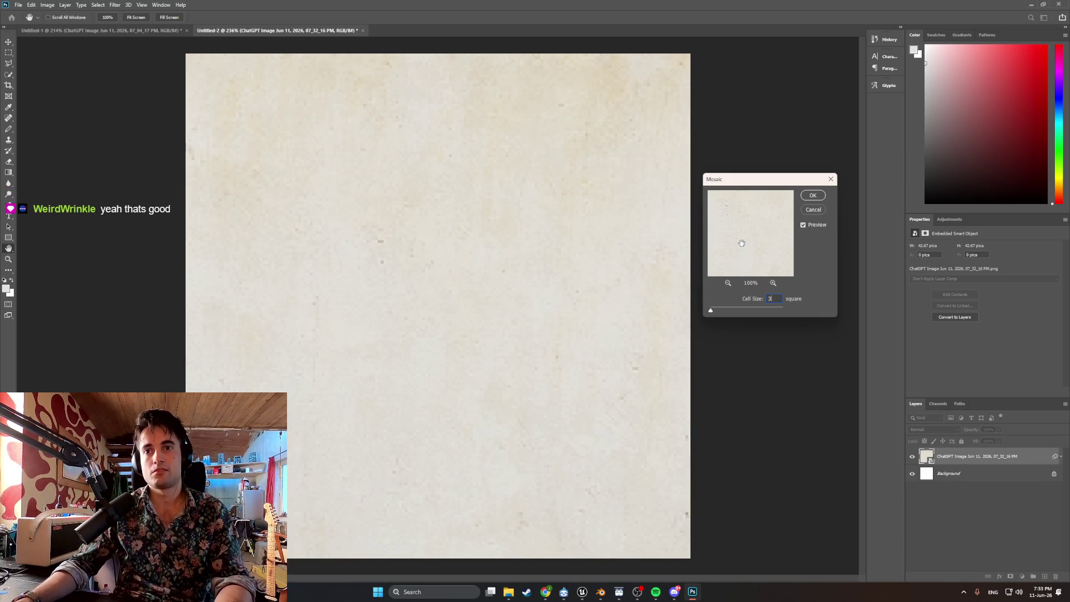
key("Down")
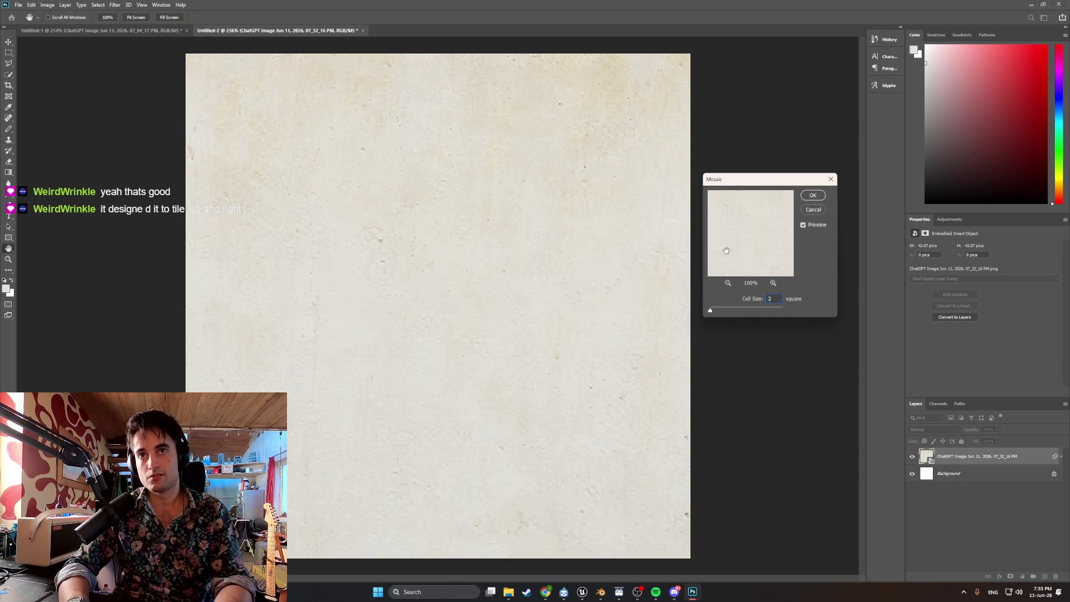
key("BackSpace")
left_click(813, 195)
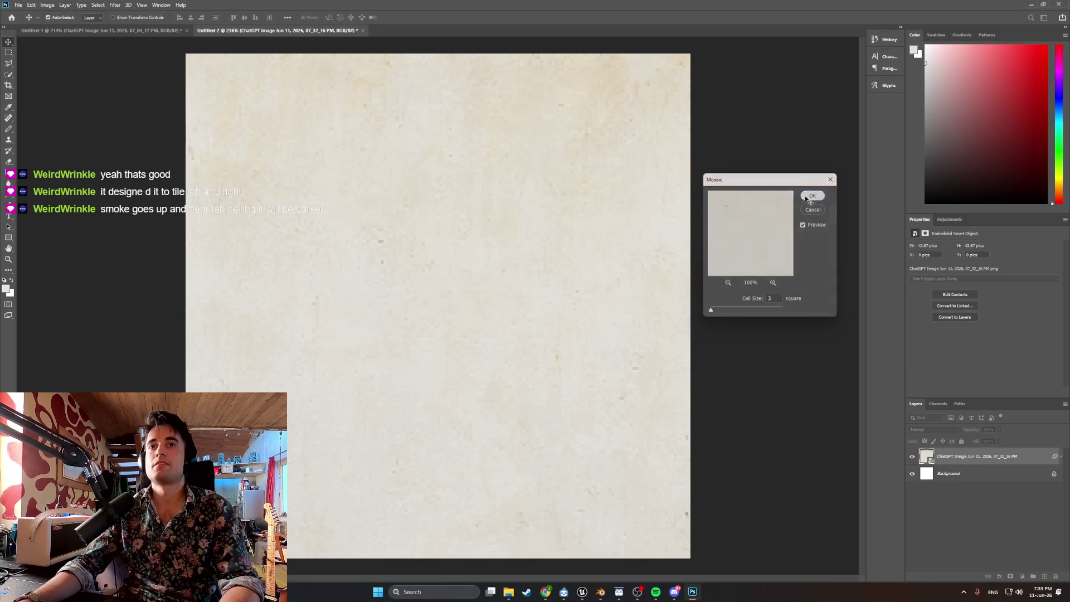
left_click(115, 4)
mouse_move(154, 170)
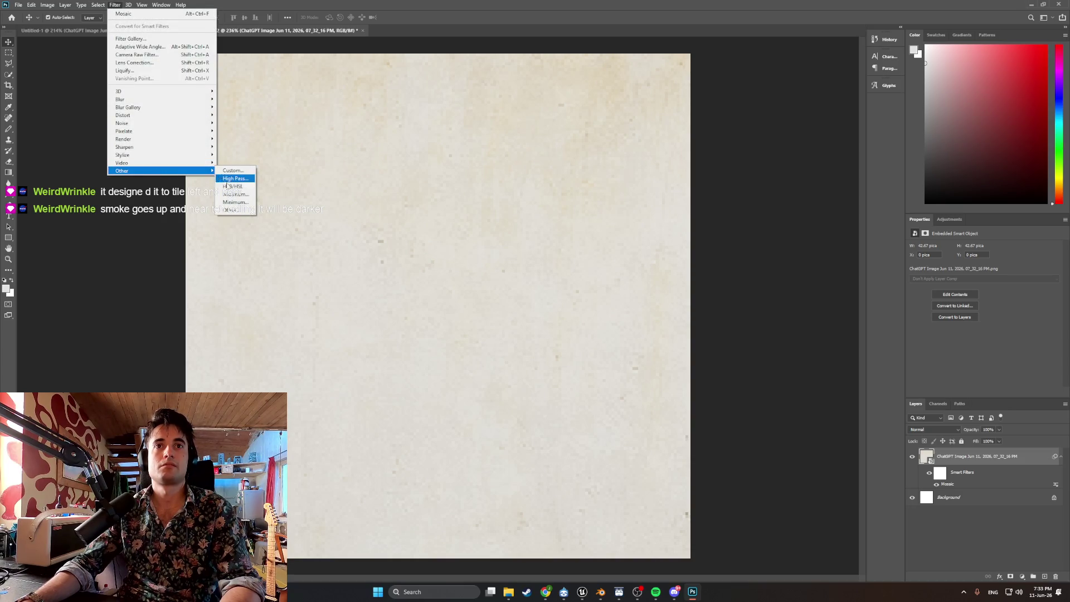
left_click(245, 211)
left_click_drag(509, 201, 526, 197)
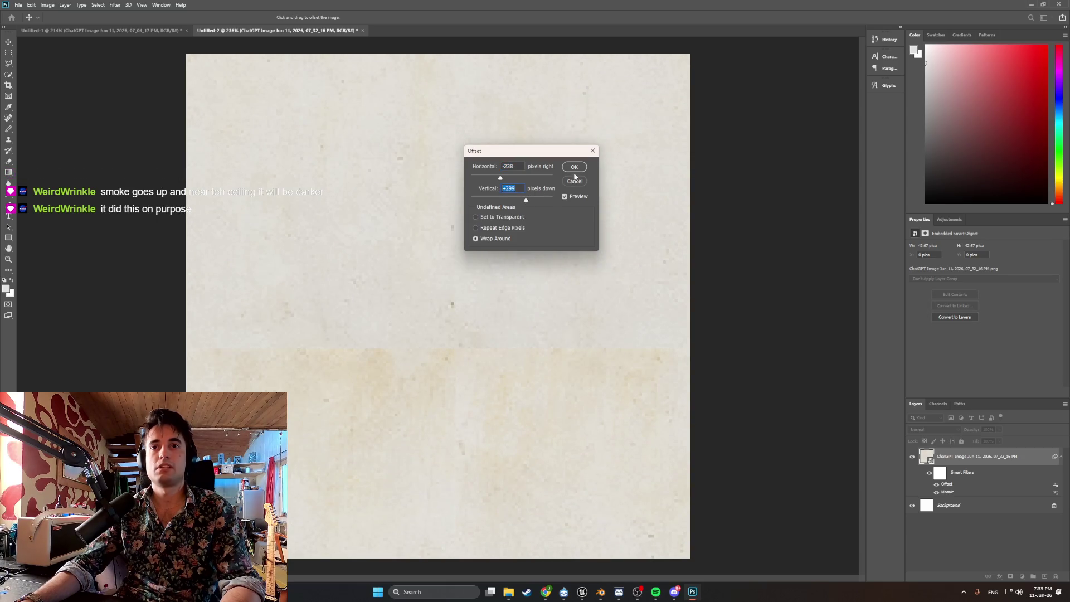
left_click(591, 151)
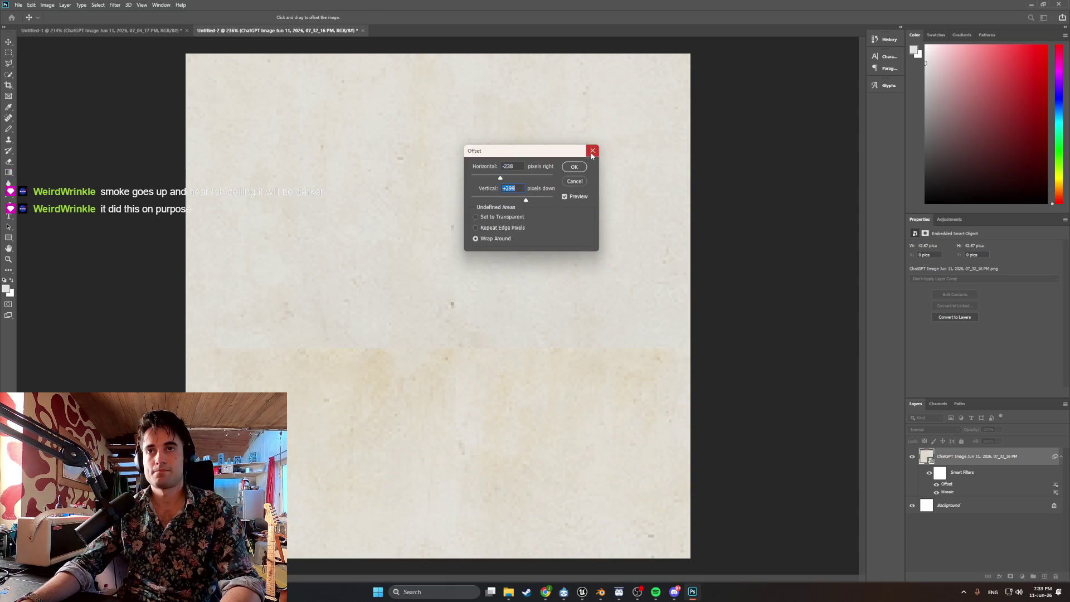
left_click(547, 593)
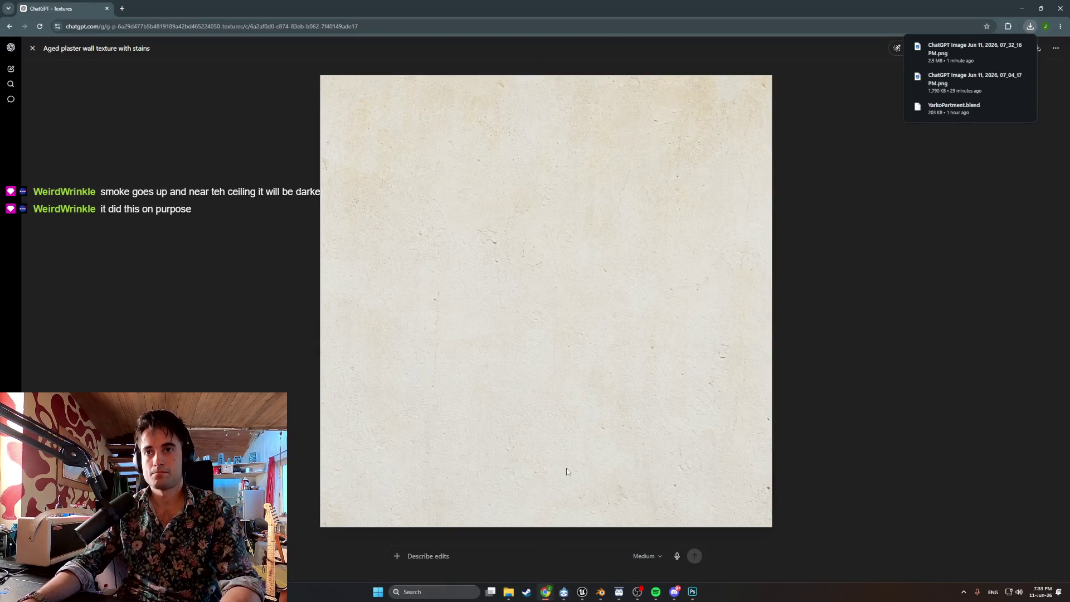
- Tell ChatGPT 'upper part is darker thank lower its not seamless'
left_click(33, 49)
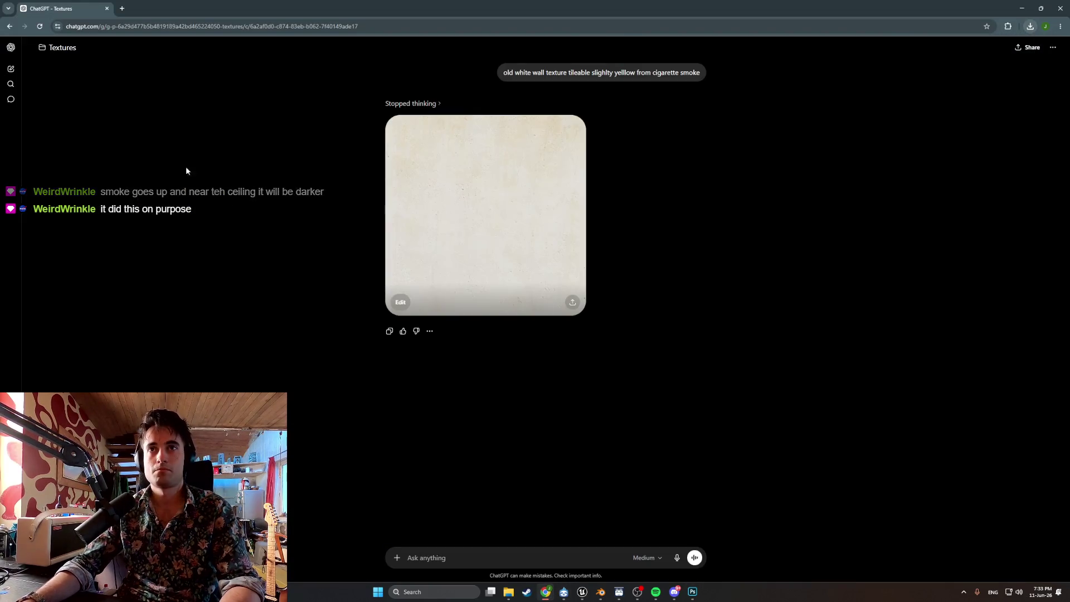
type("upper")
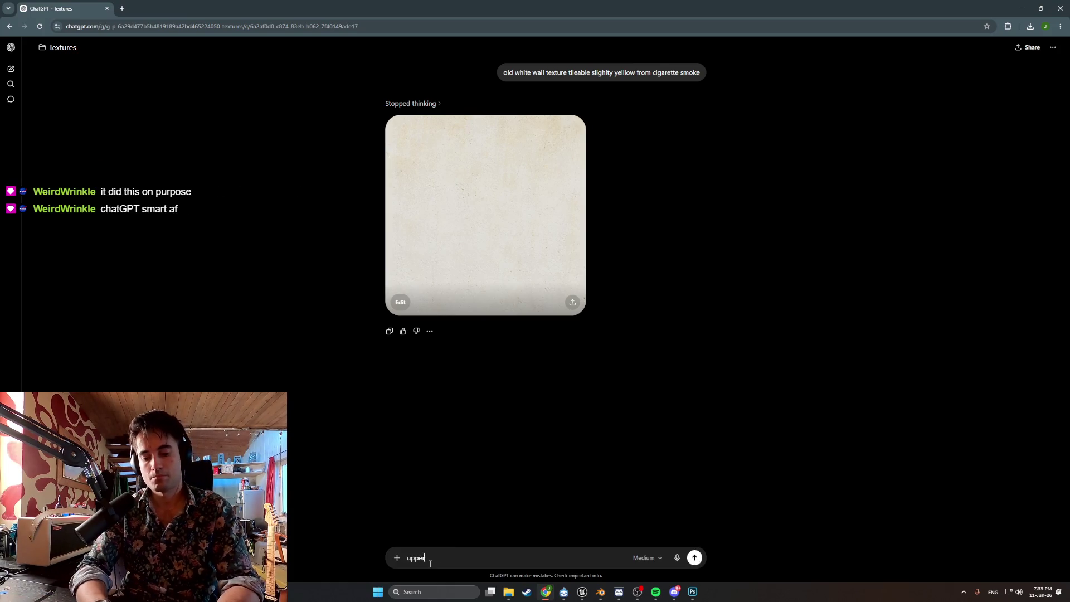
type(" part is darker")
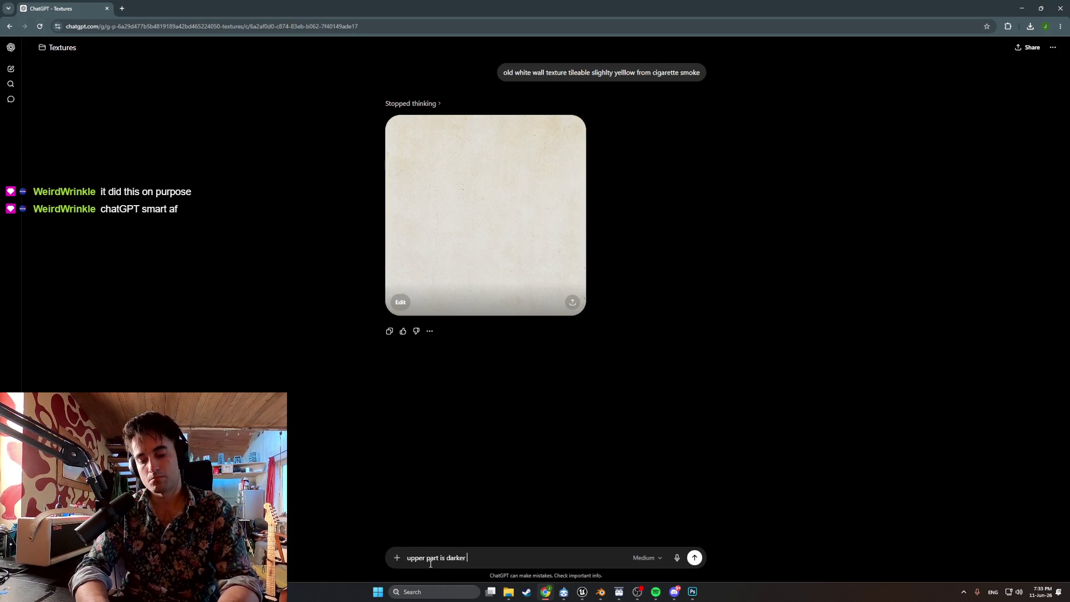
type(" thank")
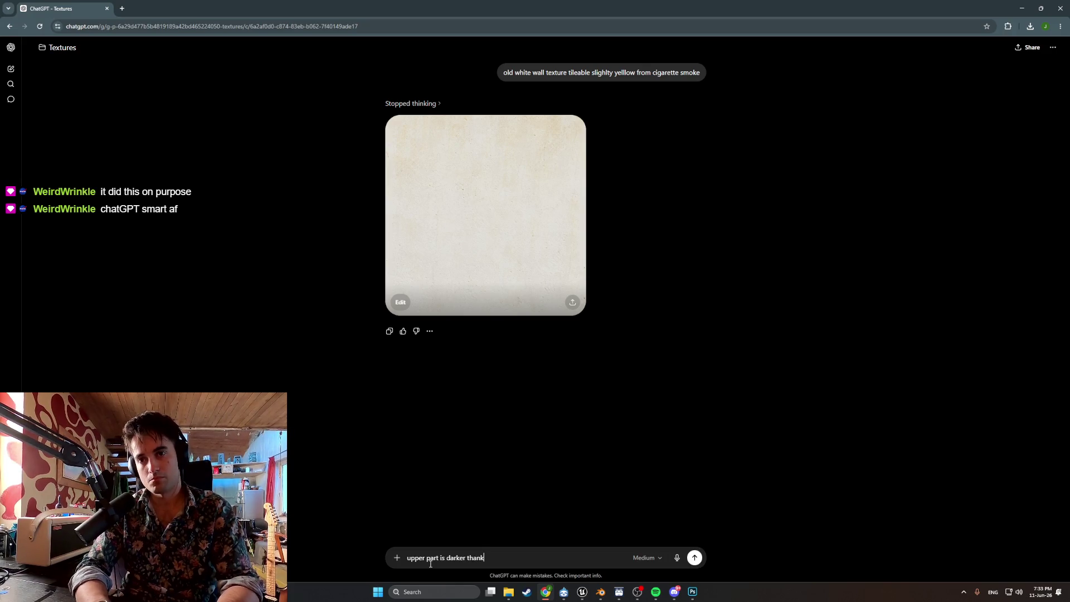
type(" lower its not seamles")
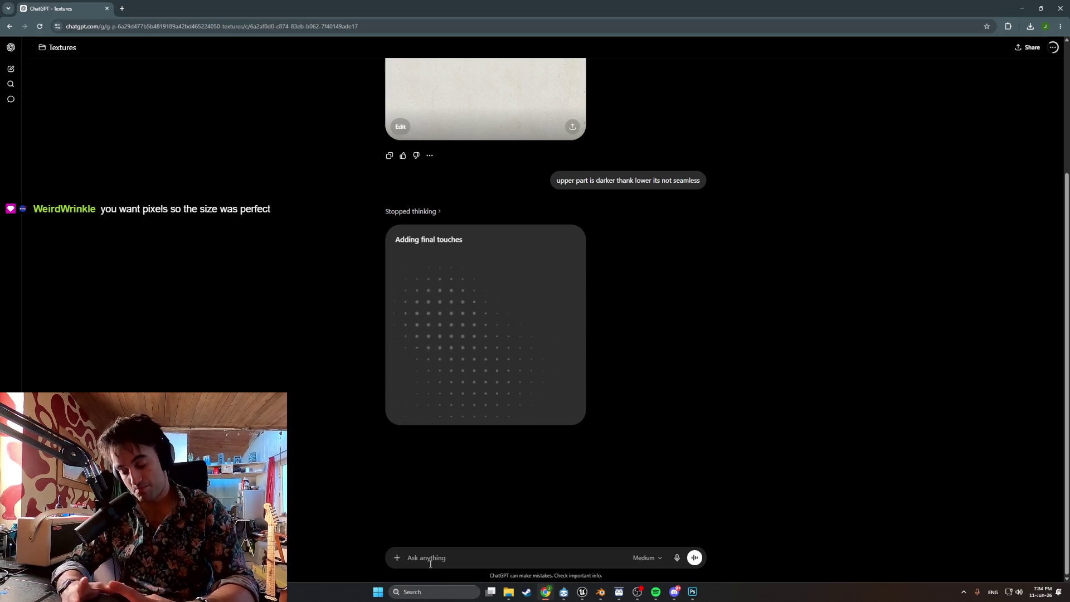
left_click(693, 591)
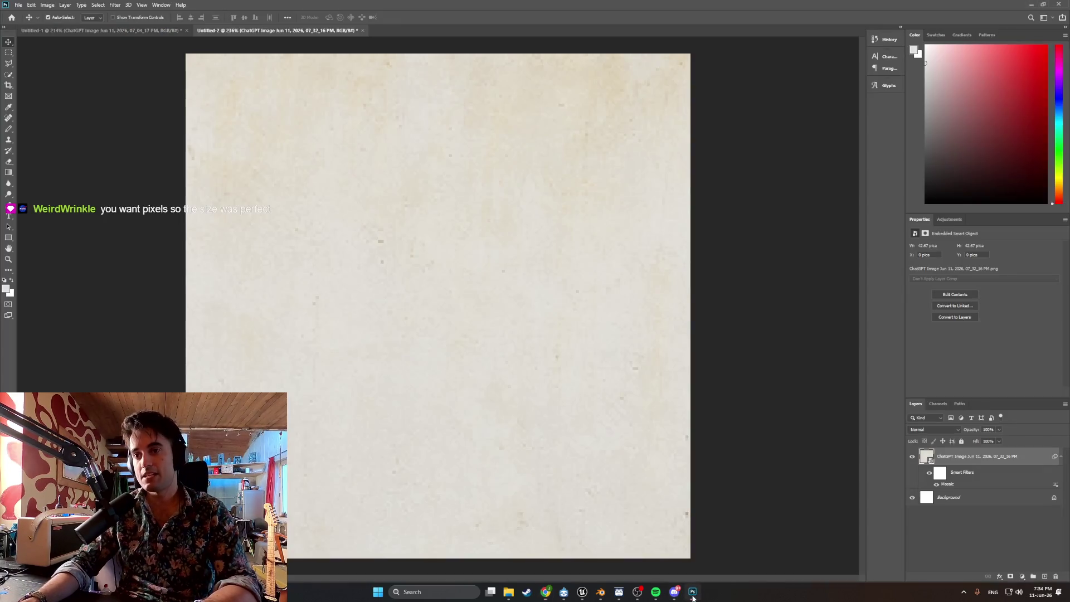
- Cancel the PNG quick export and undo the Cell Size 3 Mosaic
left_click(19, 4)
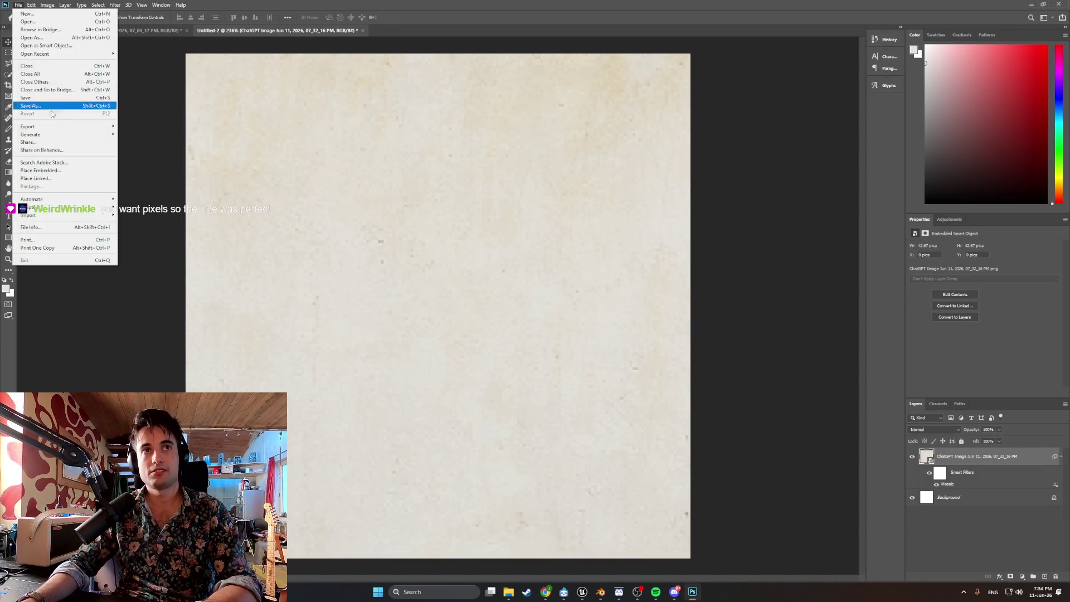
mouse_move(56, 129)
left_click(127, 128)
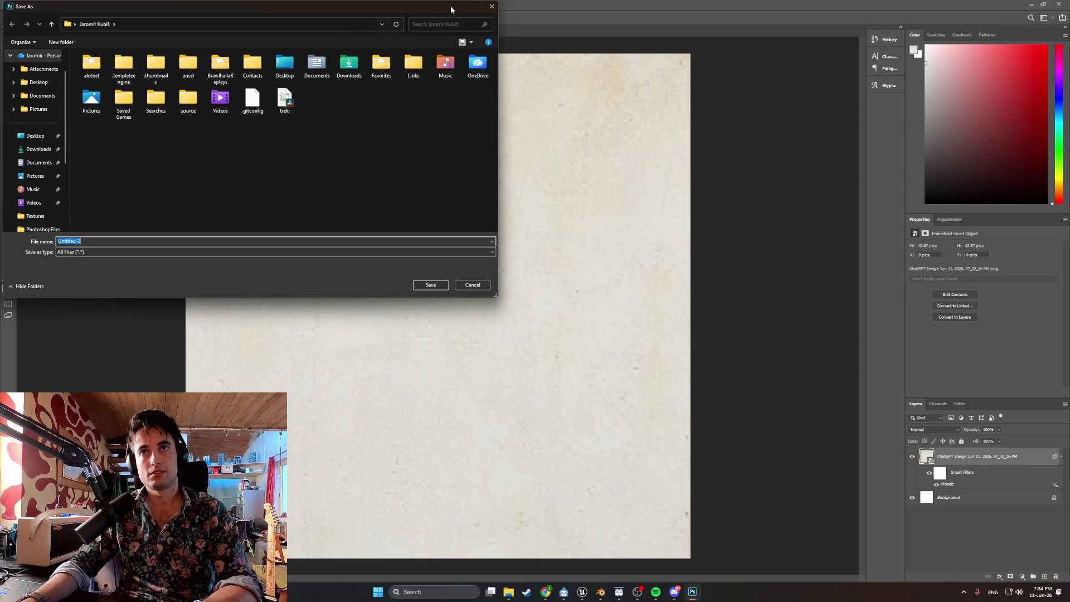
left_click(491, 6)
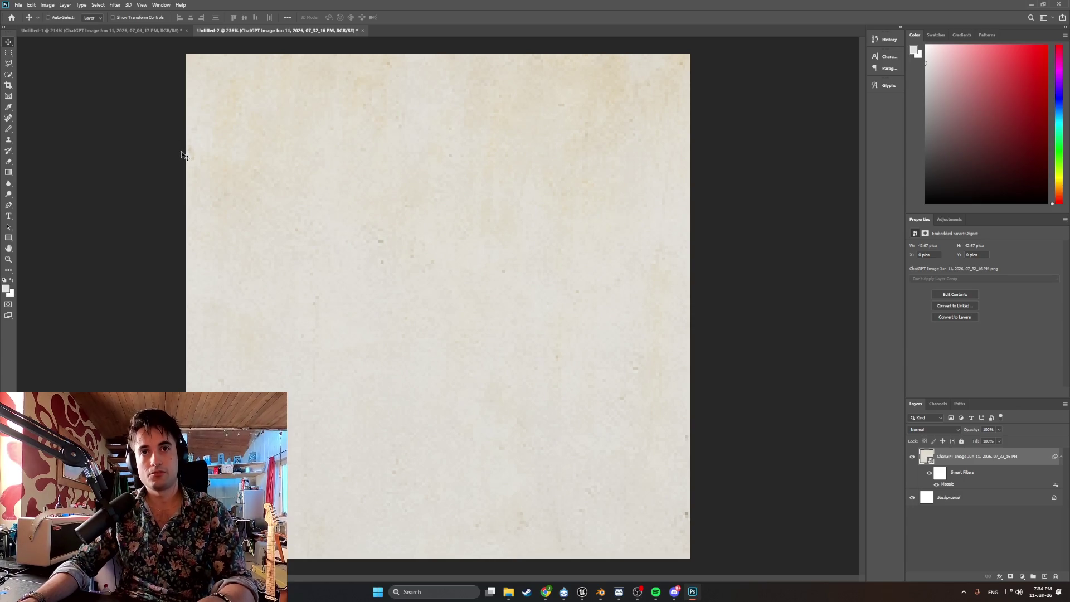
key("ctrl+z")
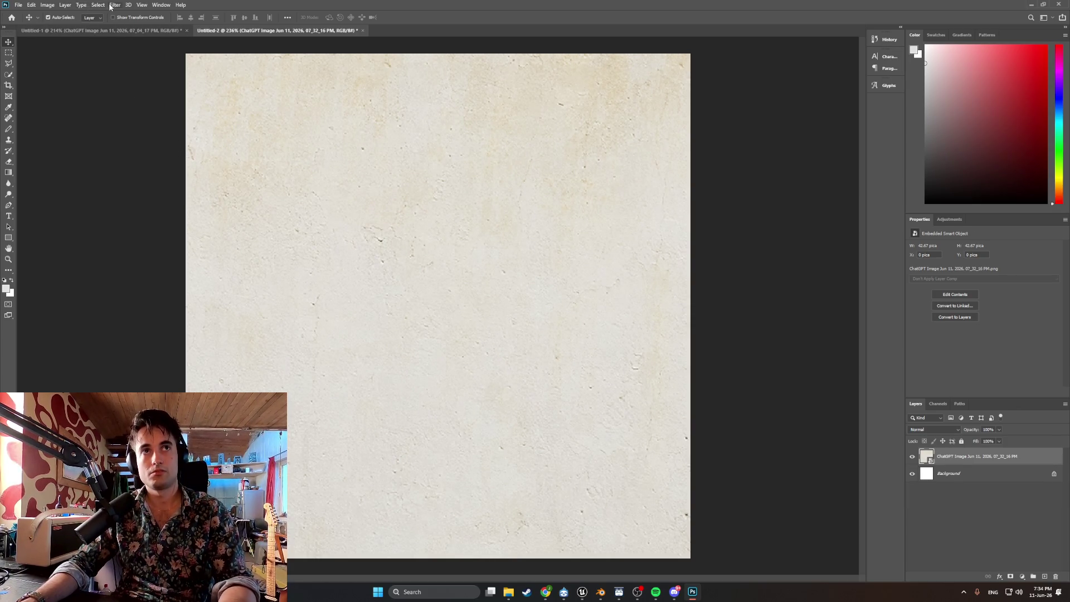
- Reapply the Mosaic filter with Cell Size 2
left_click(114, 6)
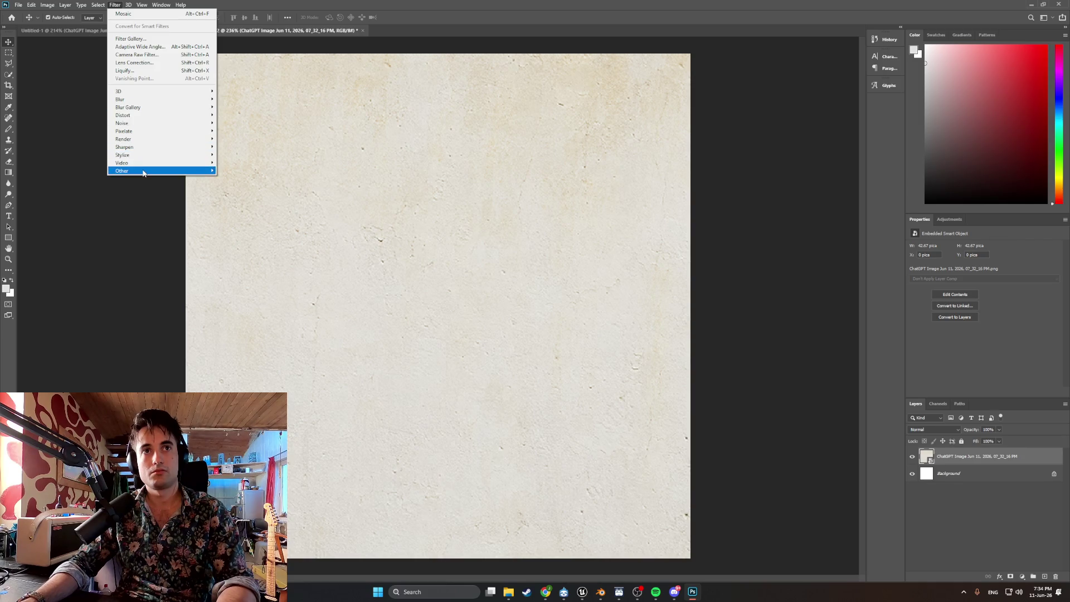
mouse_move(142, 171)
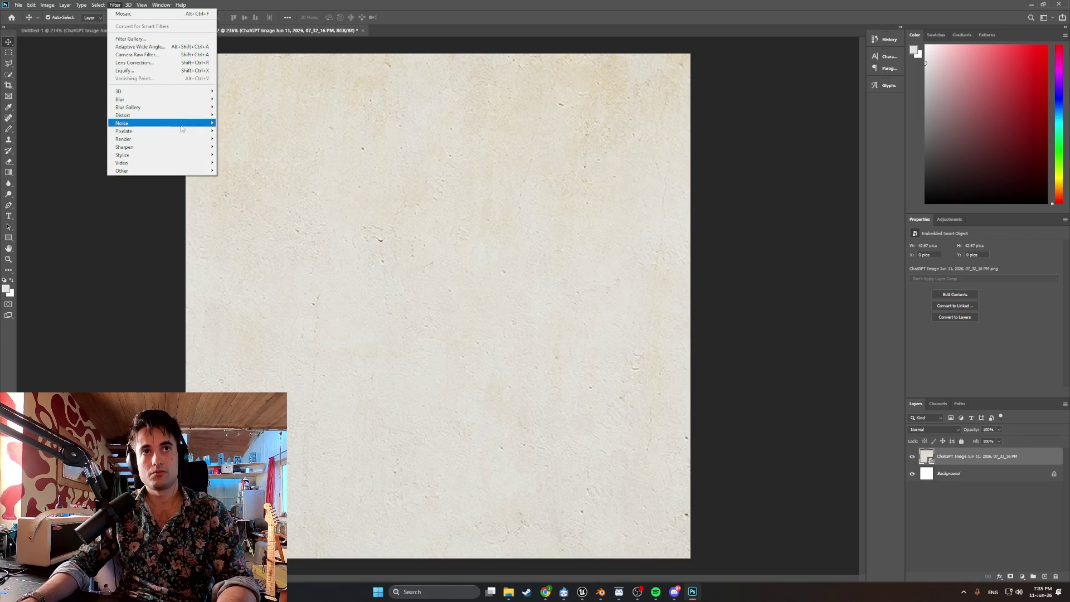
mouse_move(184, 132)
left_click(243, 175)
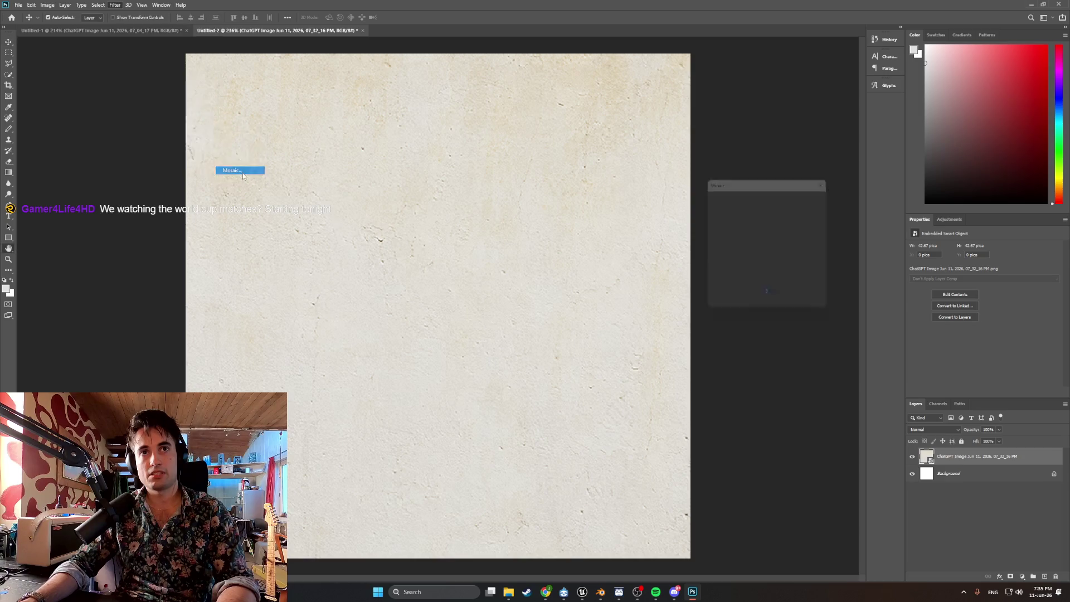
type("2")
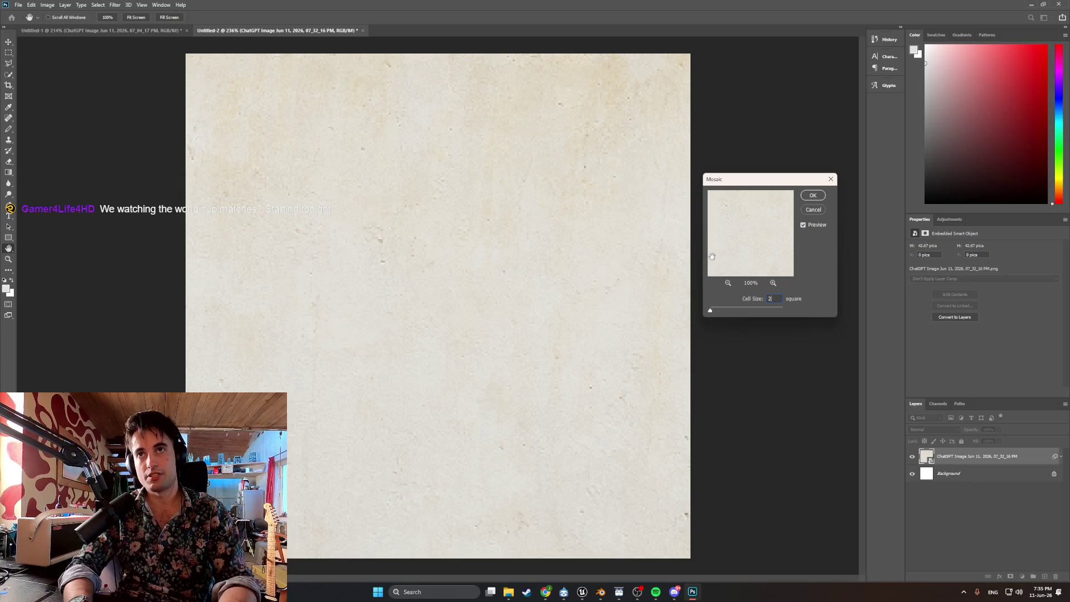
left_click(812, 195)
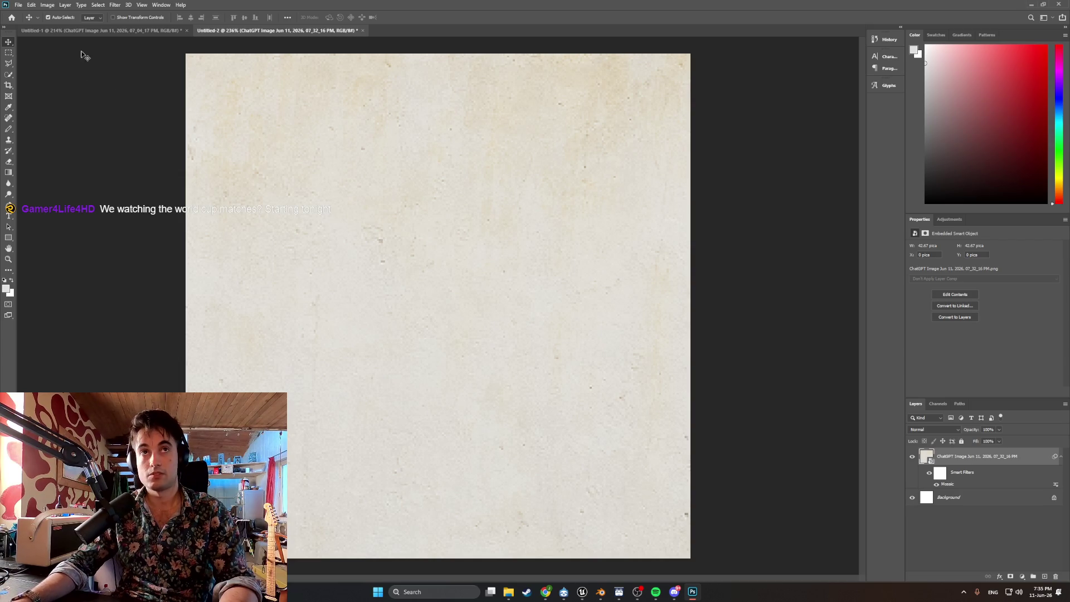
- Quick-export the texture as PNG 'Apt_Interior_wall1_texture' into the Textures folder
left_click(18, 4)
mouse_move(55, 127)
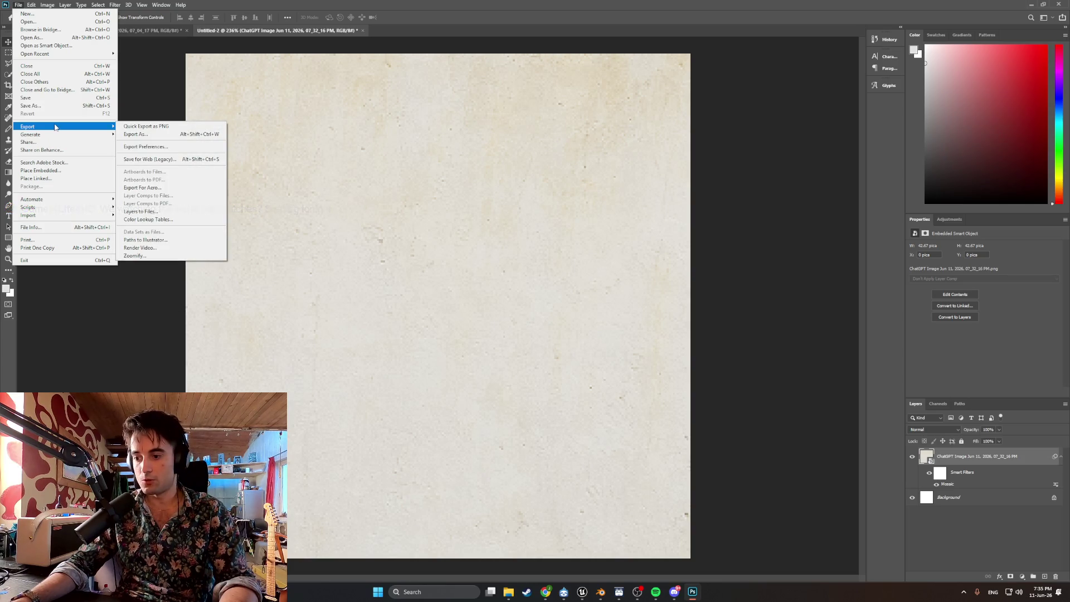
left_click(129, 126)
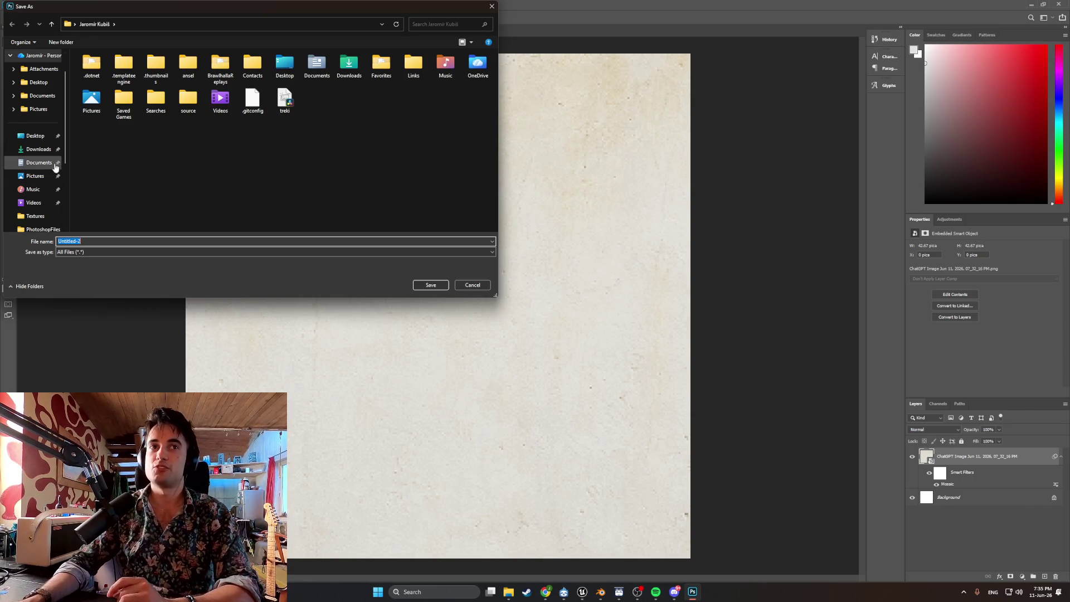
left_click(47, 215)
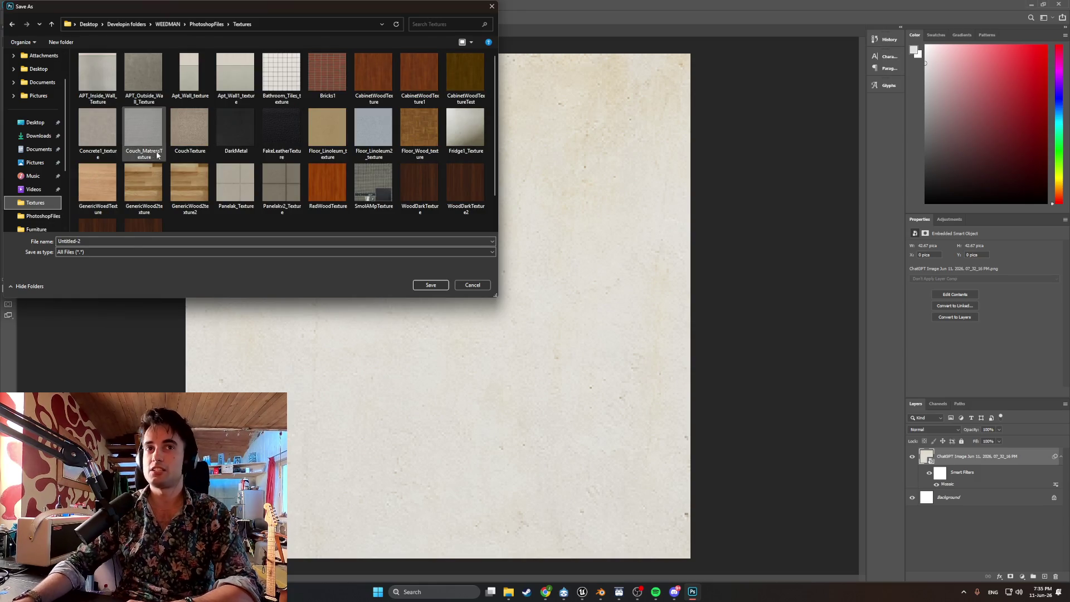
double_click(130, 240)
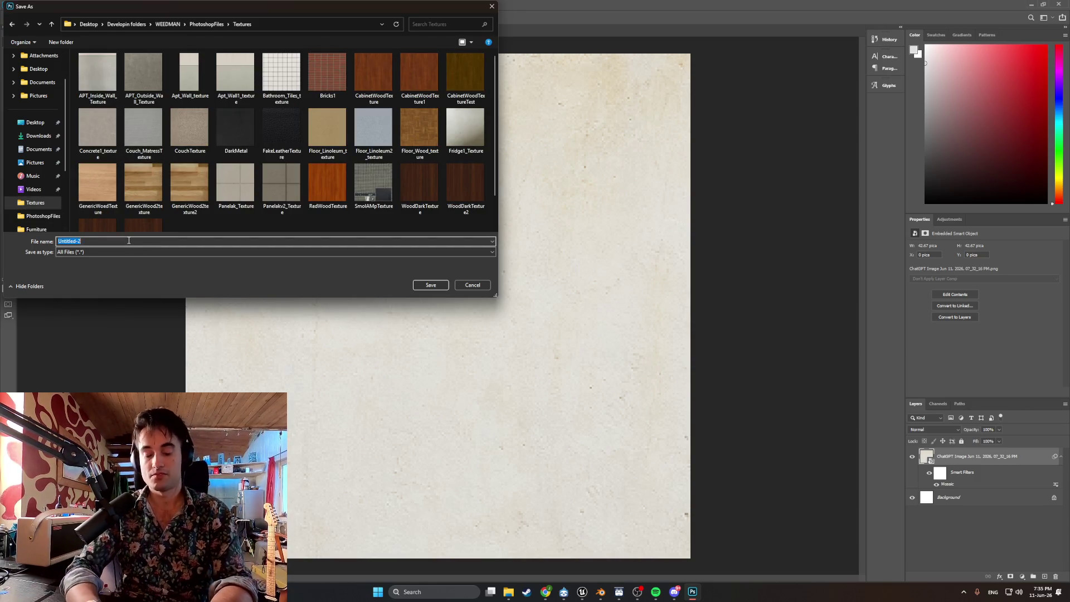
type("Apt_")
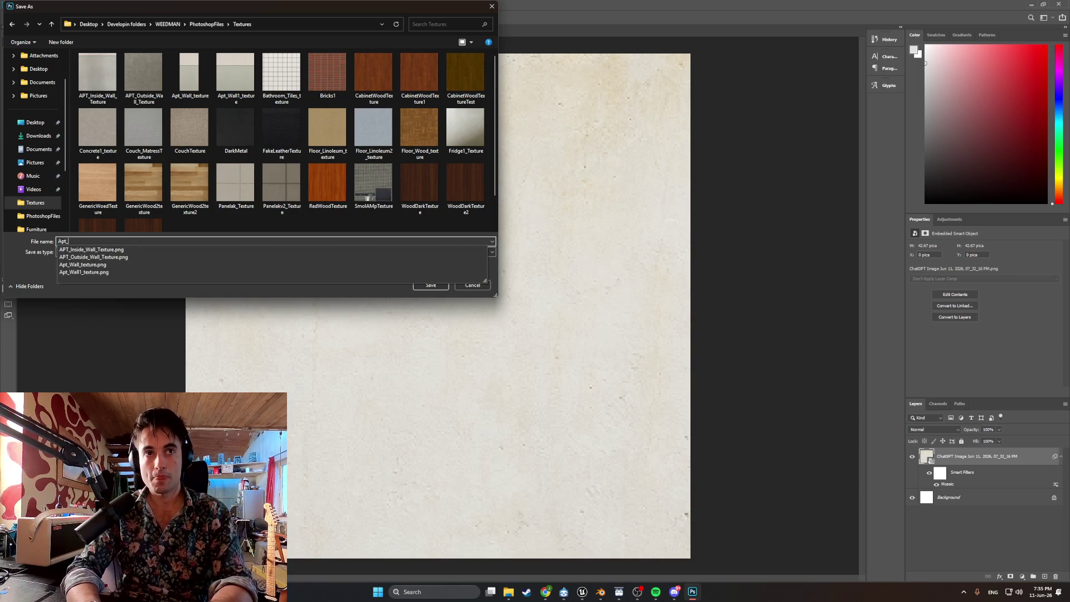
type("Interior_wall1_")
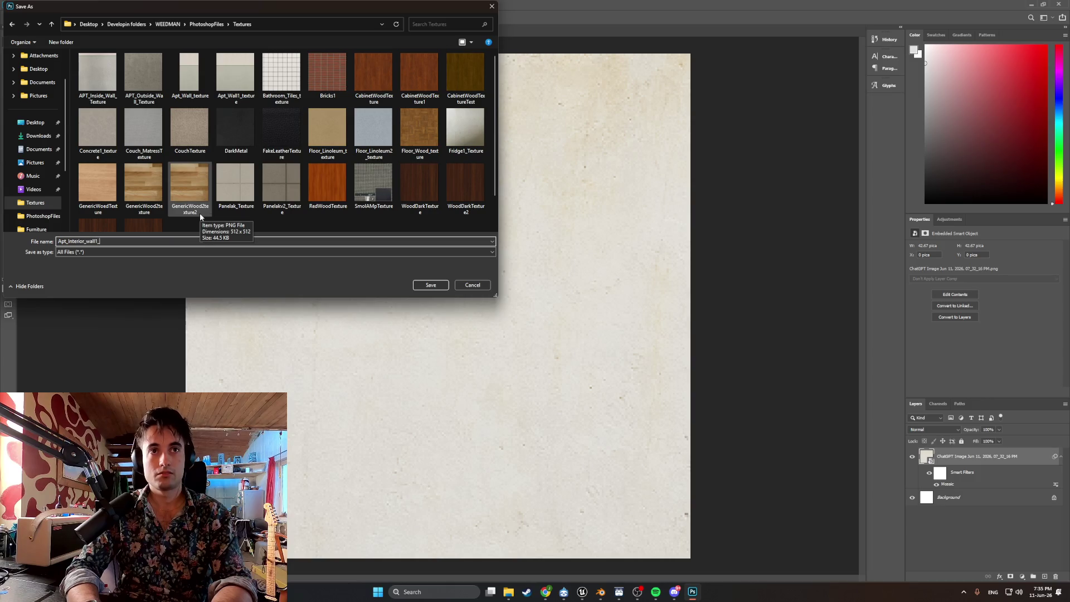
type("texture")
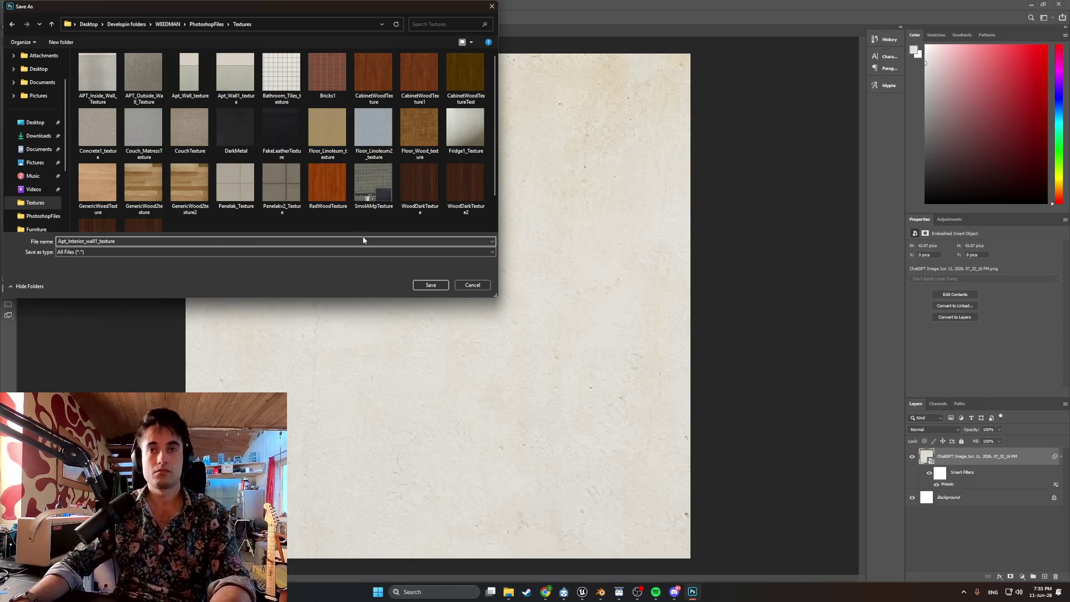
left_click(430, 285)
- Return to Blender and add an empty material slot to the BackWall
left_click(581, 592)
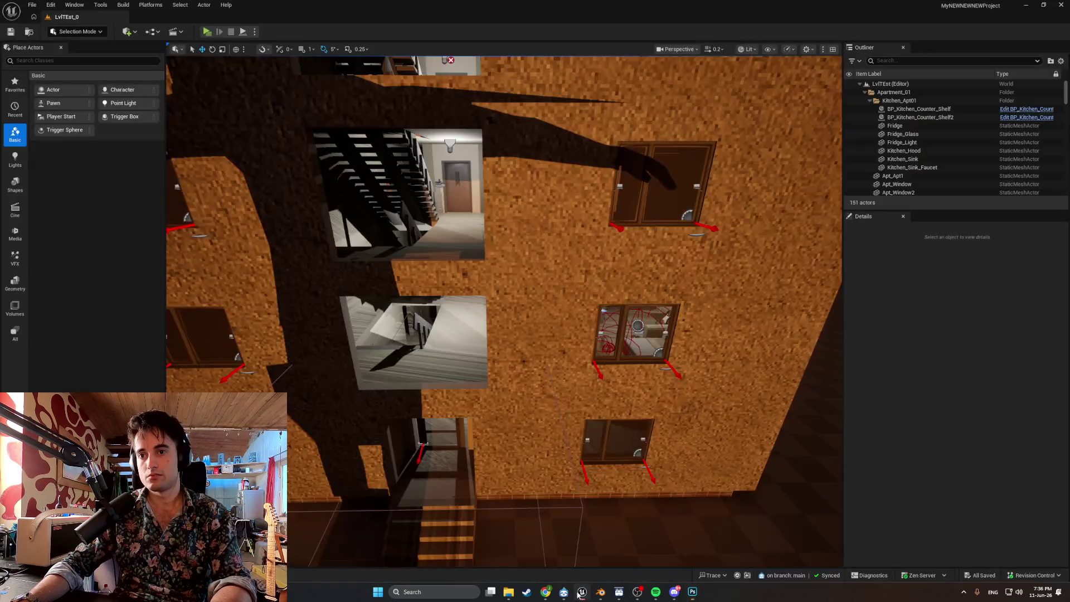
left_click(601, 592)
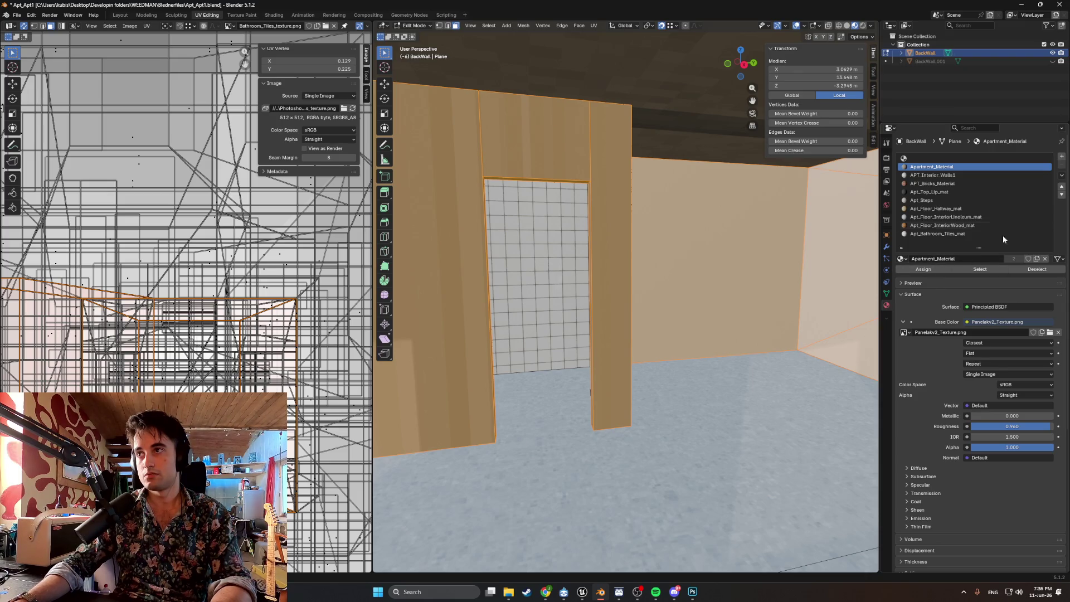
left_click(1061, 158)
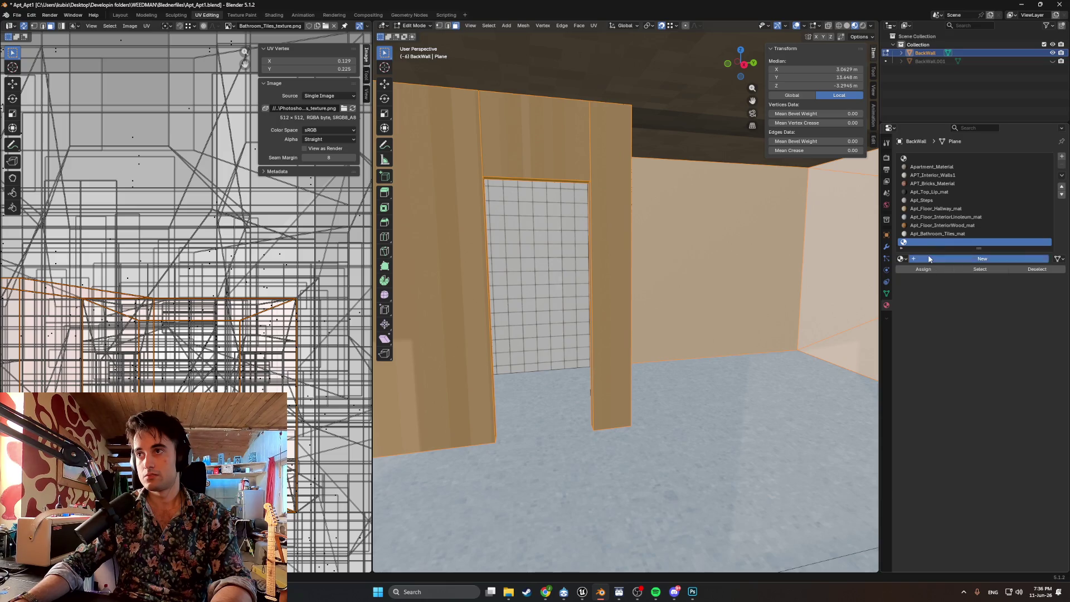
- Create a material named Apt_Interior_wall1_mat and assign it to the wall faces
left_click(929, 259)
double_click(935, 258)
type("Apt_")
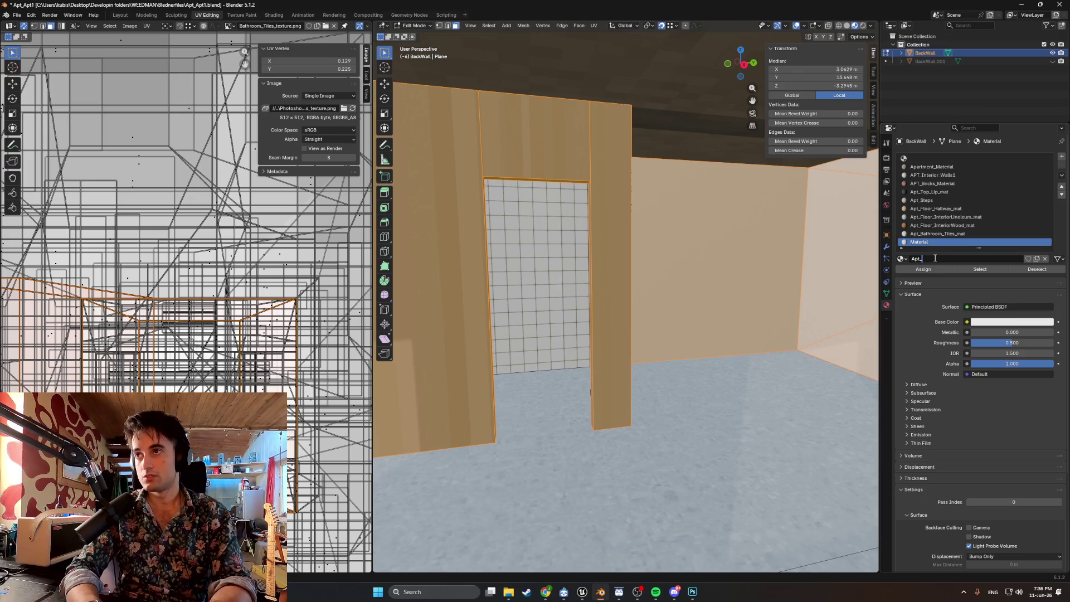
type("In")
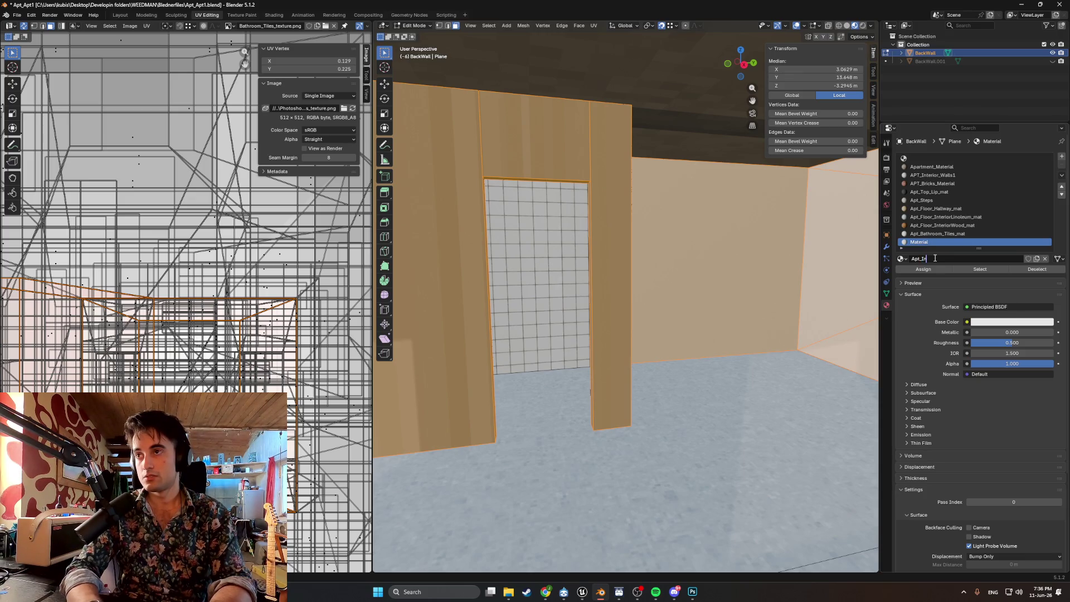
type("terior_wall1")
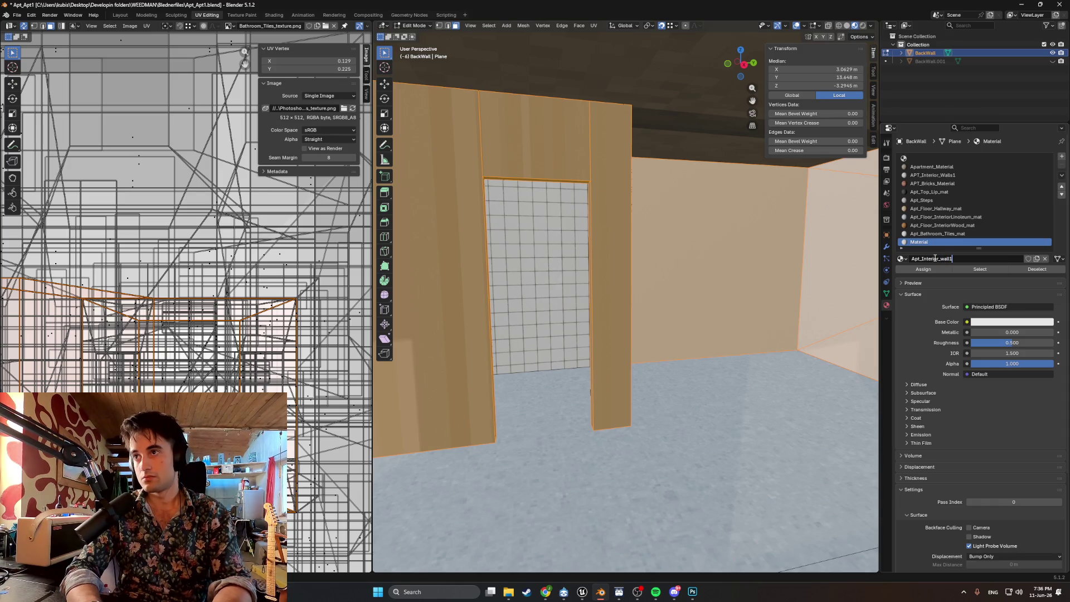
type("_mat")
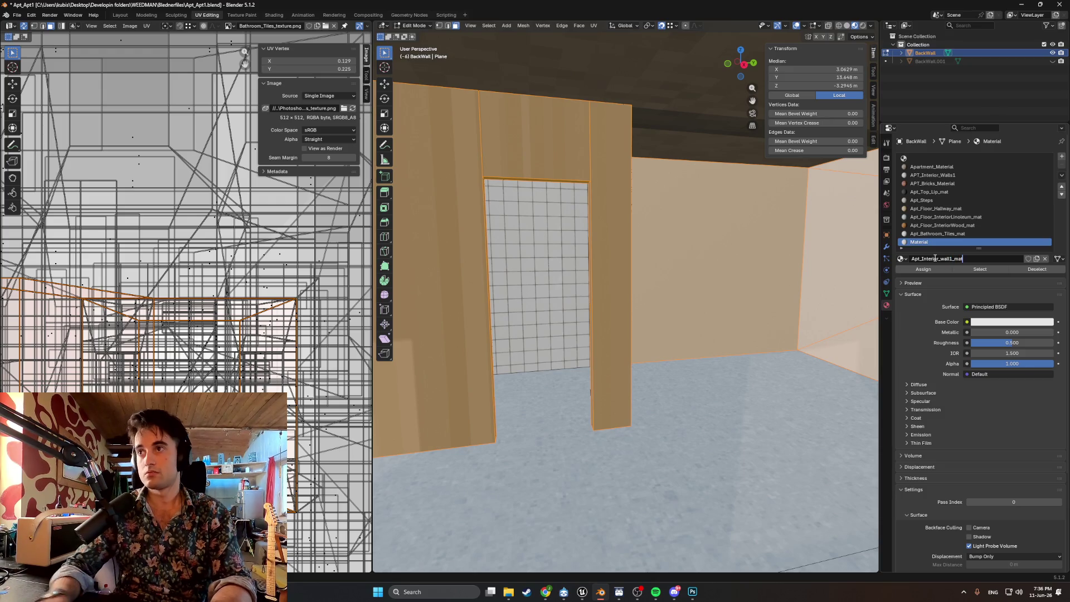
key("Return")
left_click(927, 269)
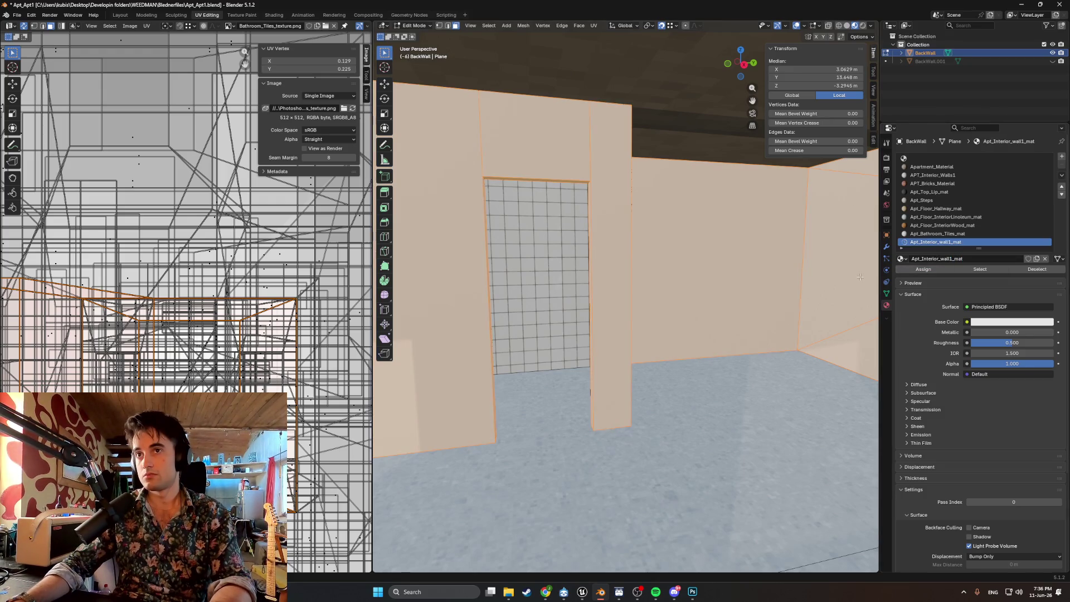
- Feed the base colour from Apt_Interior_wall1_texture.png with Closest interpolation
left_click(972, 324)
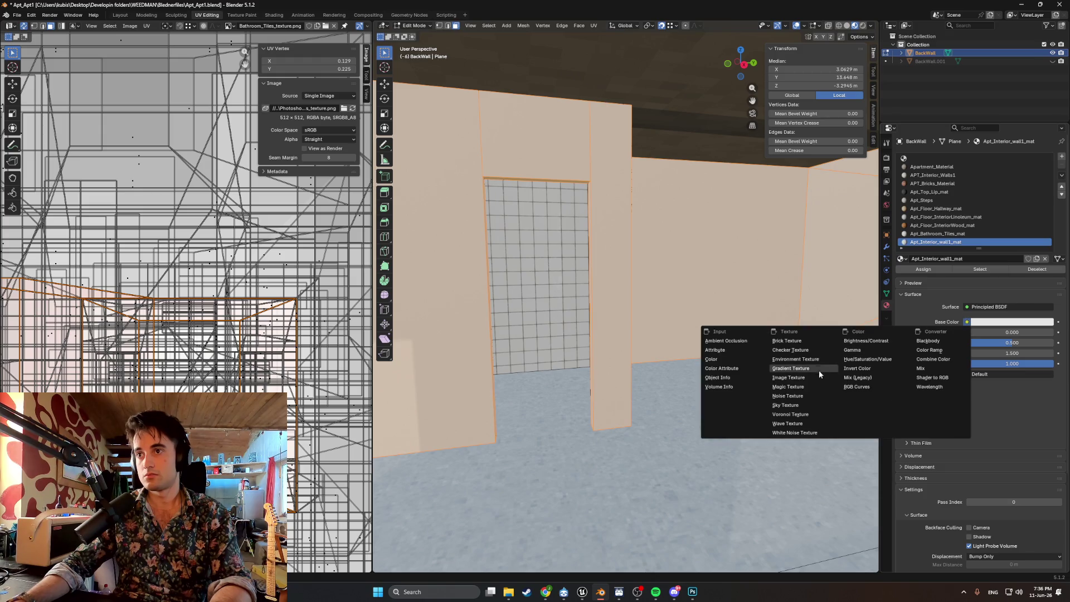
left_click(794, 369)
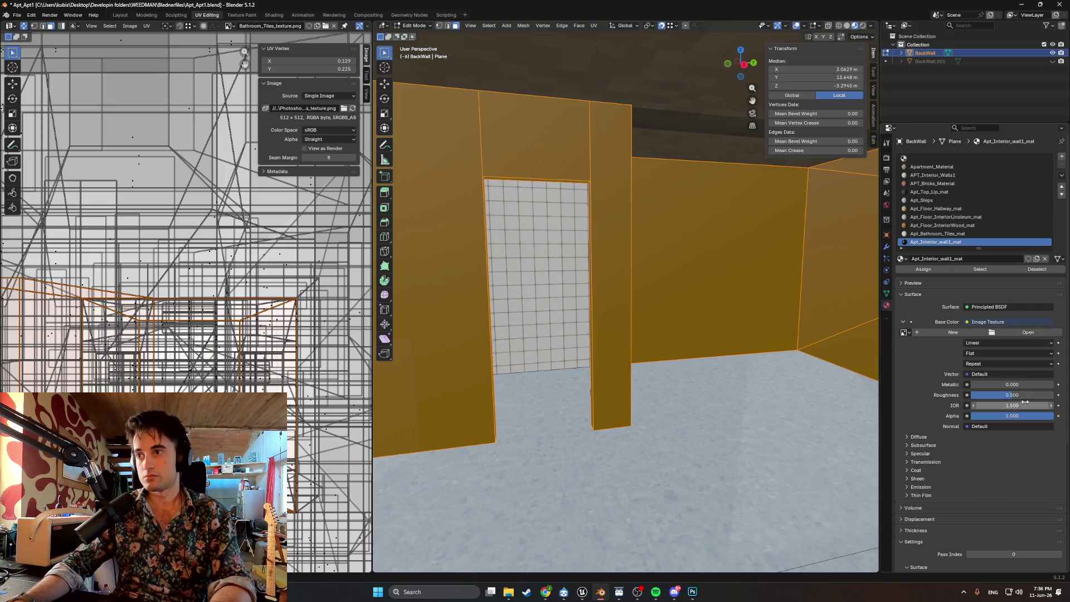
left_click(1023, 343)
left_click(1011, 372)
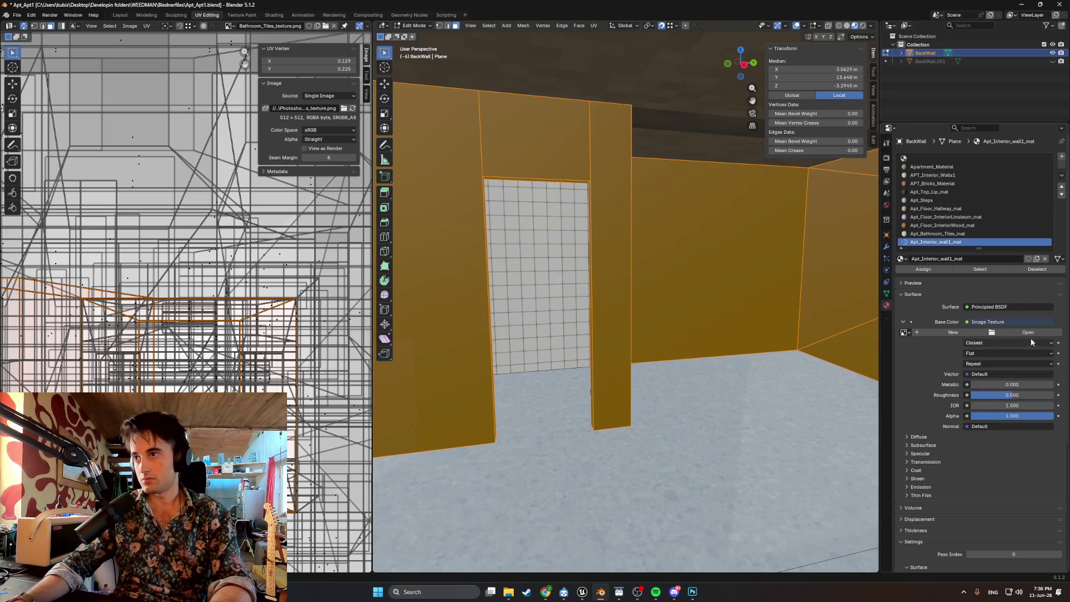
left_click(1028, 332)
left_click(257, 277)
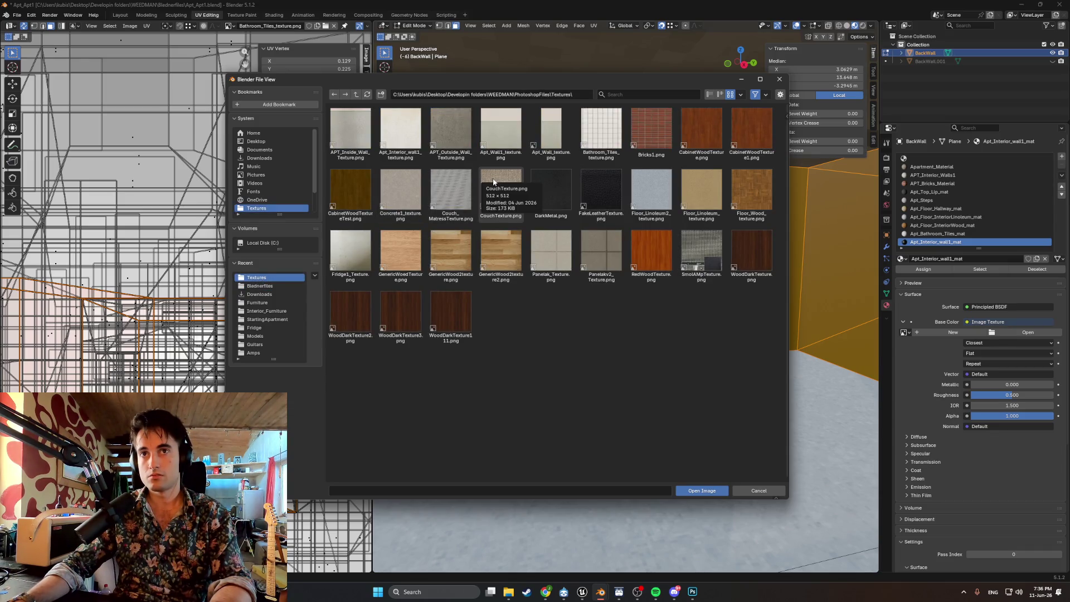
double_click(403, 136)
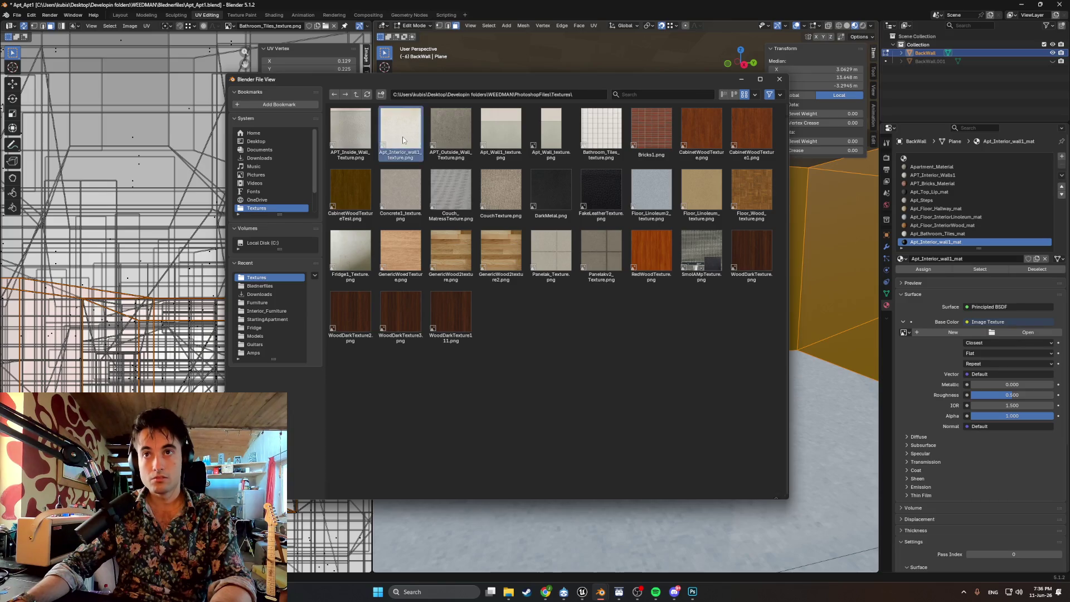
- Unwrap the selected wall faces with Cube Projection
key("u")
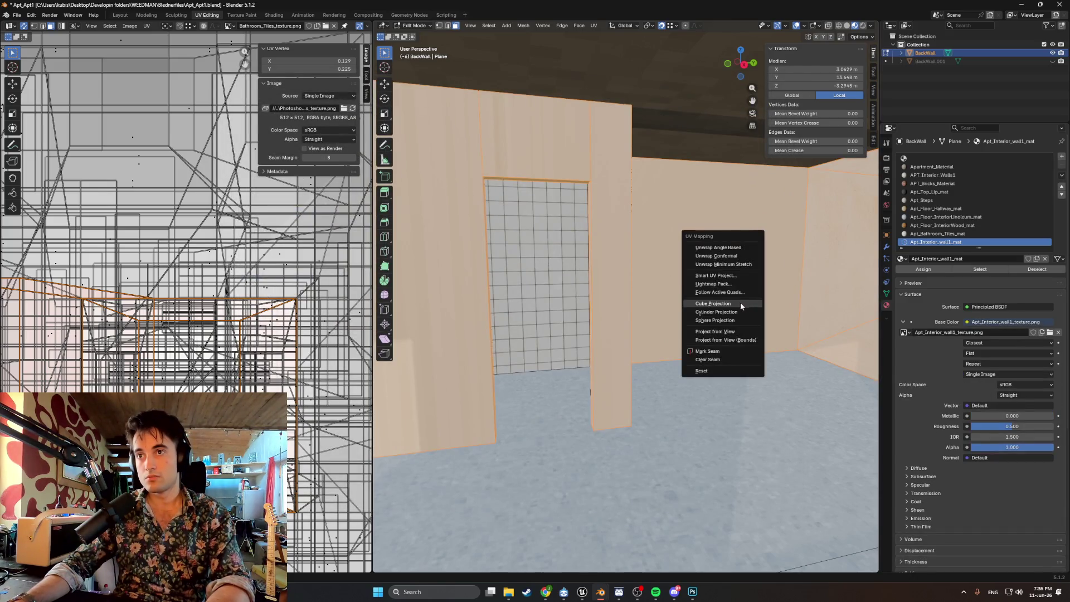
left_click(727, 303)
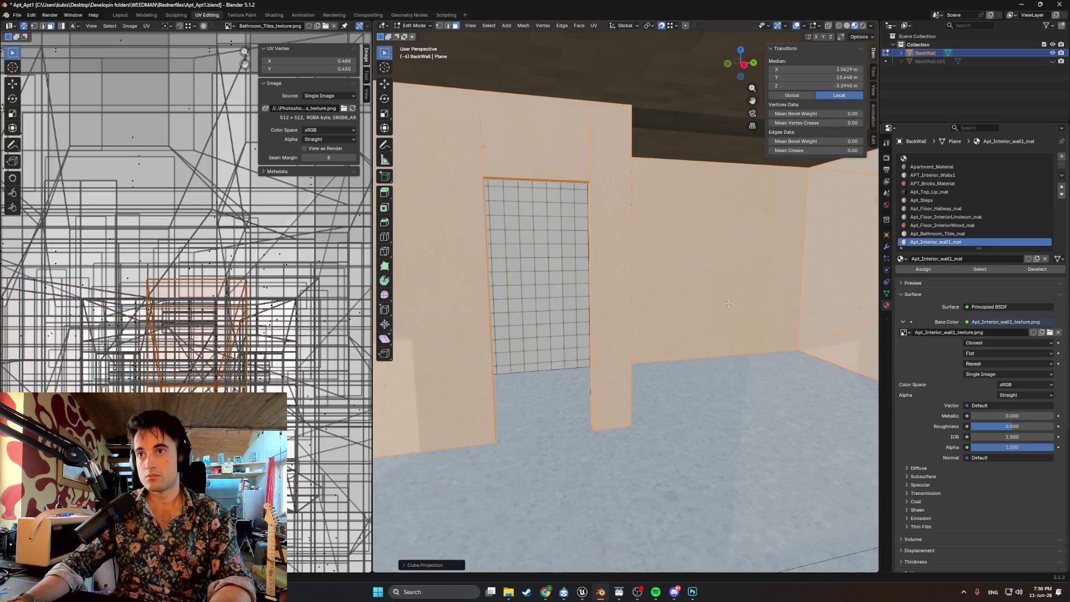
scroll(485, 328, "down", 2)
scroll(592, 289, "up", 3)
scroll(592, 288, "down", 3)
scroll(591, 289, "up", 2)
- Rotate the wall UV island 90°, hide all but the selected walls, and open the image browser
key("r")
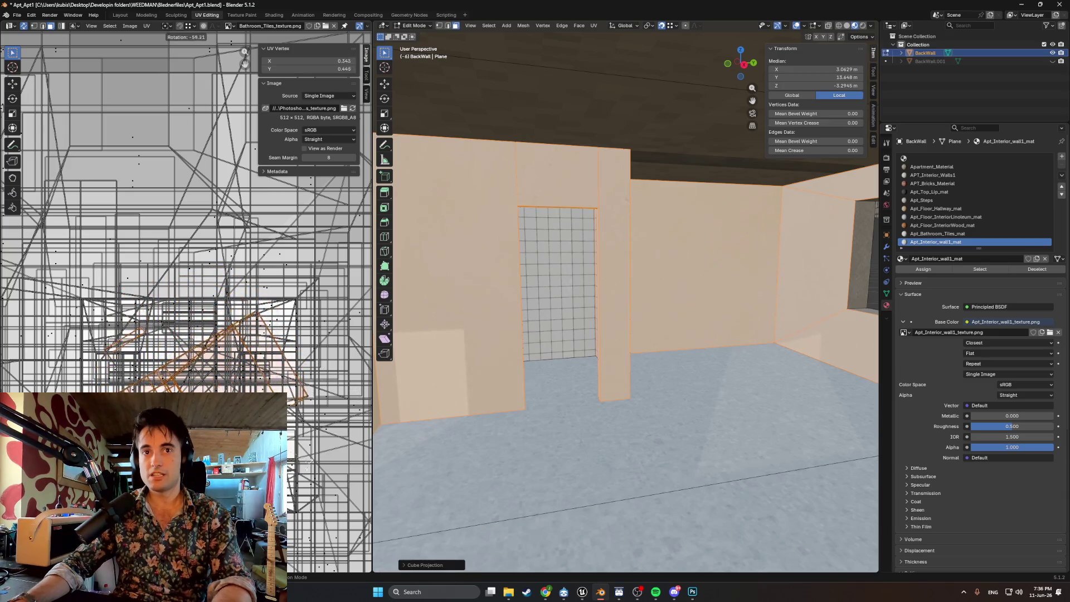
key("Escape")
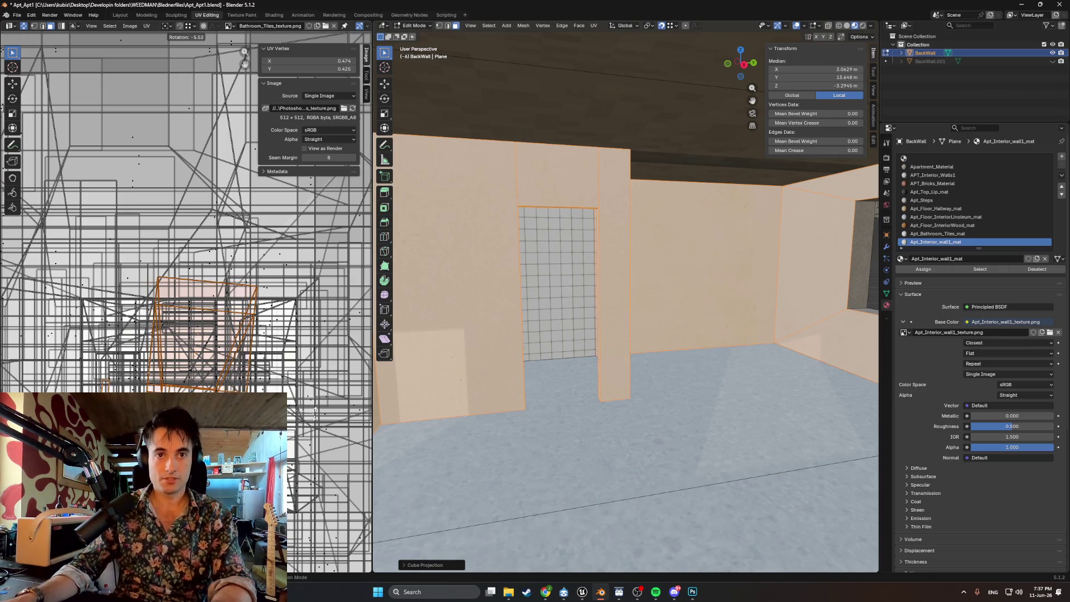
type("r90")
key("Return")
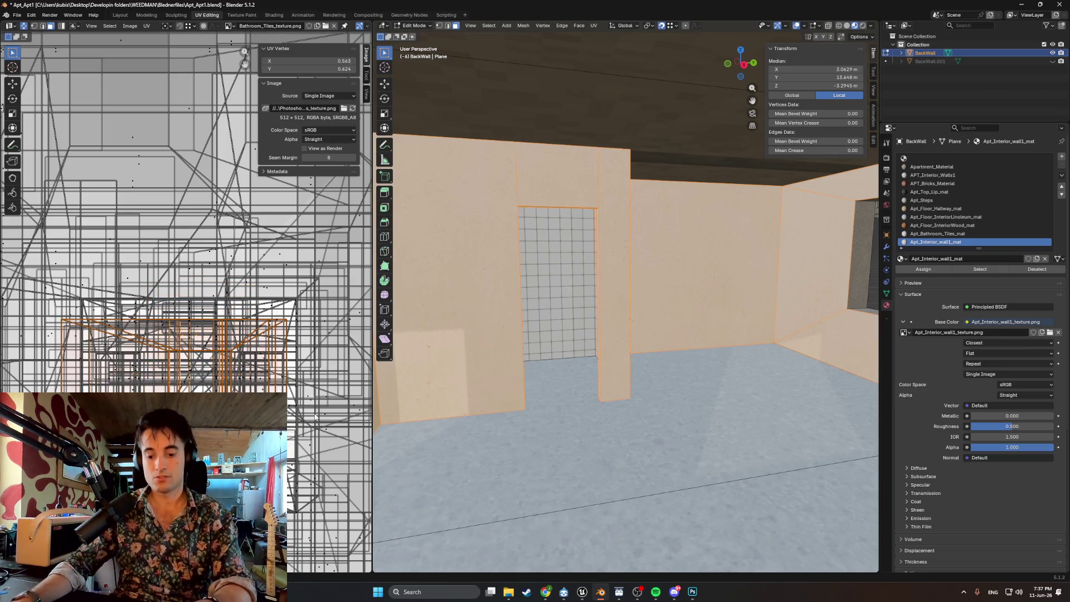
key("shift+h")
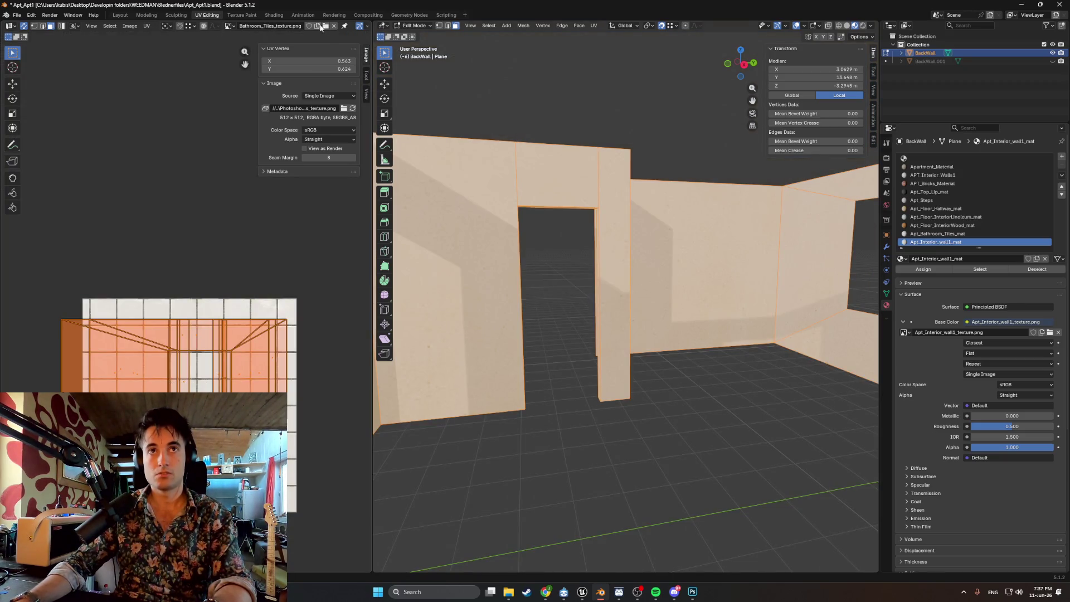
left_click(326, 27)
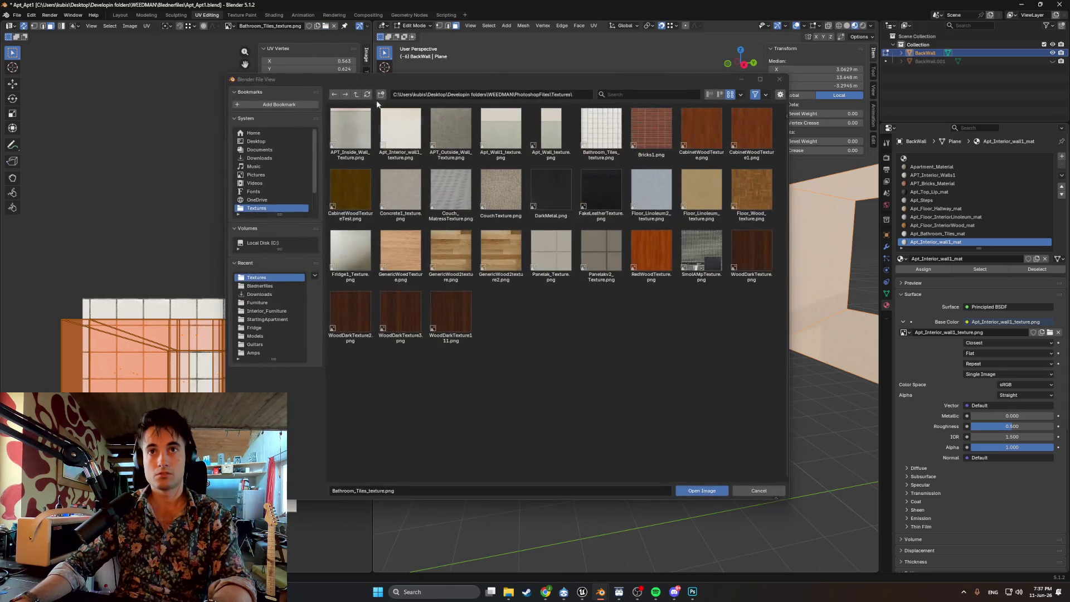
- Load Apt_Interior_wall1_texture.png into the UV editor and centre it with the UVs
double_click(393, 122)
scroll(192, 318, "up", 2)
scroll(192, 318, "down", 2)
middle_click_drag(188, 369, 206, 343)
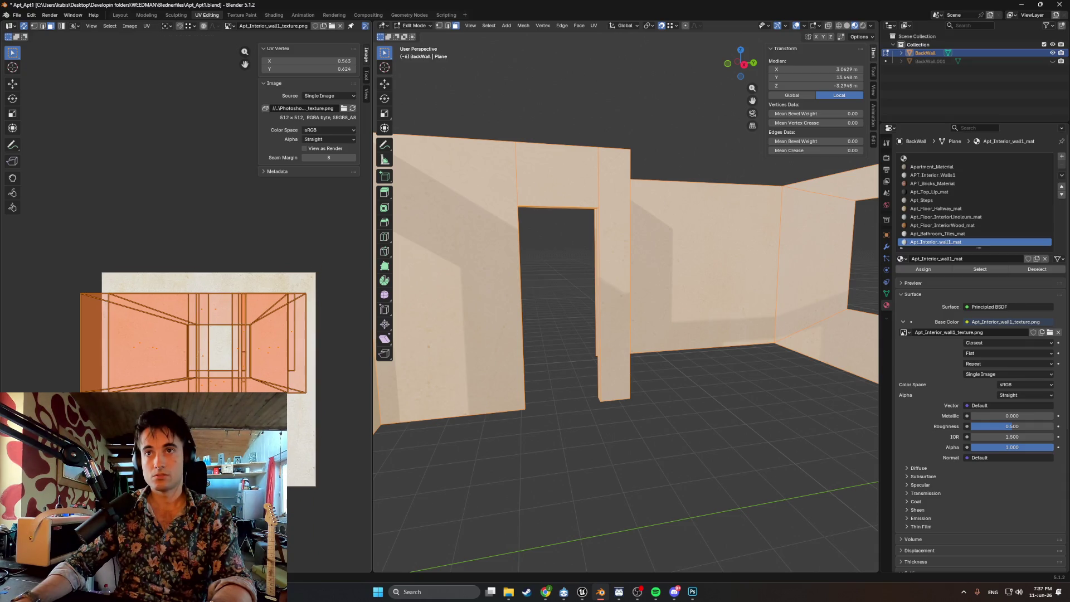
- Rescale and shift the wall UV islands to fit the texture, then deselect the walls
key("s")
key("g")
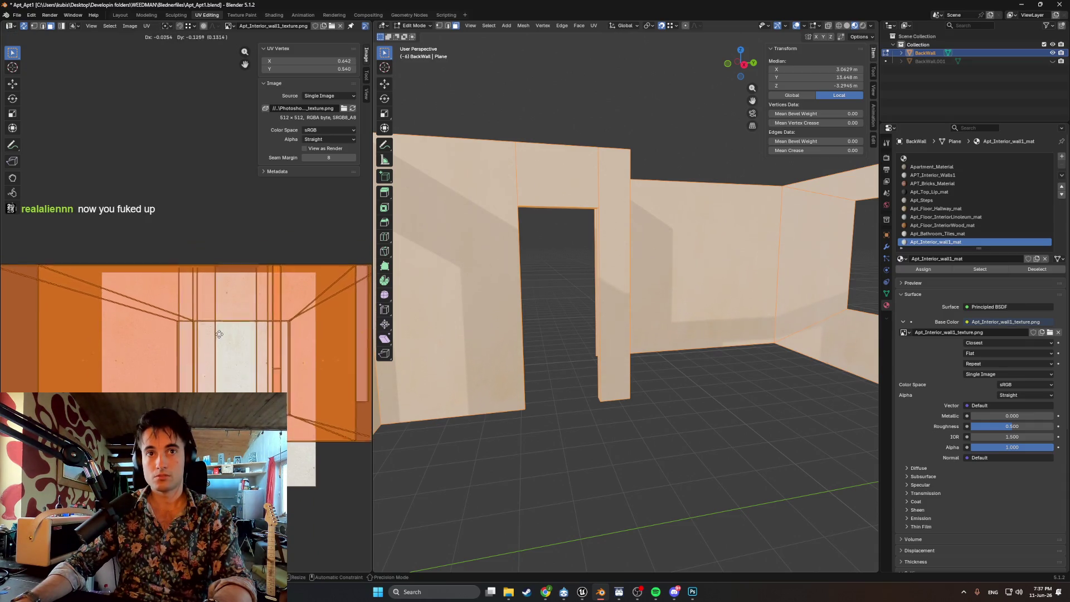
key("s")
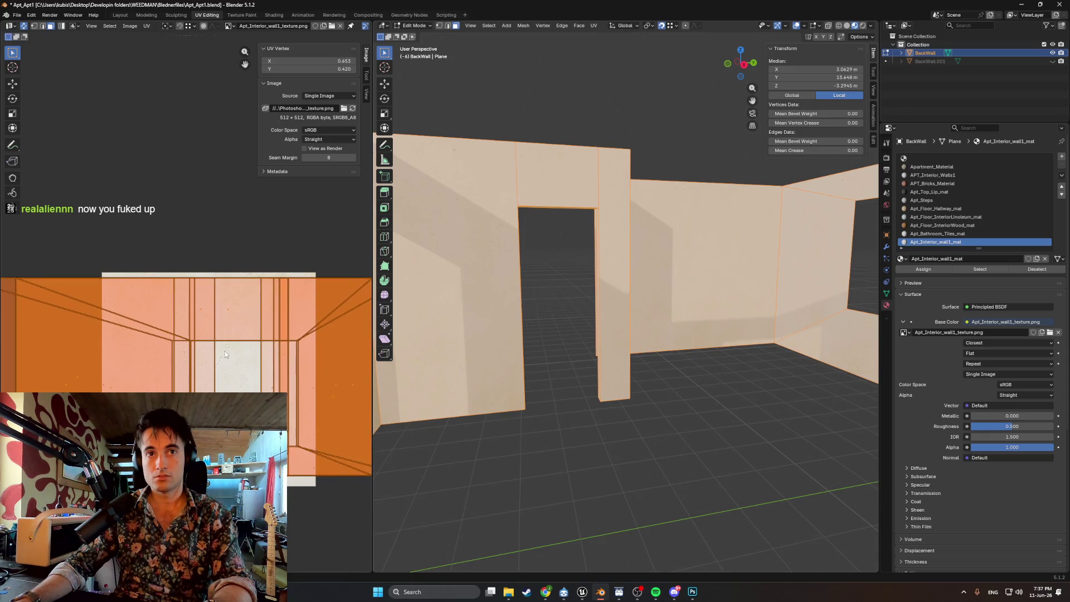
key("g")
key("s")
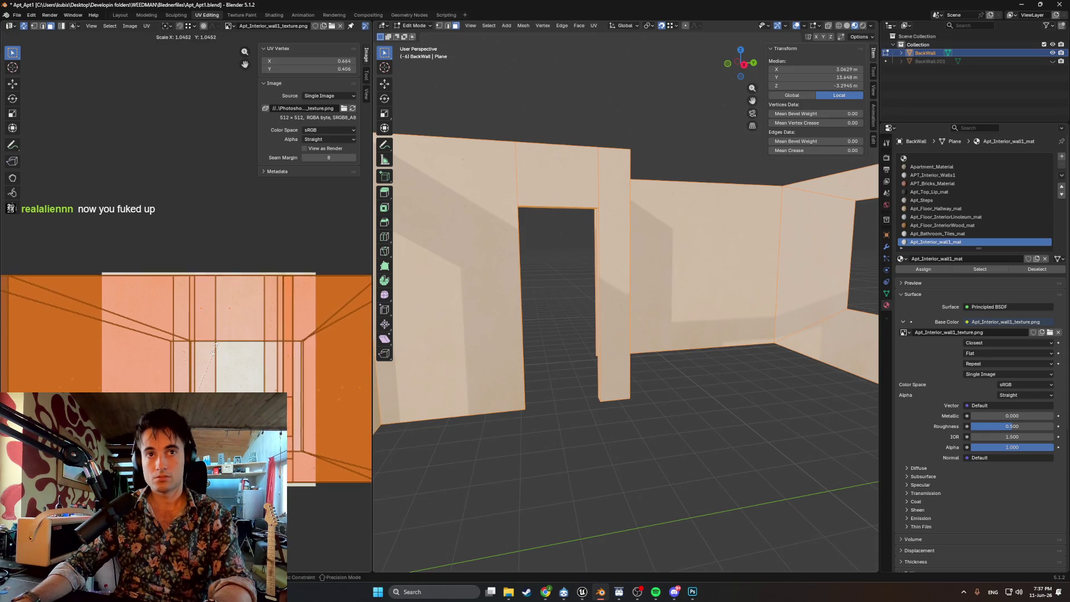
left_click(218, 346)
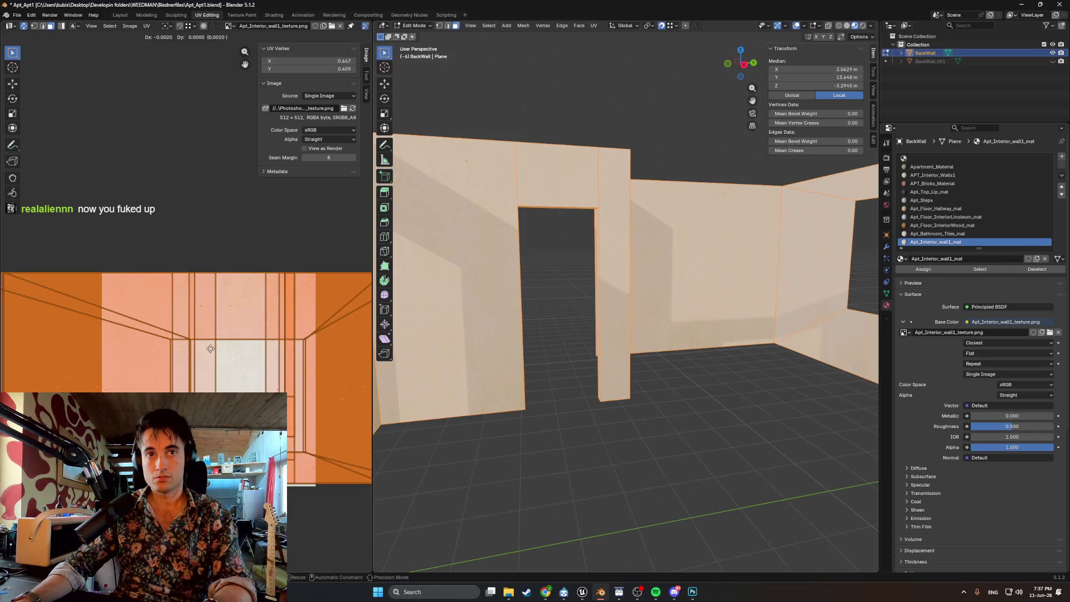
key("s")
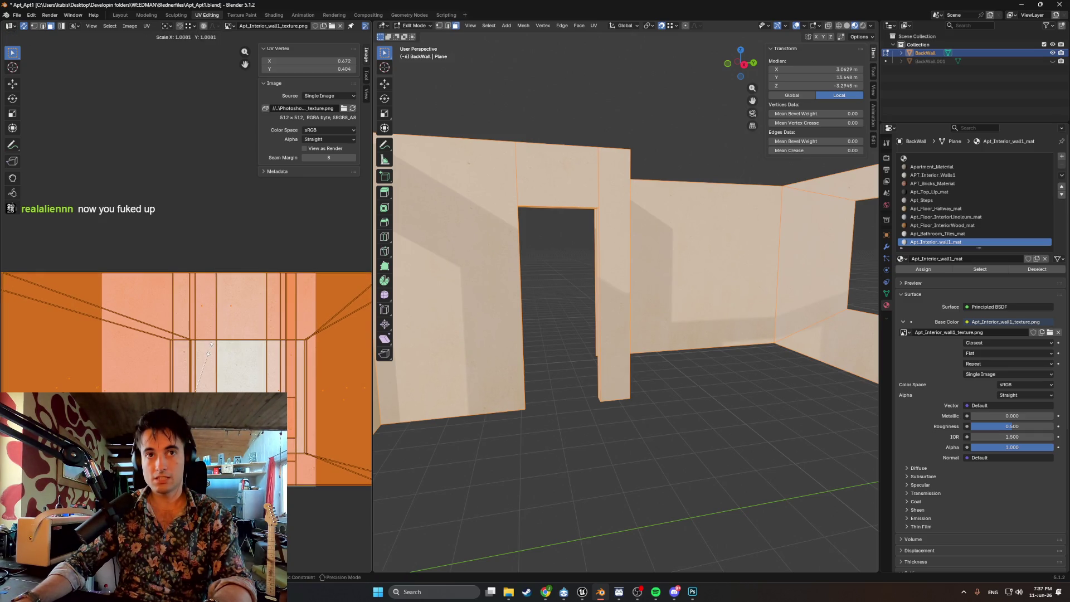
key("g")
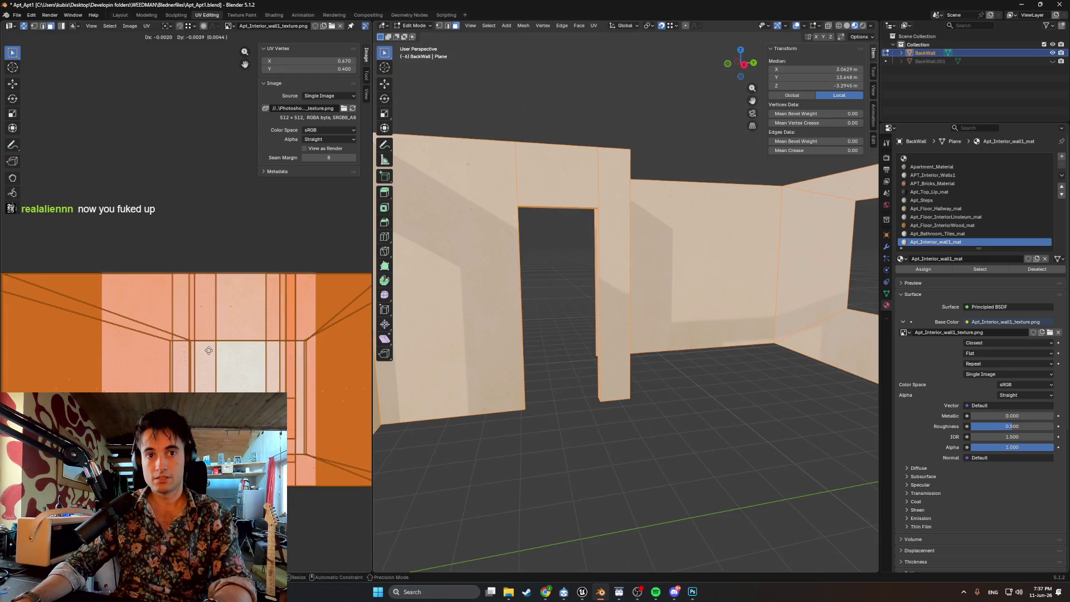
left_click(691, 408)
mouse_move(691, 407)
middle_mouse_down()
mouse_move(492, 363)
mouse_move(601, 391)
mouse_move(697, 363)
mouse_move(570, 386)
mouse_move(681, 350)
middle_mouse_up()
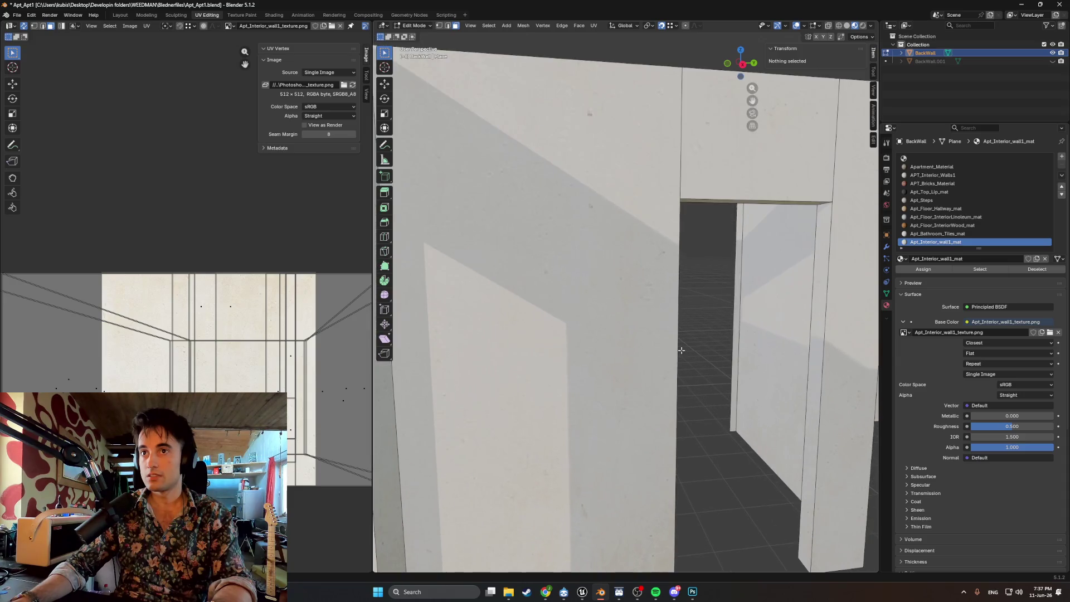
- Select all wall UVs and rotate them 180 degrees
mouse_move(773, 339)
middle_mouse_down()
mouse_move(718, 356)
mouse_move(828, 347)
mouse_move(810, 331)
mouse_move(666, 329)
middle_mouse_up()
scroll(981, 390, "down", 3)
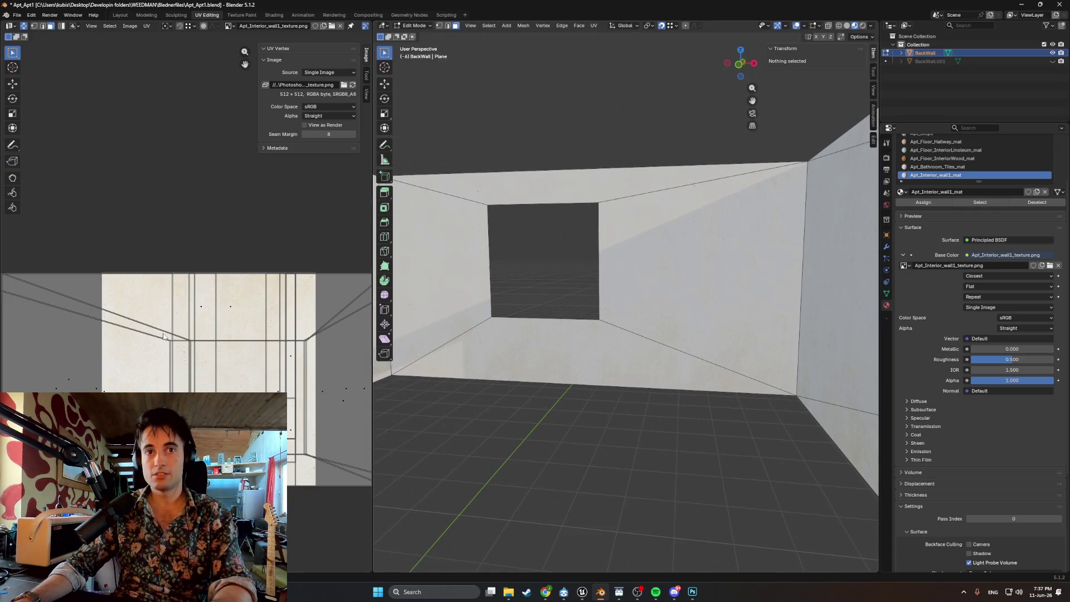
key("a")
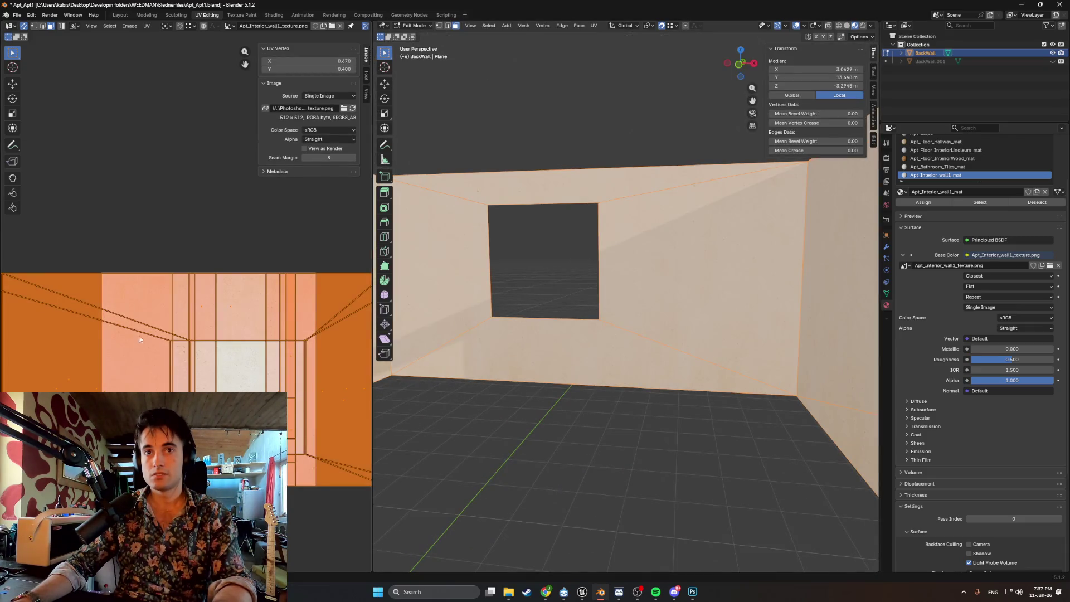
key("r")
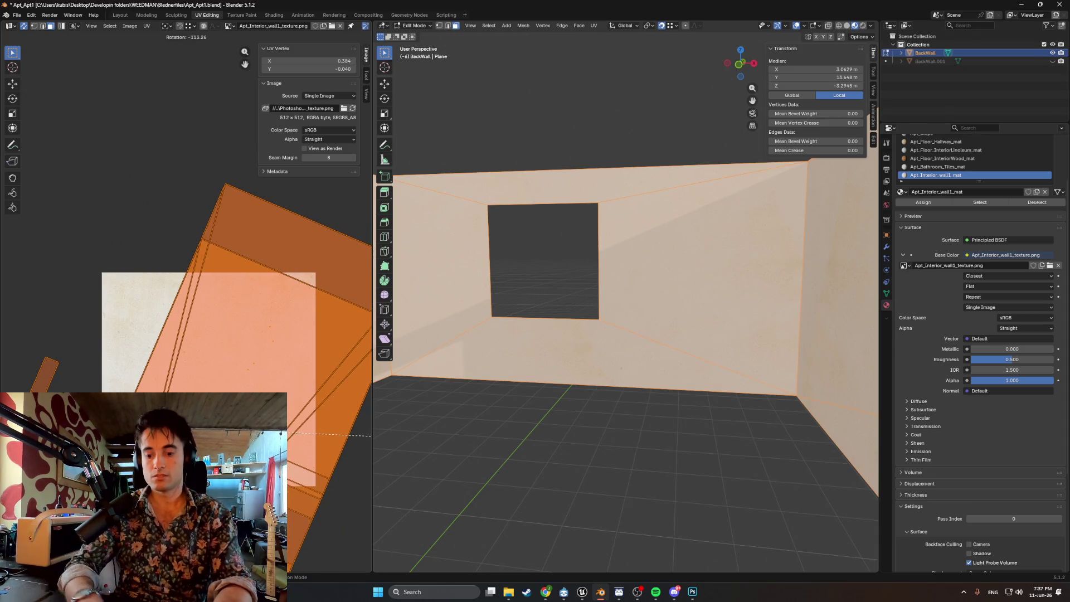
type("180")
key("Return")
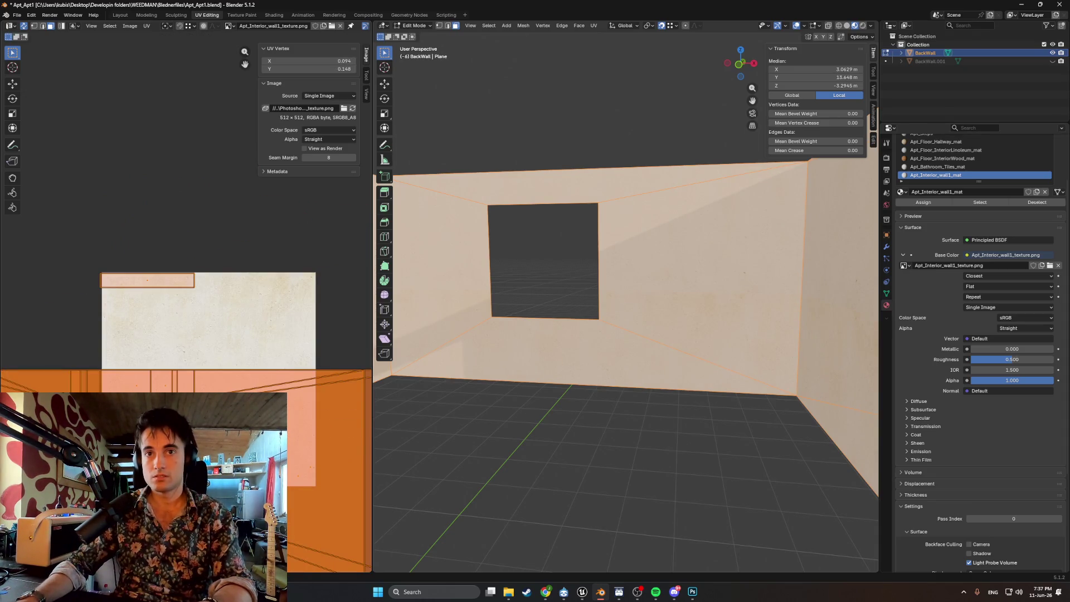
- Nudge the UV islands into place and deselect all wall geometry
key("g")
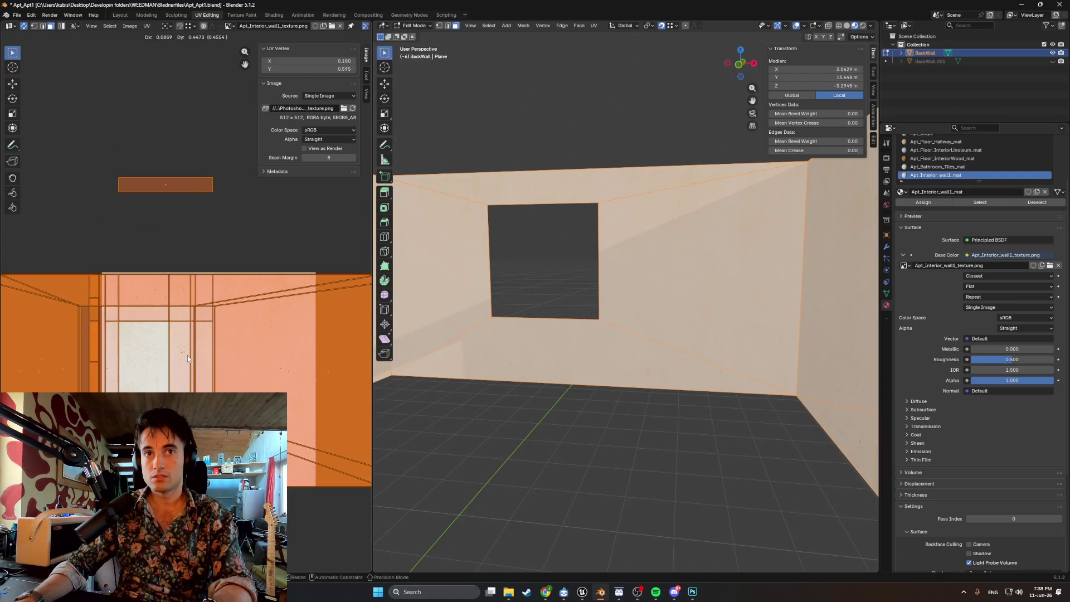
key("g")
left_click(287, 359)
key("g")
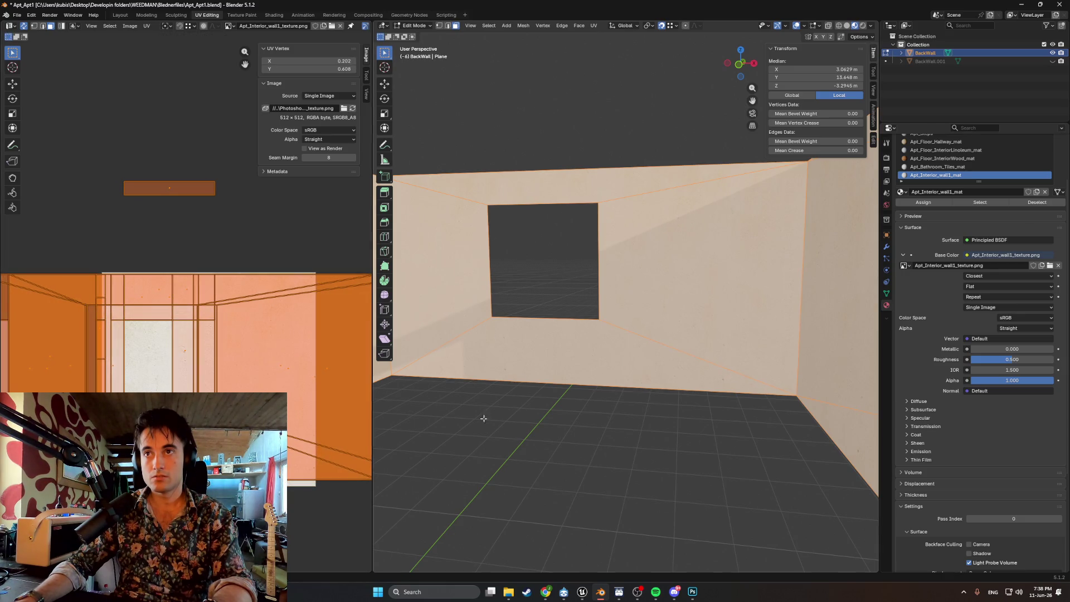
key("alt+a")
mouse_move(566, 442)
middle_mouse_down()
mouse_move(604, 432)
mouse_move(724, 444)
mouse_move(639, 376)
middle_mouse_up()
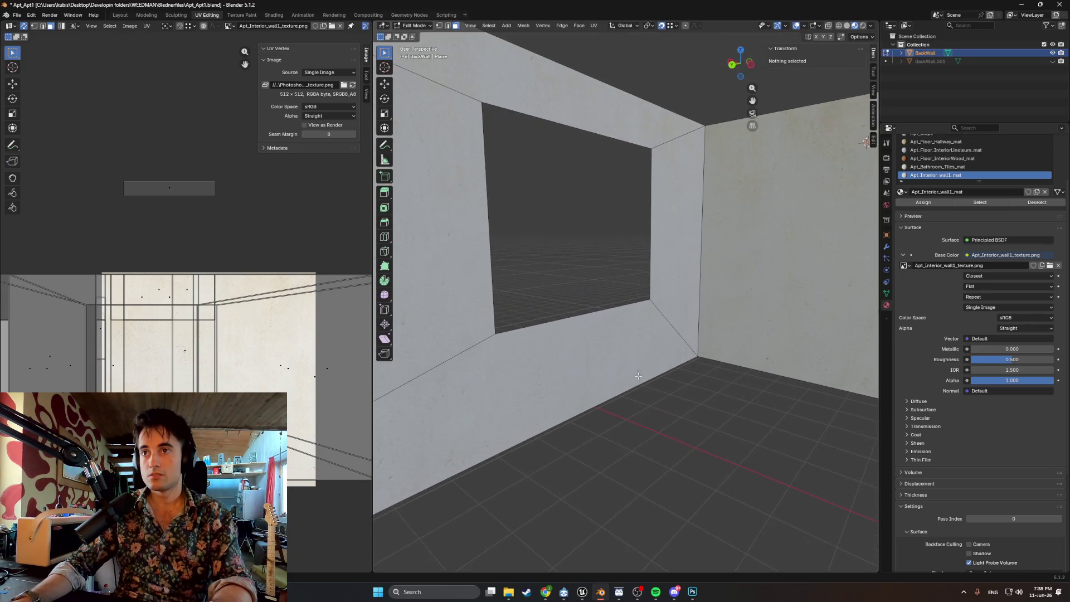
- Walk through the room in first-person mode to inspect the wall texture up close
key("shift+grave")
key("w")
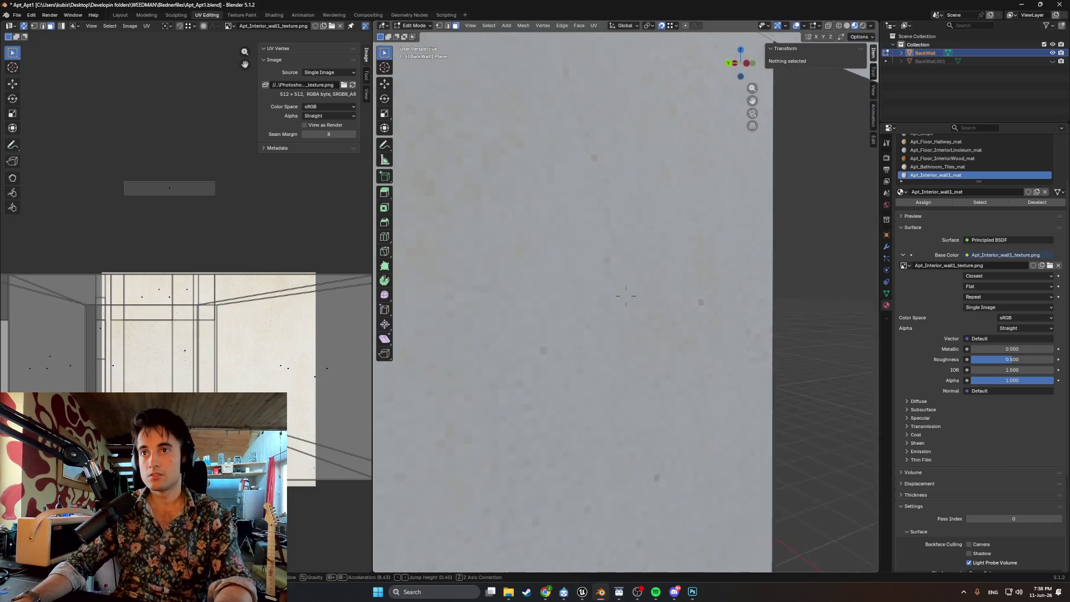
key("s")
key("w")
key("w")
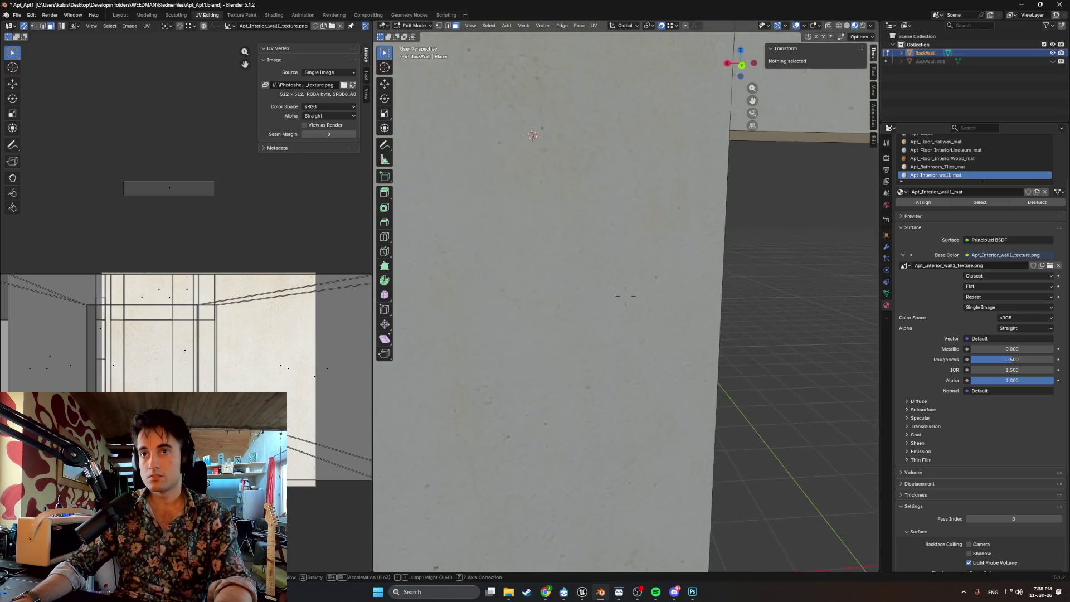
key("s")
key("w")
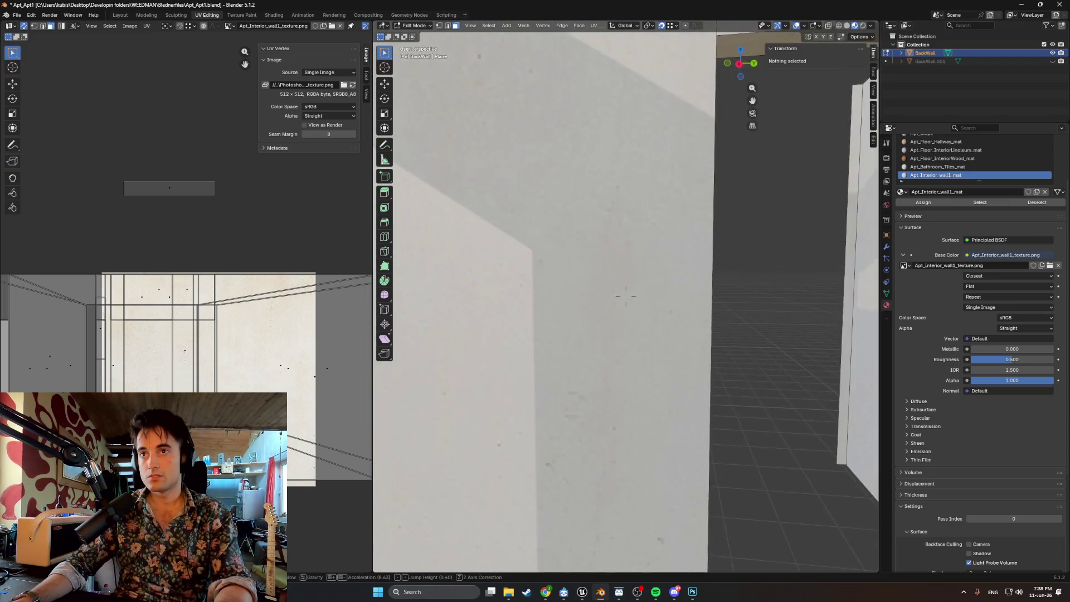
key("s")
left_click(676, 517)
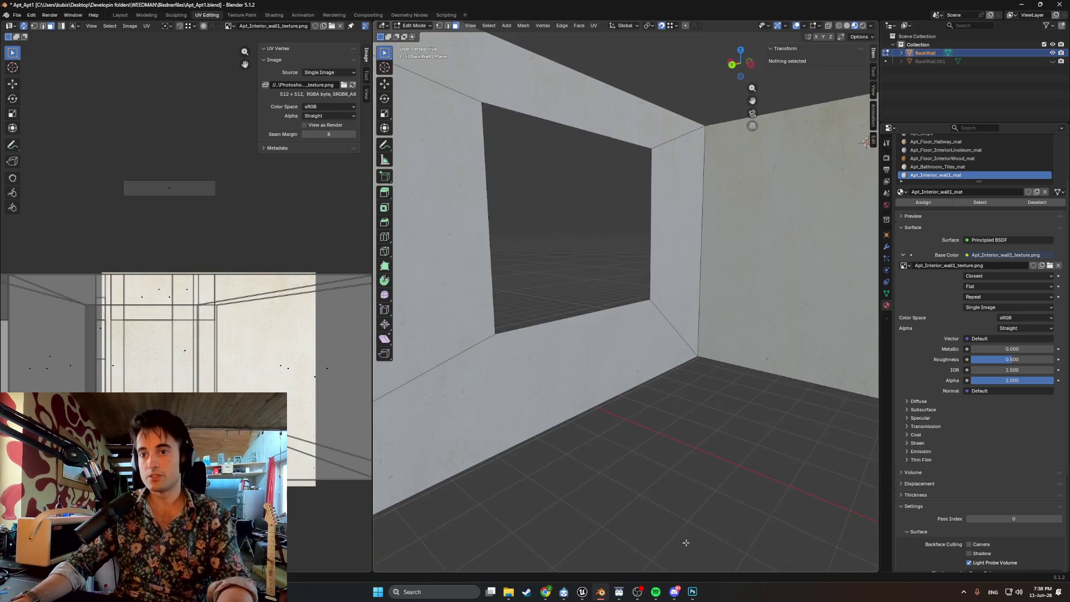
left_click(693, 593)
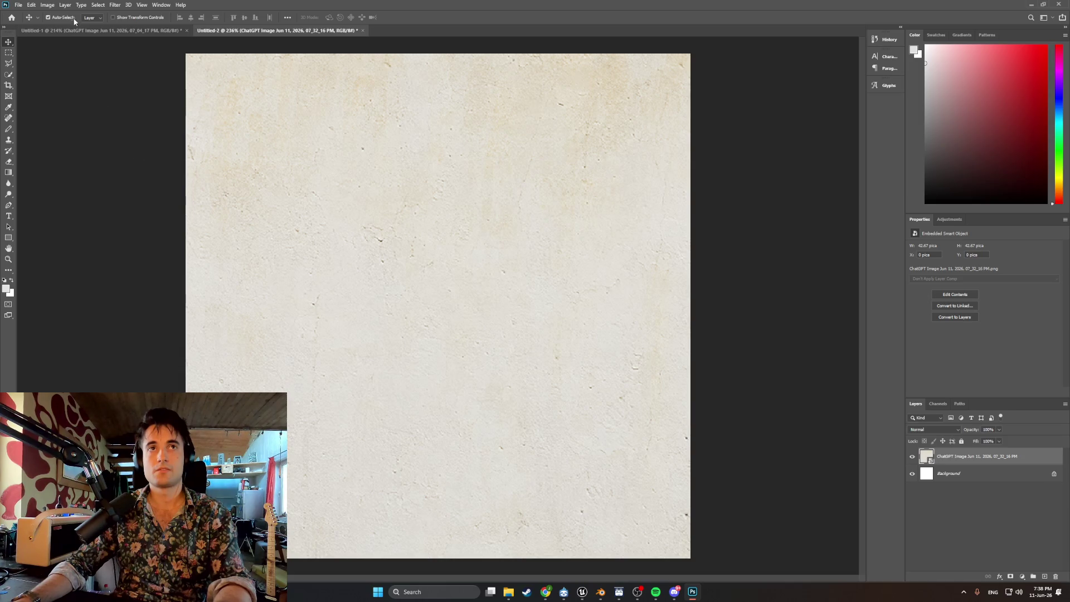
- Apply Filter > Pixelate > Mosaic with cell size 3 to the wall texture
left_click(114, 5)
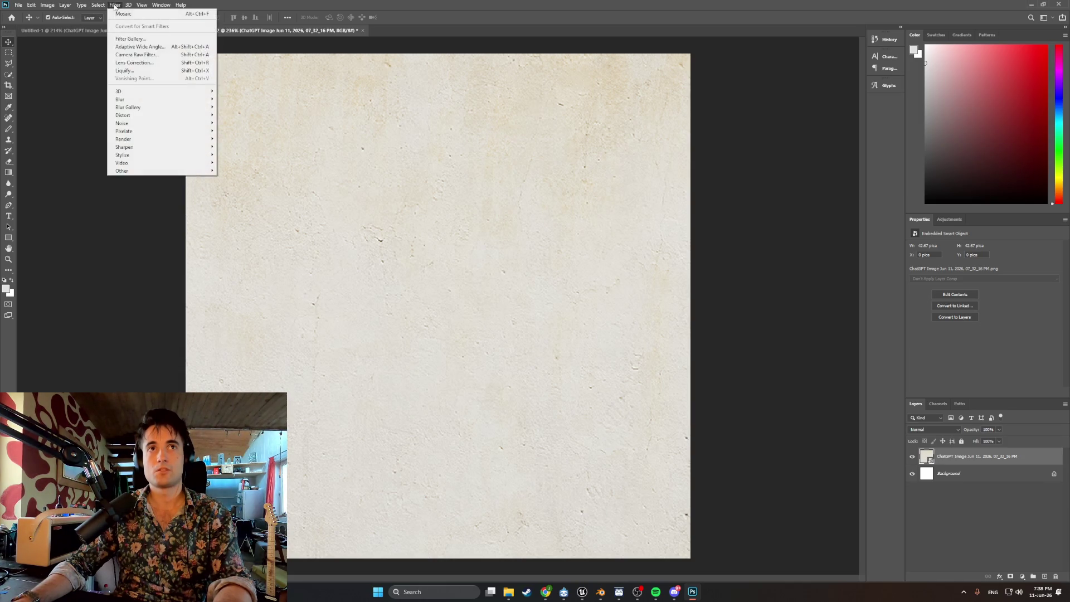
mouse_move(157, 131)
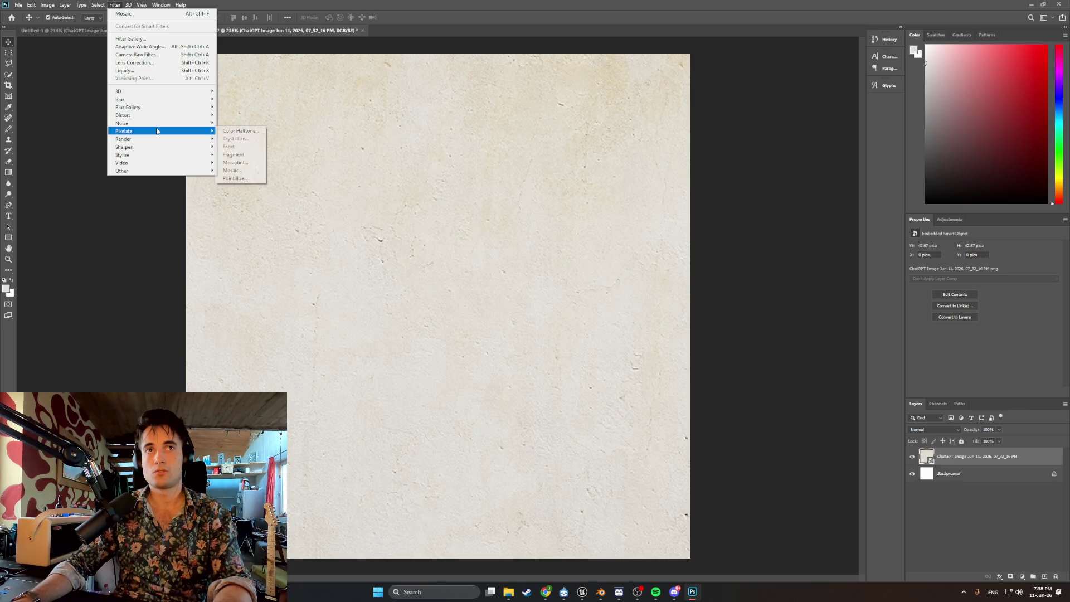
left_click(240, 171)
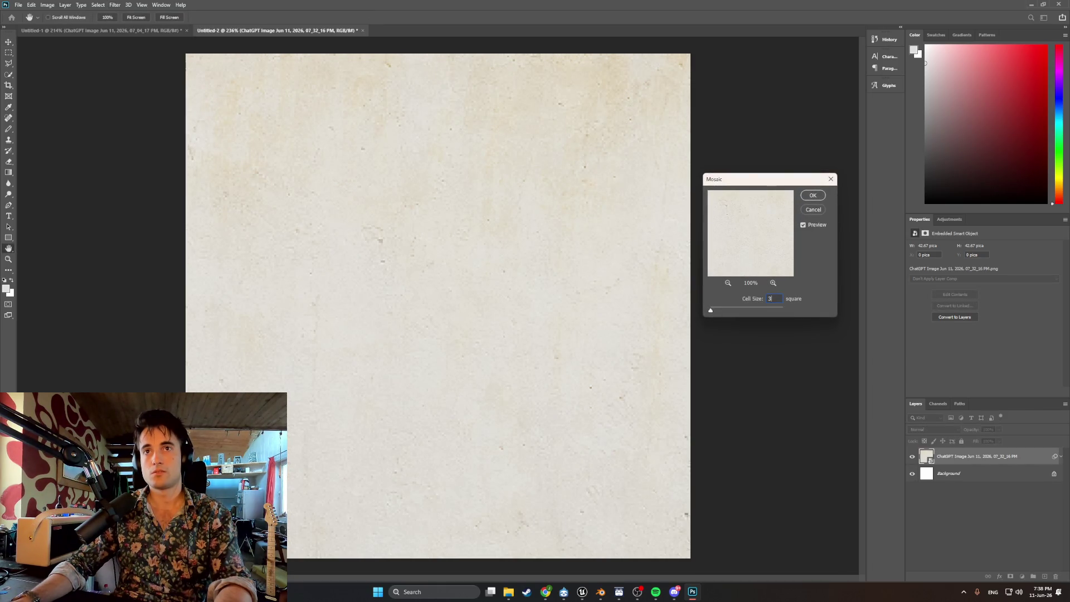
left_click(813, 195)
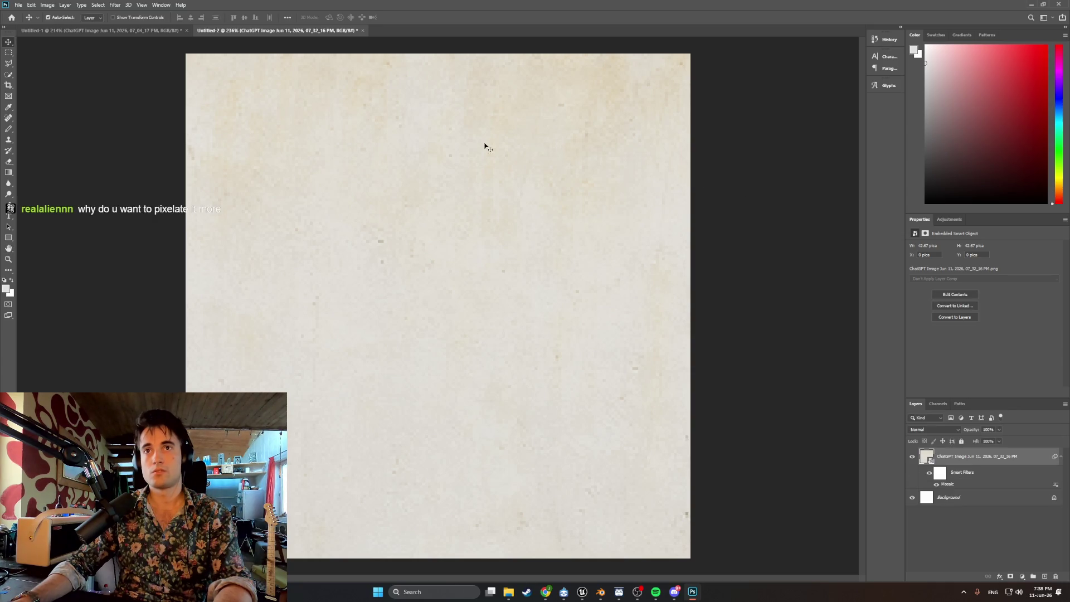
left_click(114, 5)
mouse_move(51, 7)
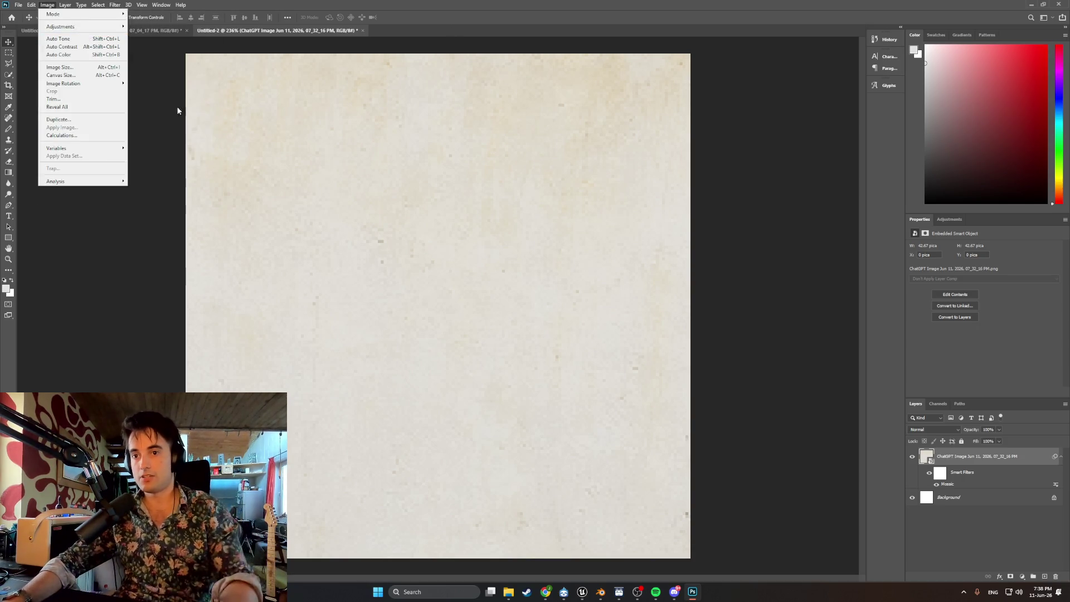
left_click(581, 593)
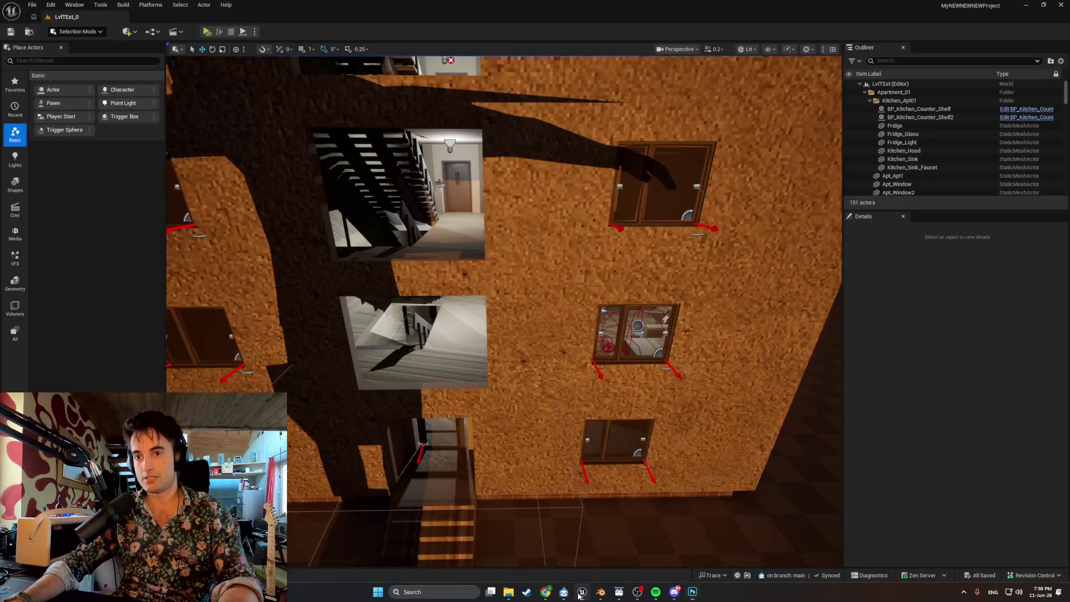
- Launch the level preview and walk past the bench and wardrobe to the window table
left_click(208, 32)
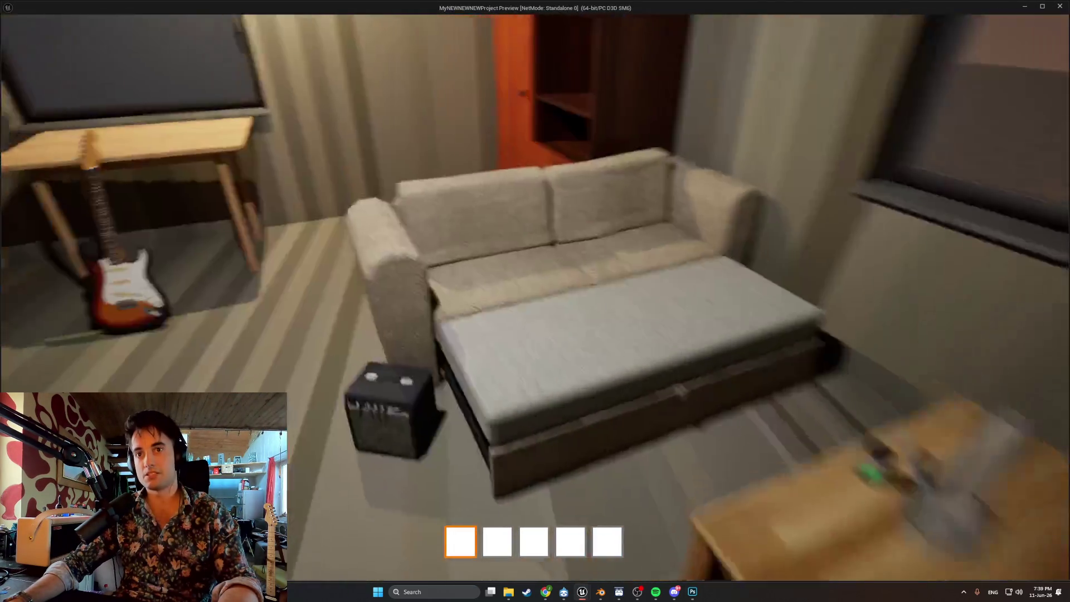
key("w")
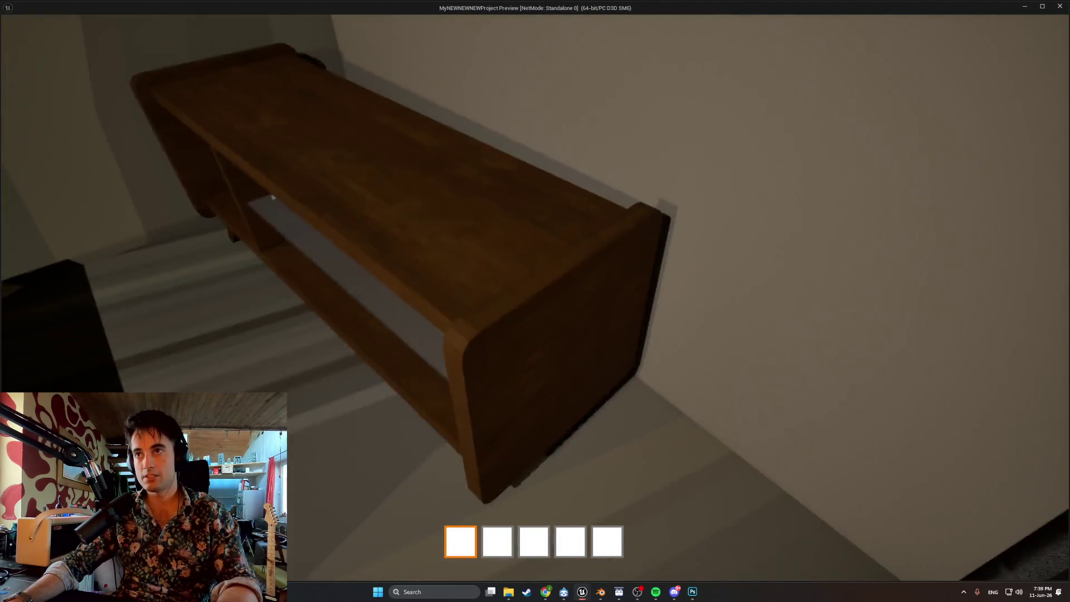
key("w")
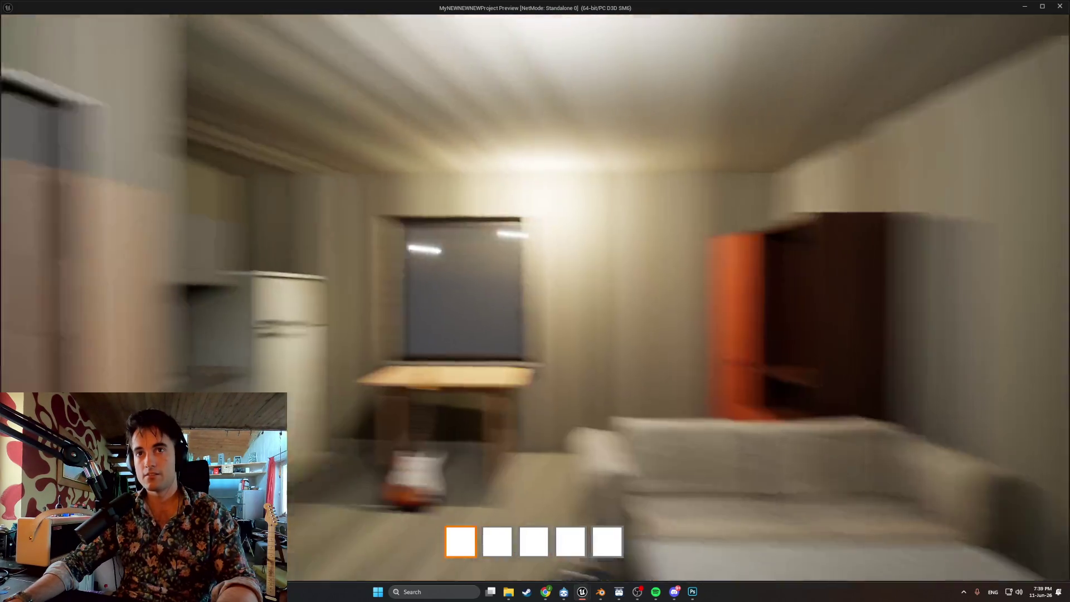
key("w")
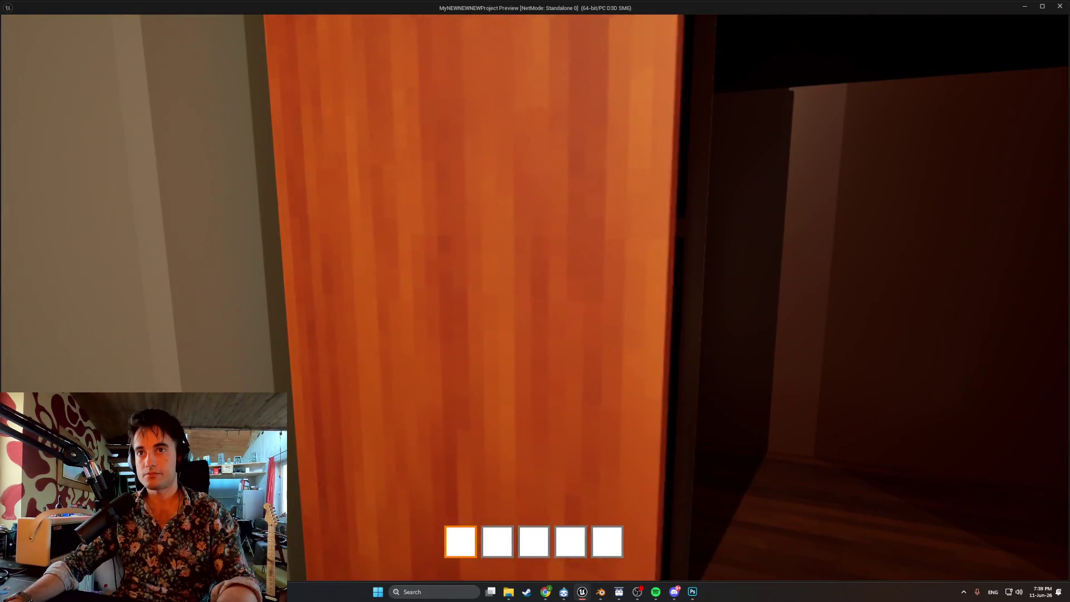
key("w")
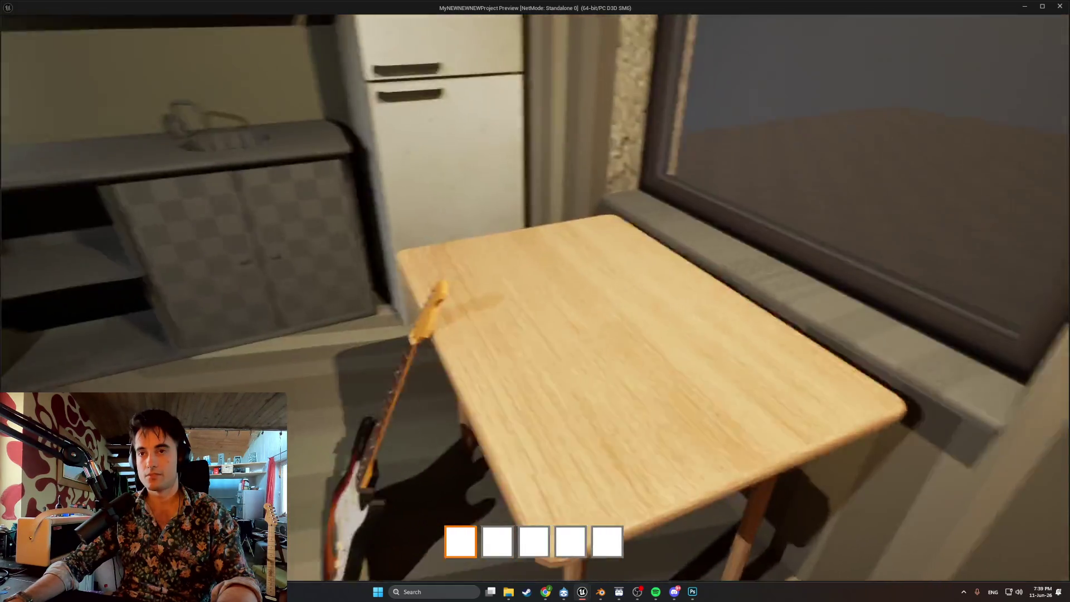
key("w")
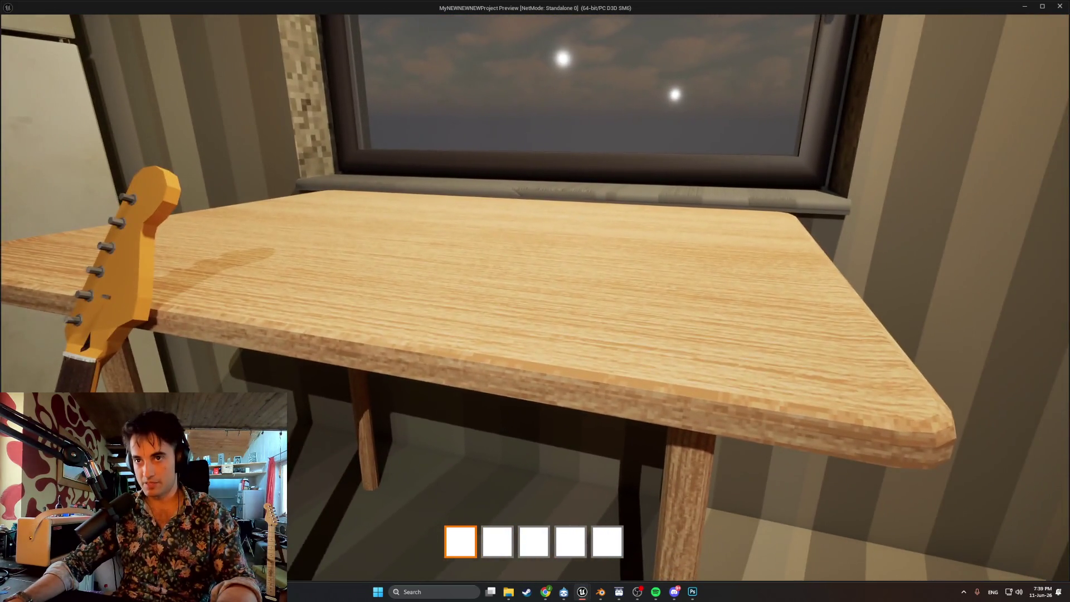
key("s")
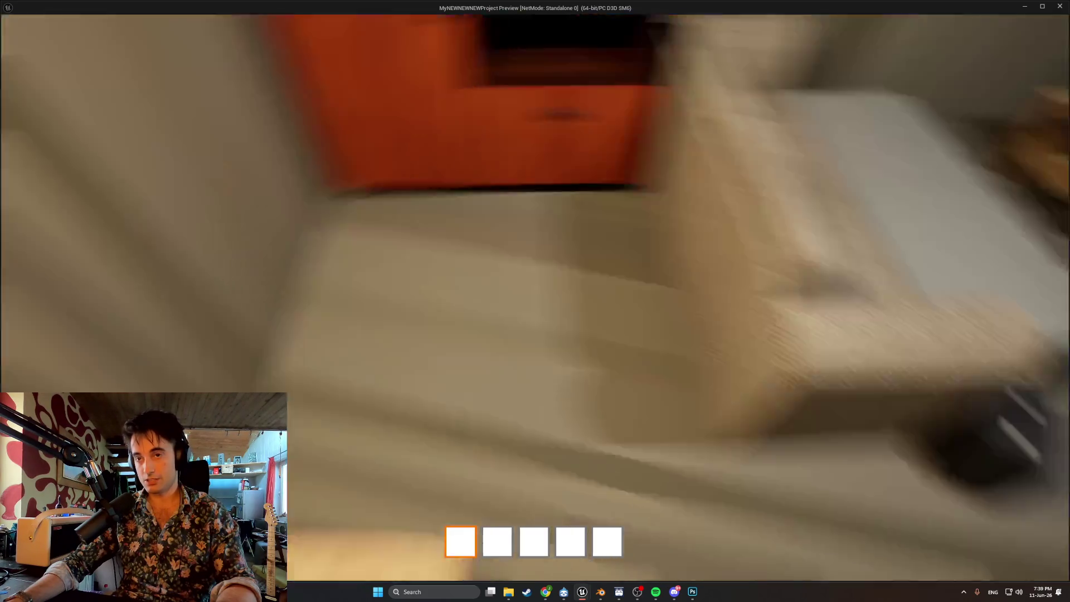
- Inspect the coffee table, sofa armrest, guitar amp and wooden bench up close
key("w")
key("s")
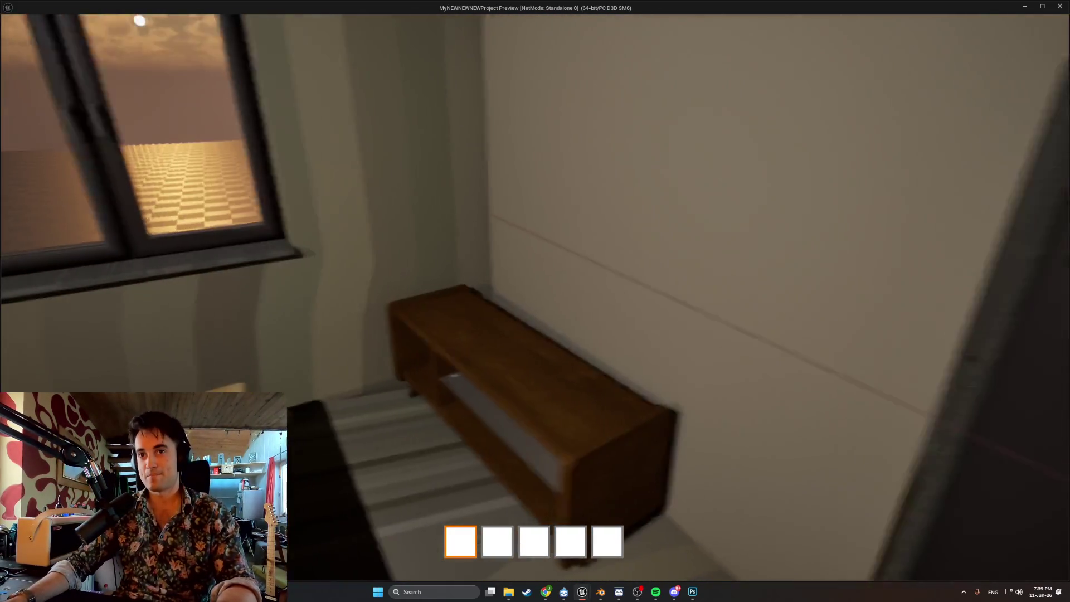
key("w")
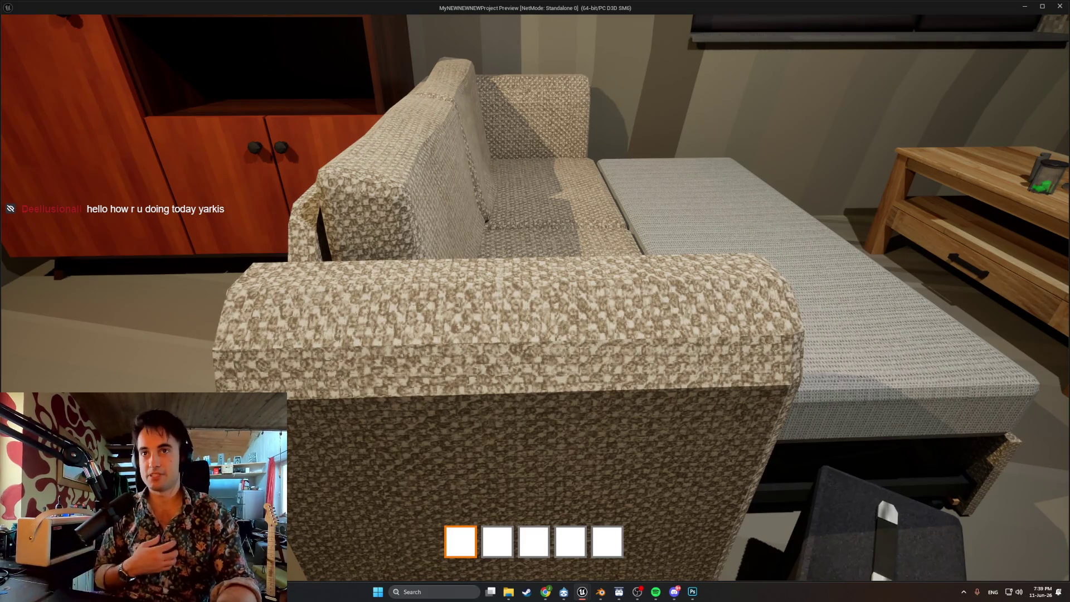
key("s")
key("s")
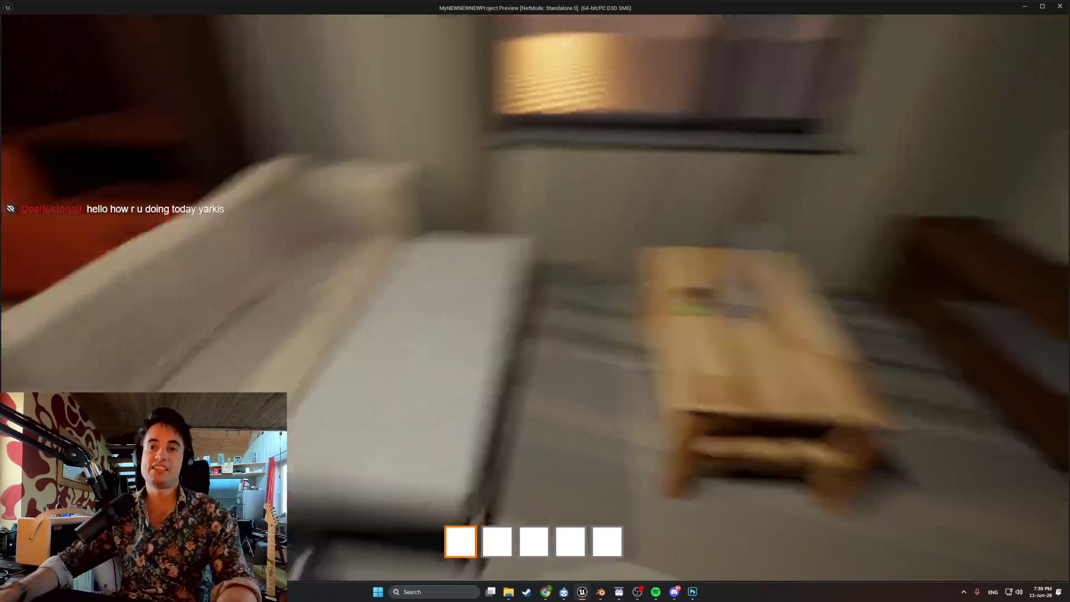
key("w")
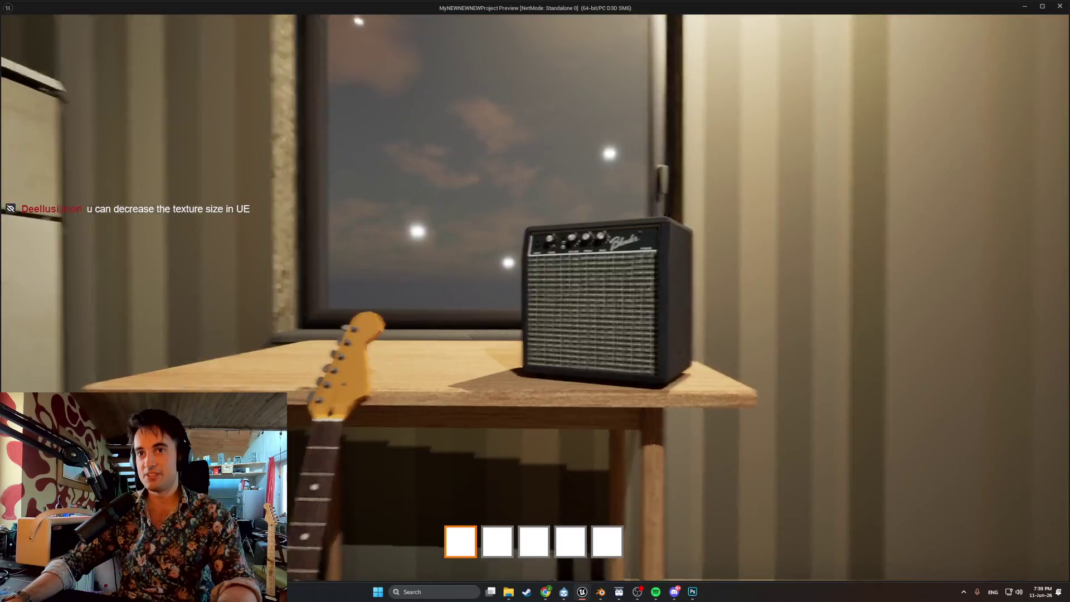
key("w")
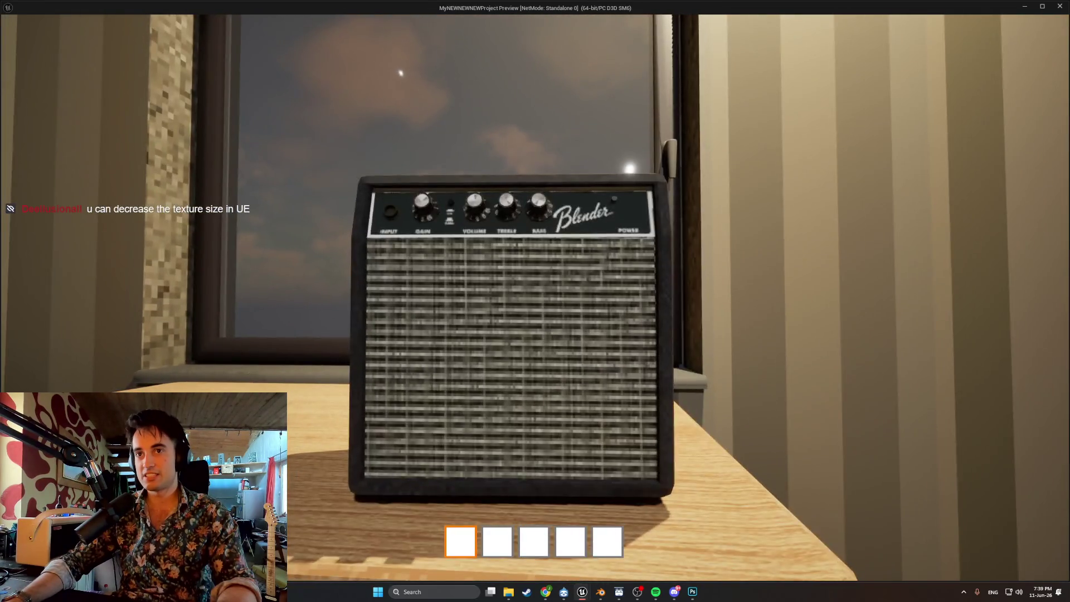
key("w")
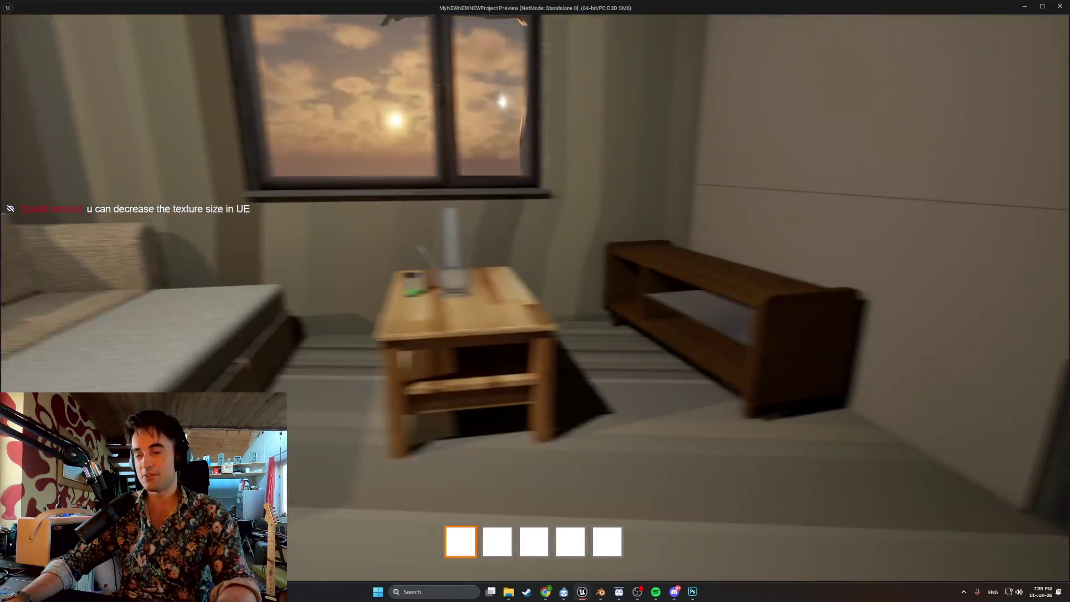
key("s")
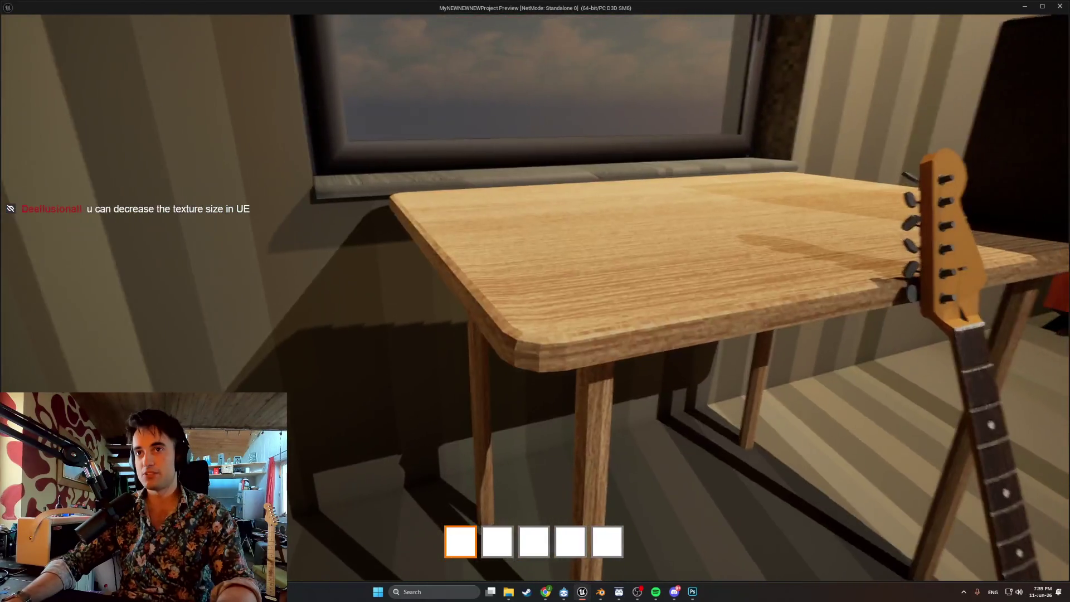
key("w")
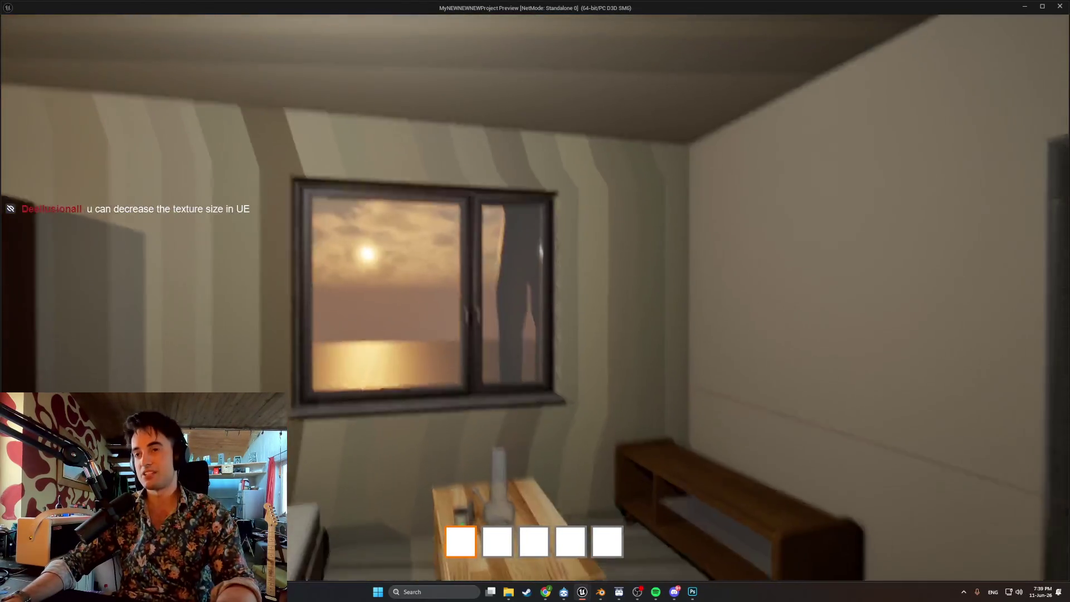
key("s")
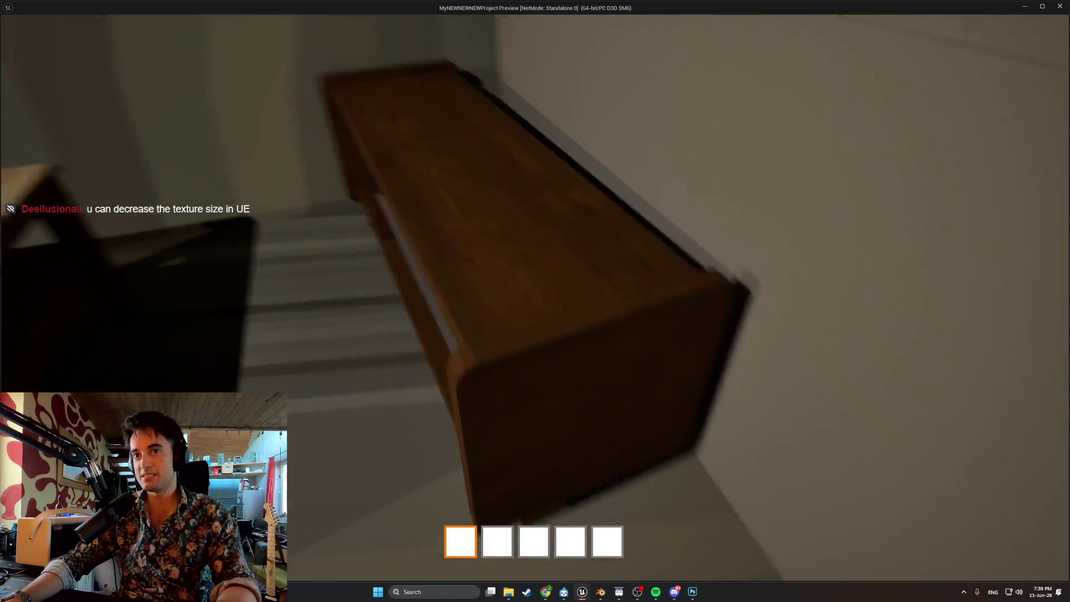
key("s")
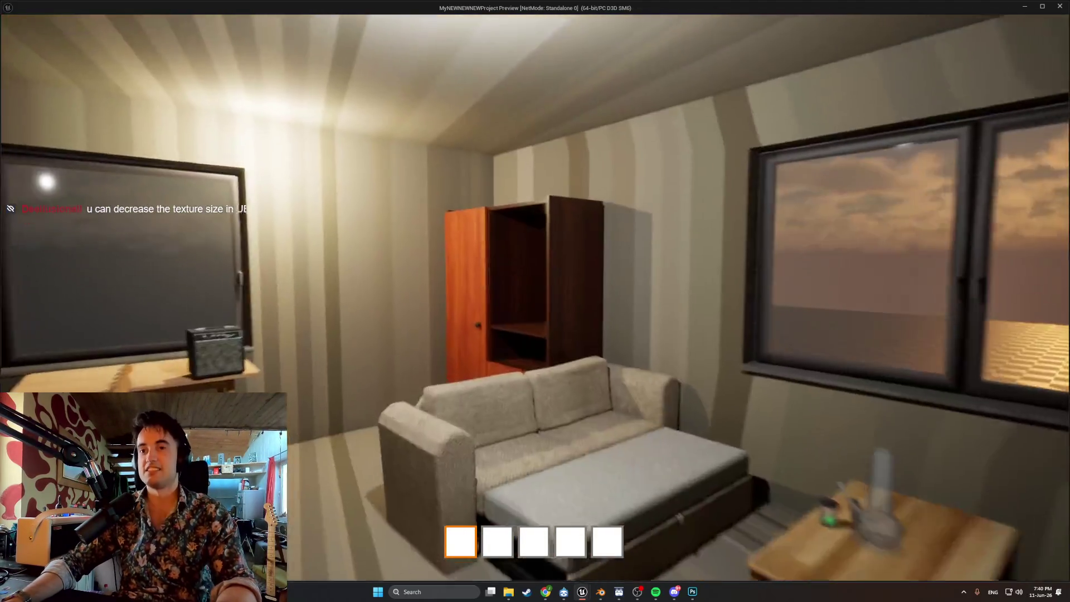
- Pick up the guitar amp and carry it over to the sofa
key("w")
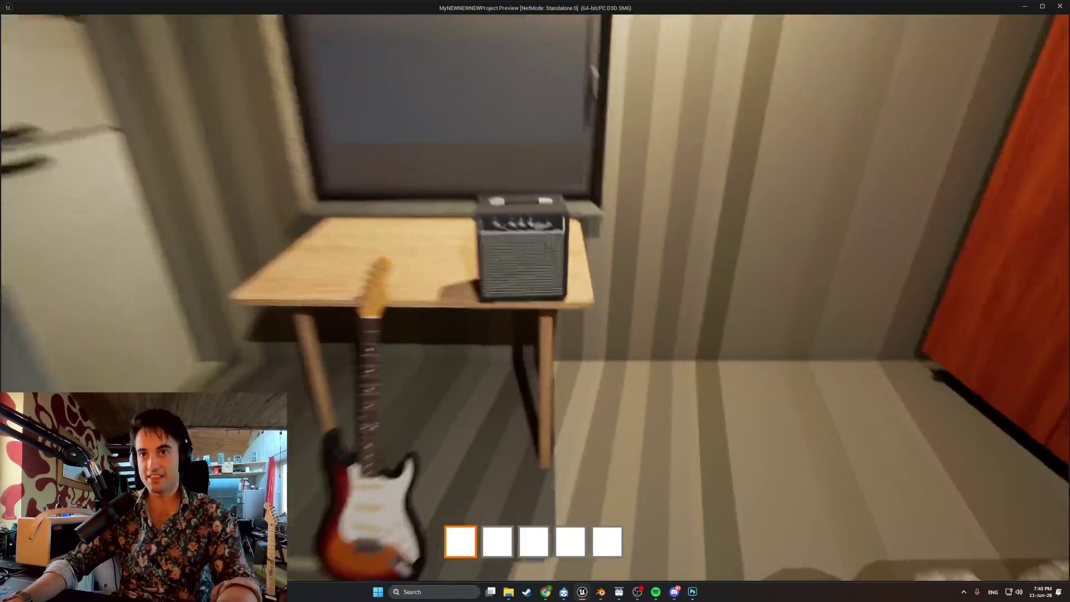
key("e")
key("e")
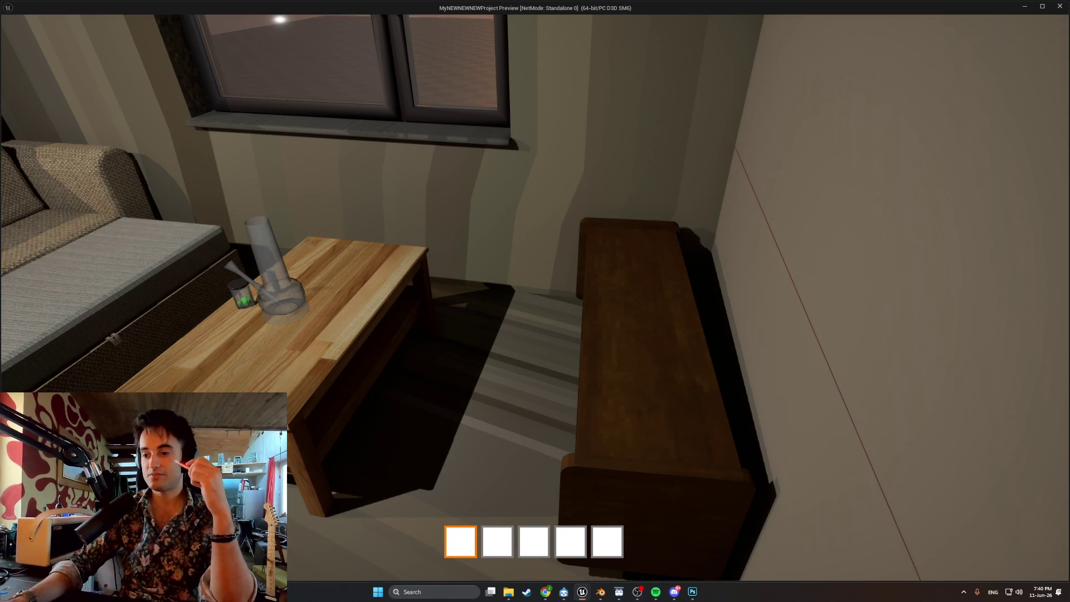
key("s")
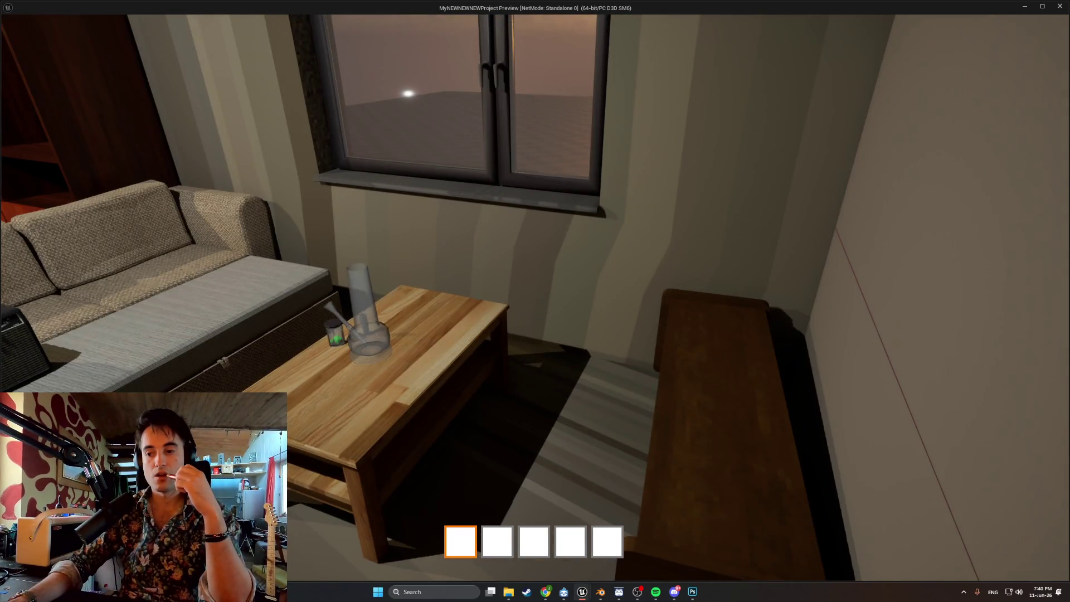
key("s")
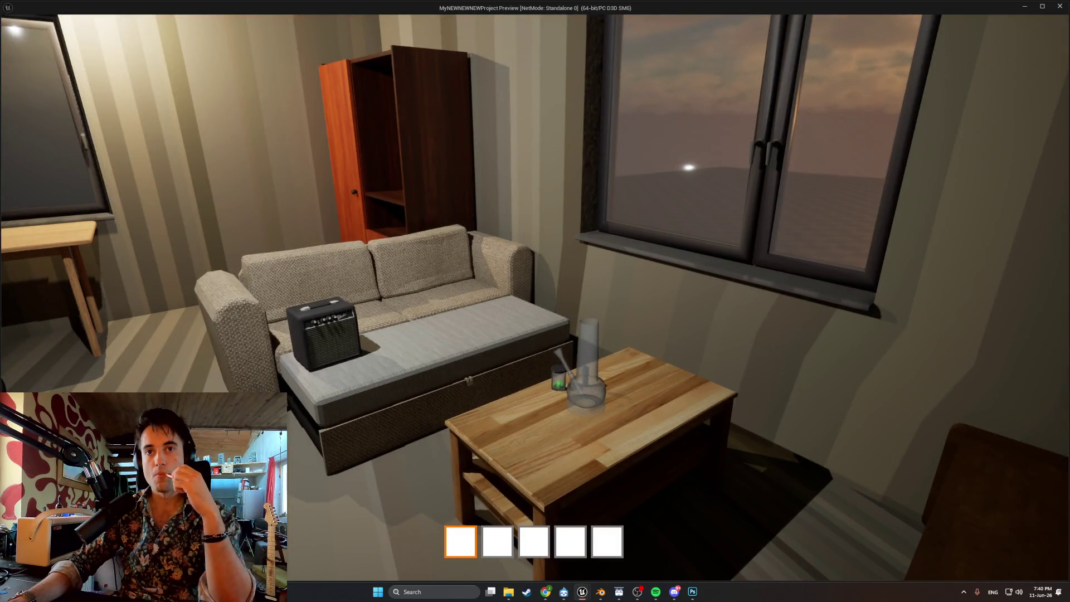
key("s")
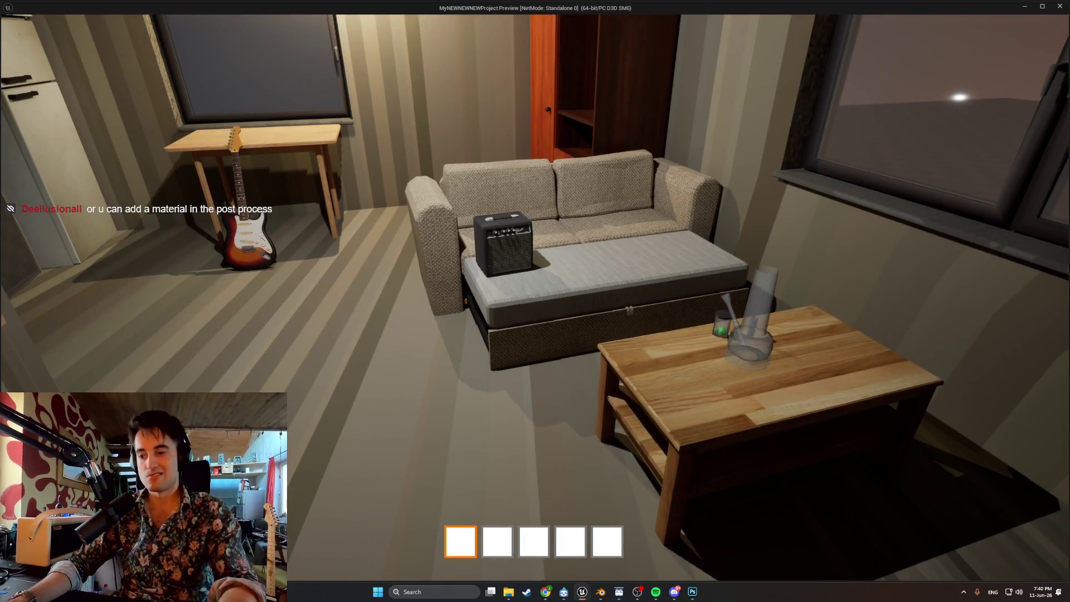
key("w")
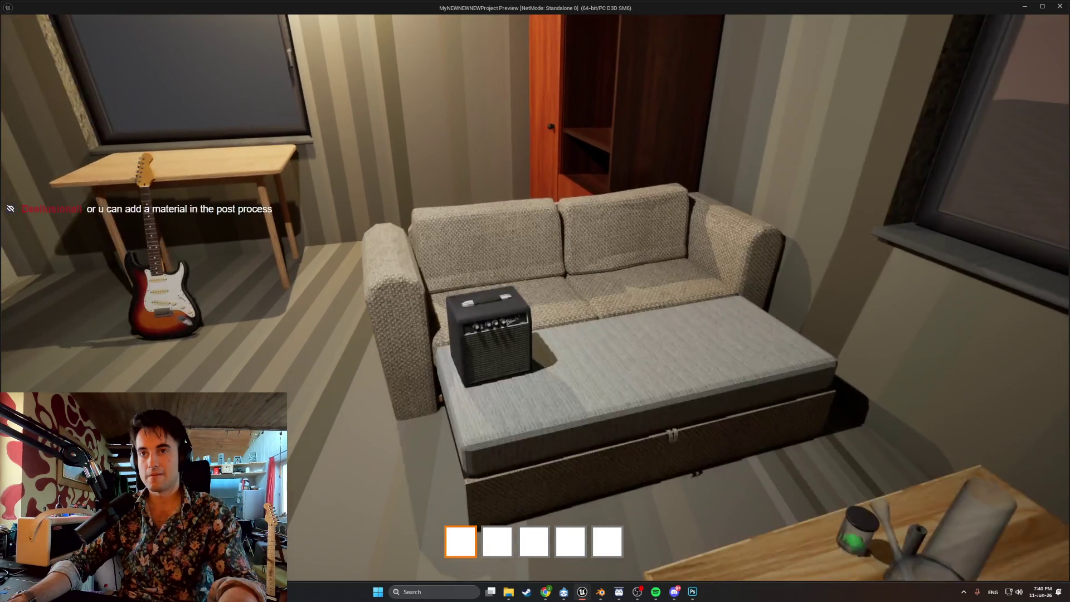
key("s")
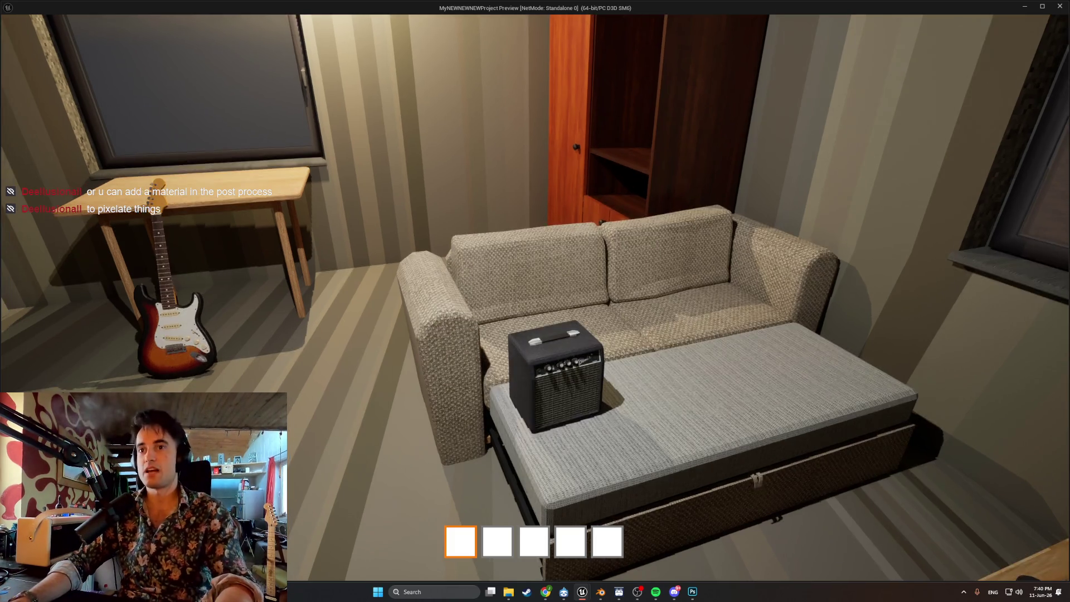
- Open the stair door and walk between the stairs doorway, kitchen counter and living room
key("e")
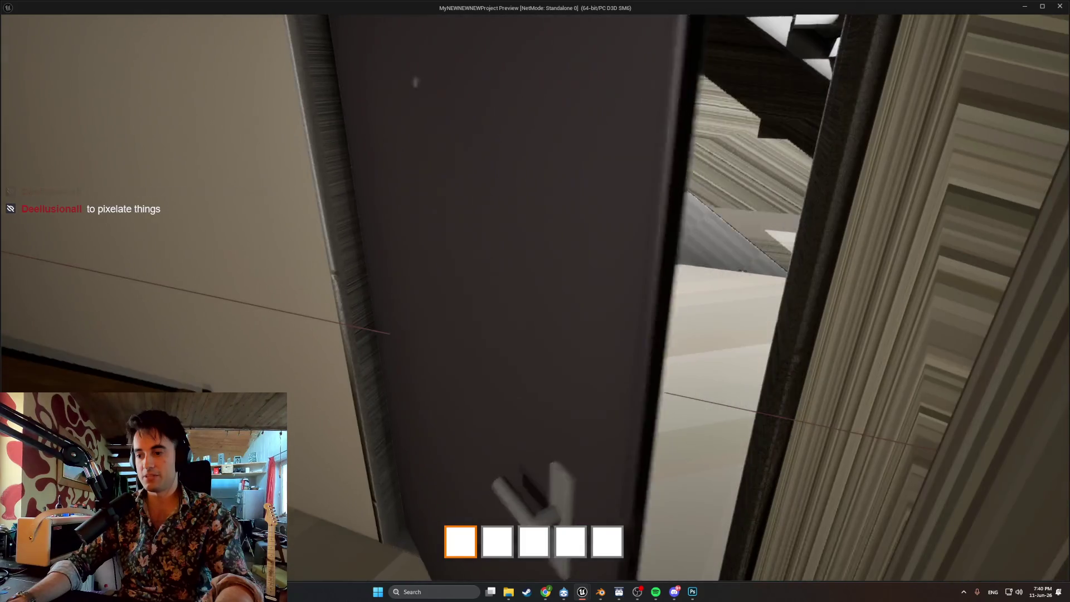
key("w")
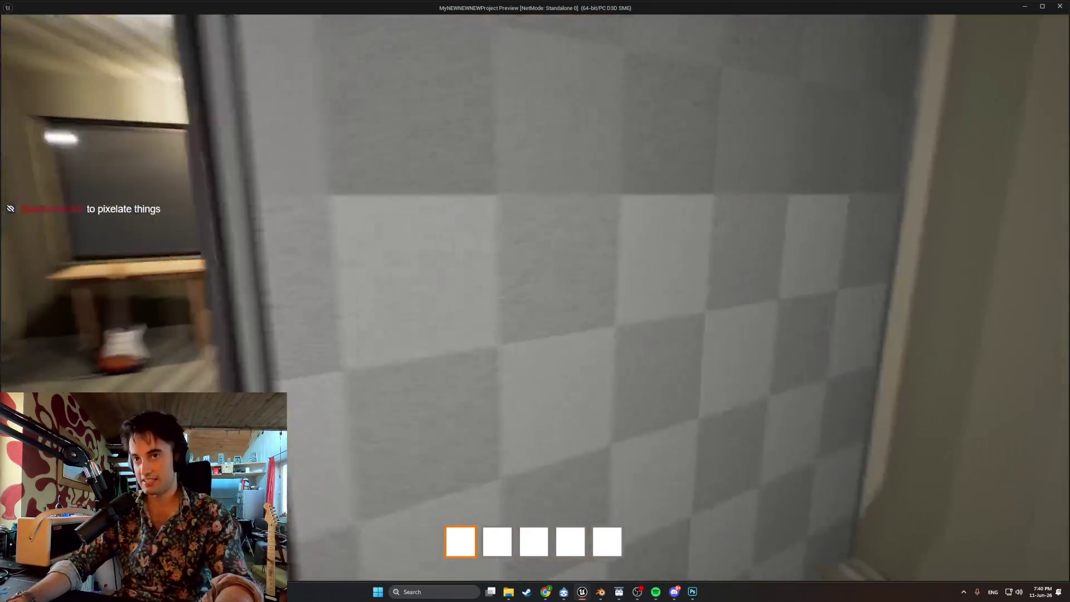
key("w")
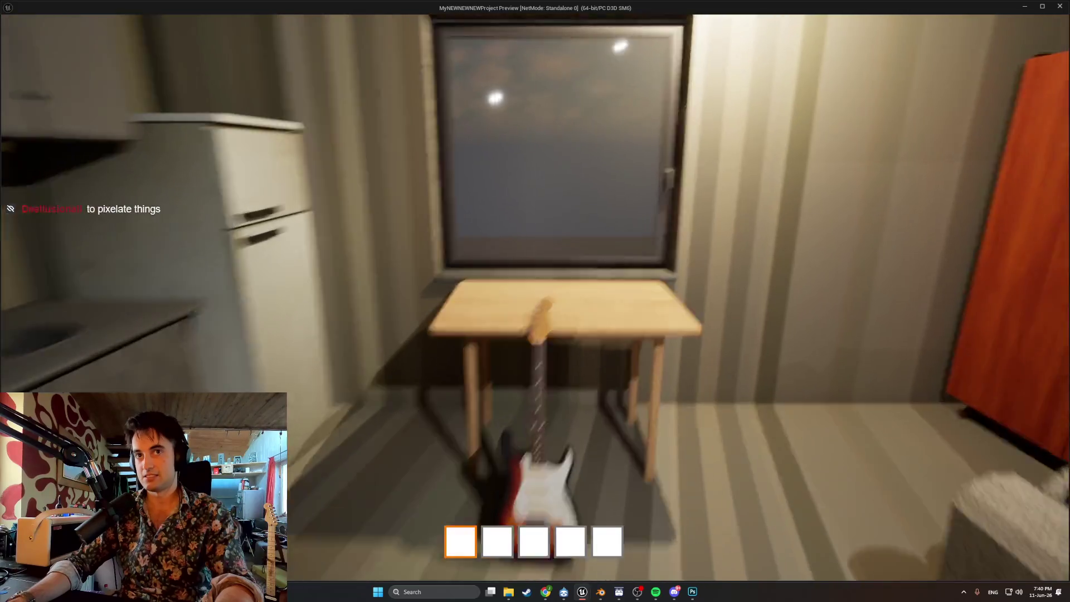
key("w")
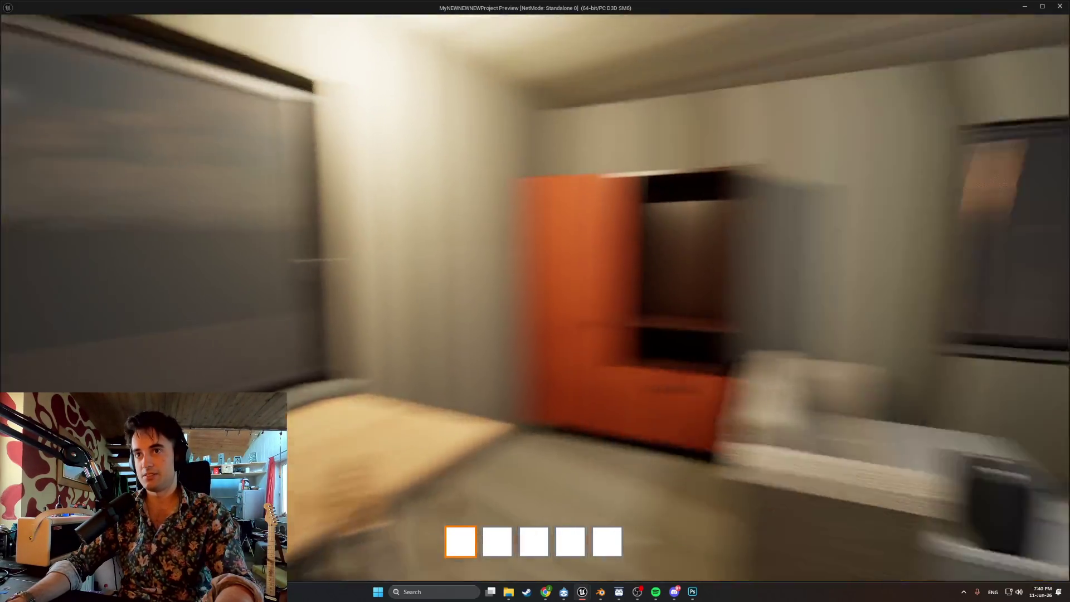
key("w")
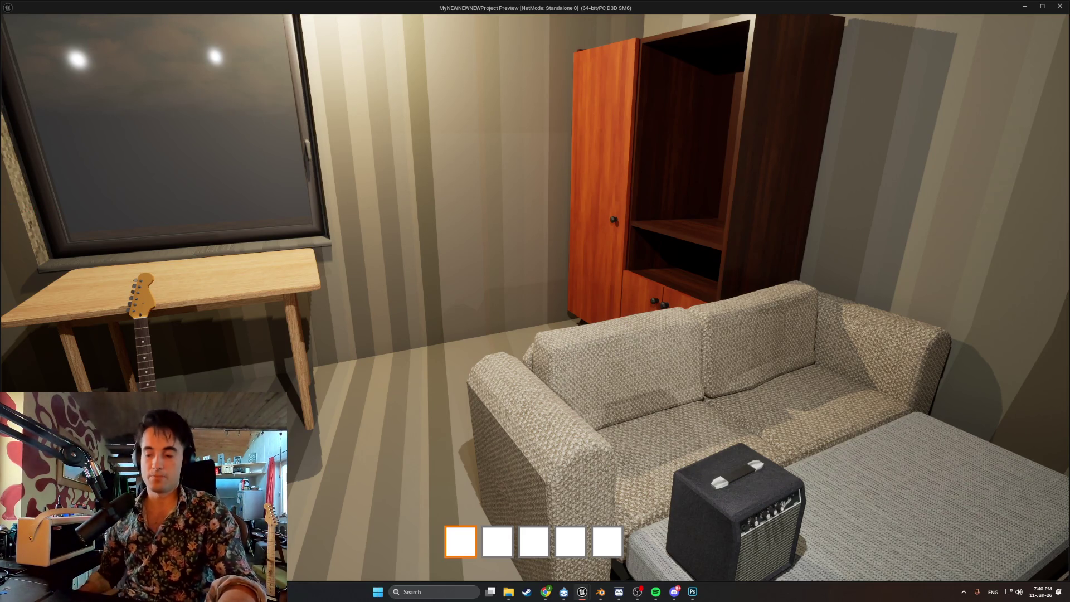
key("w")
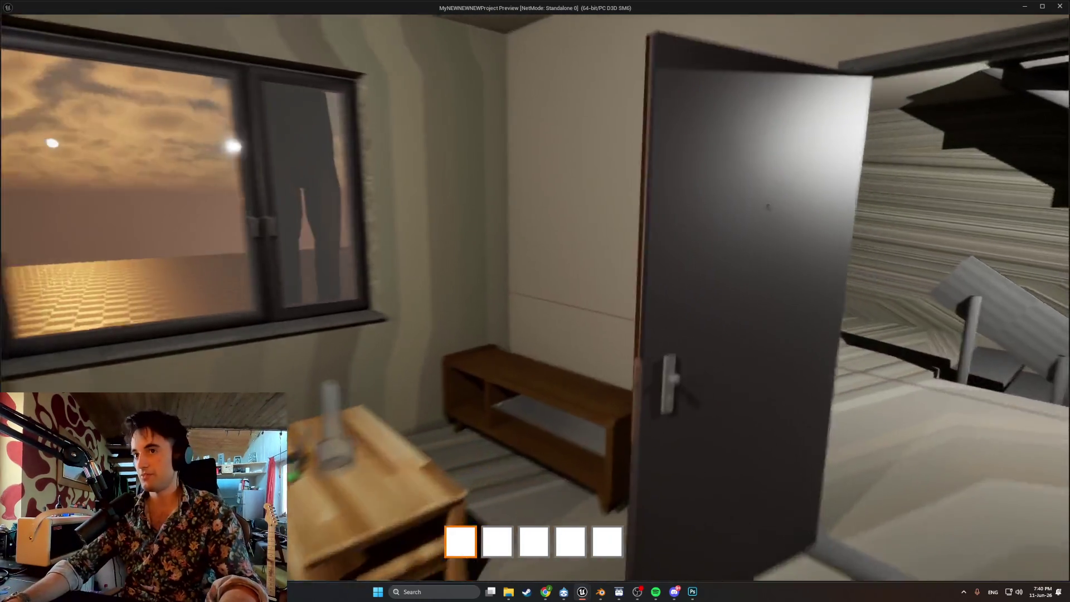
key("w")
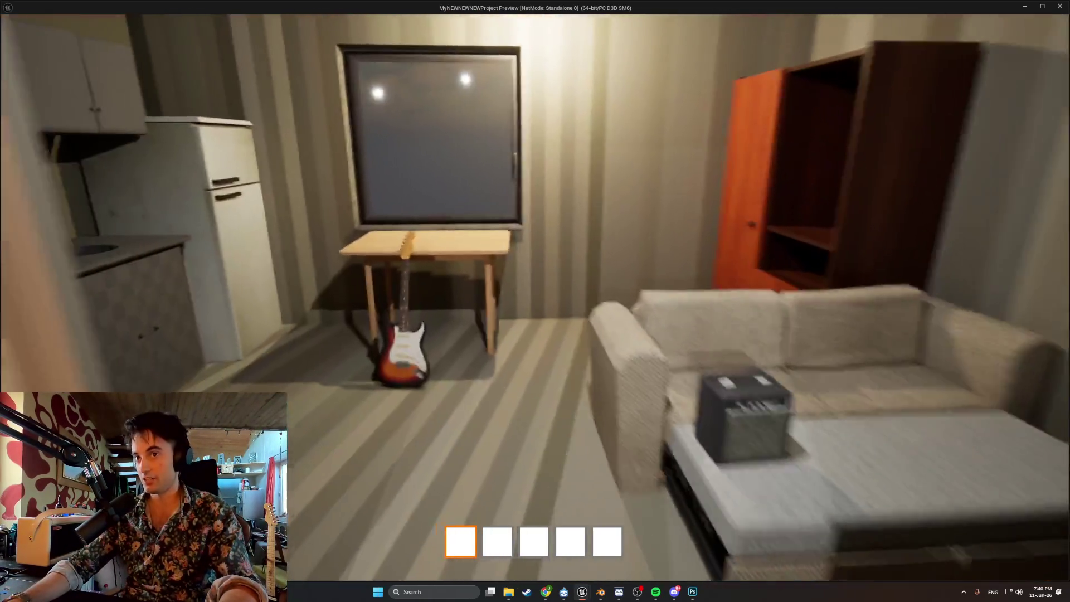
key("w")
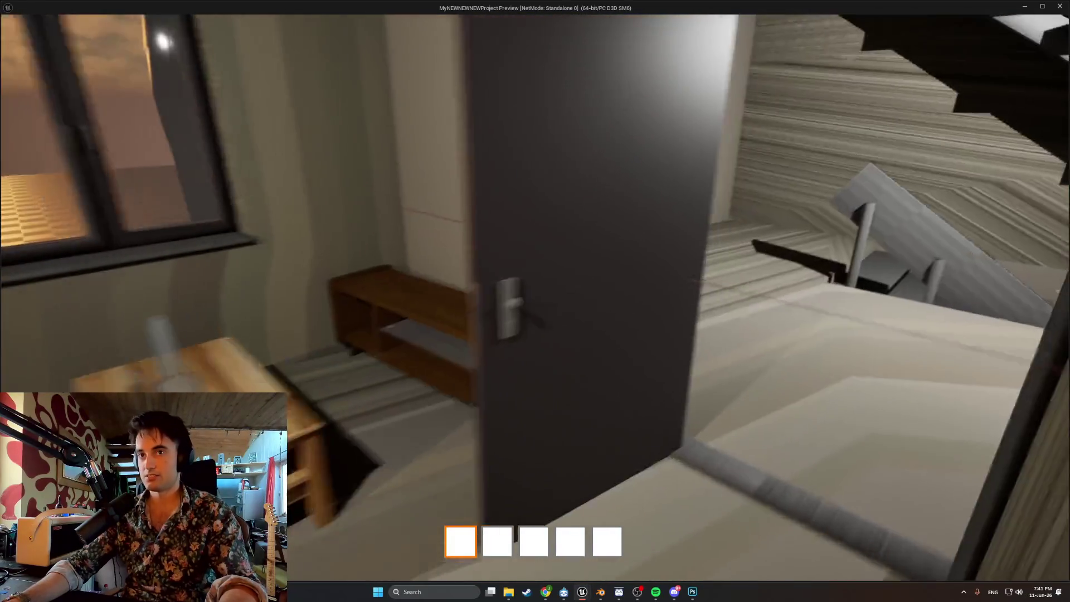
key("w")
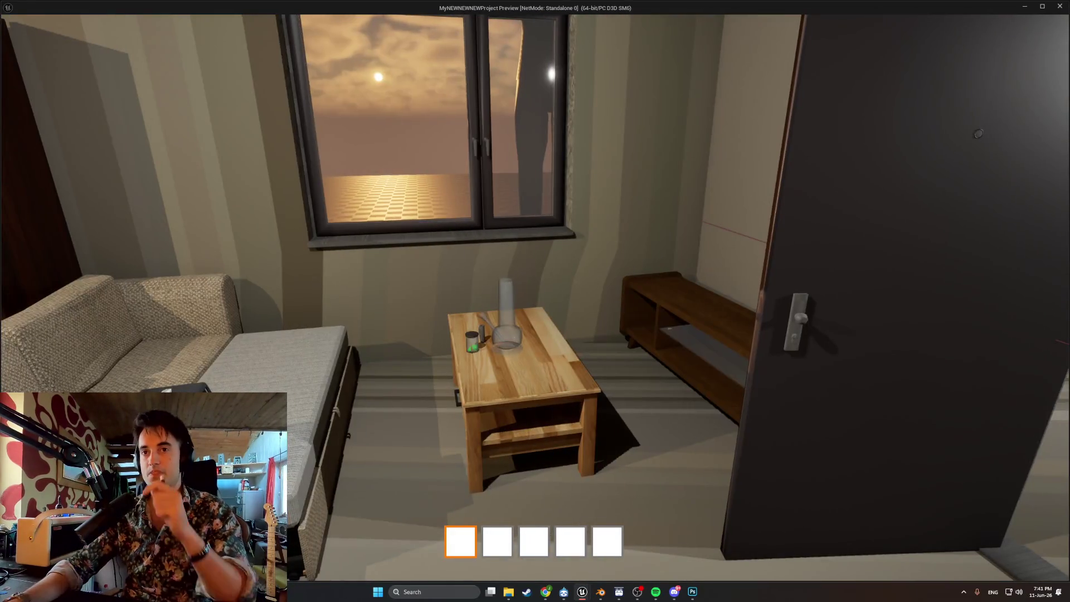
key("w")
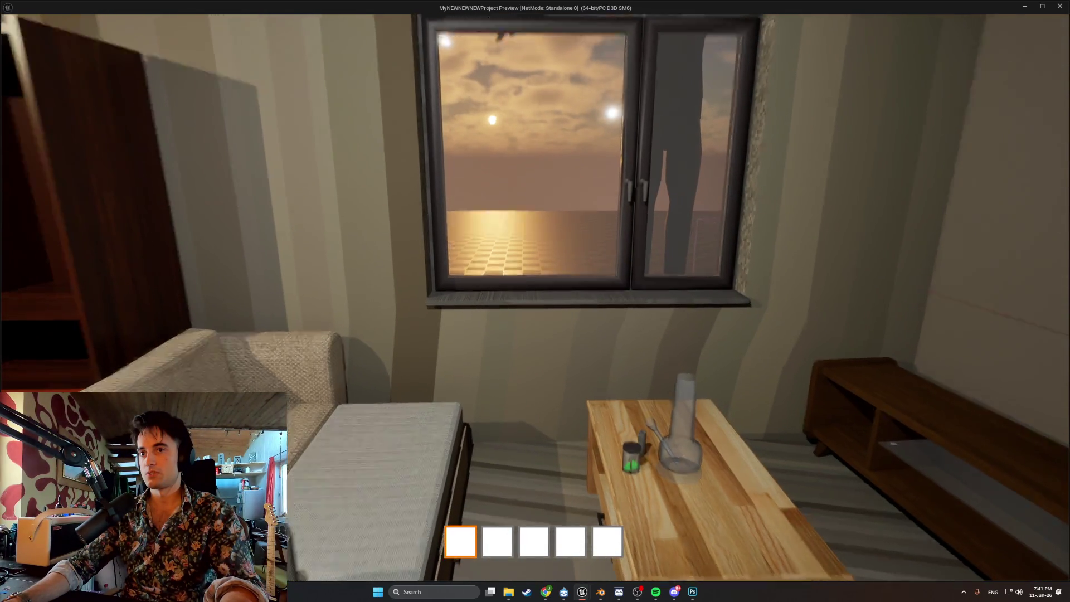
- Carry the guitar from the table and lean it against the sofa arm
key("w")
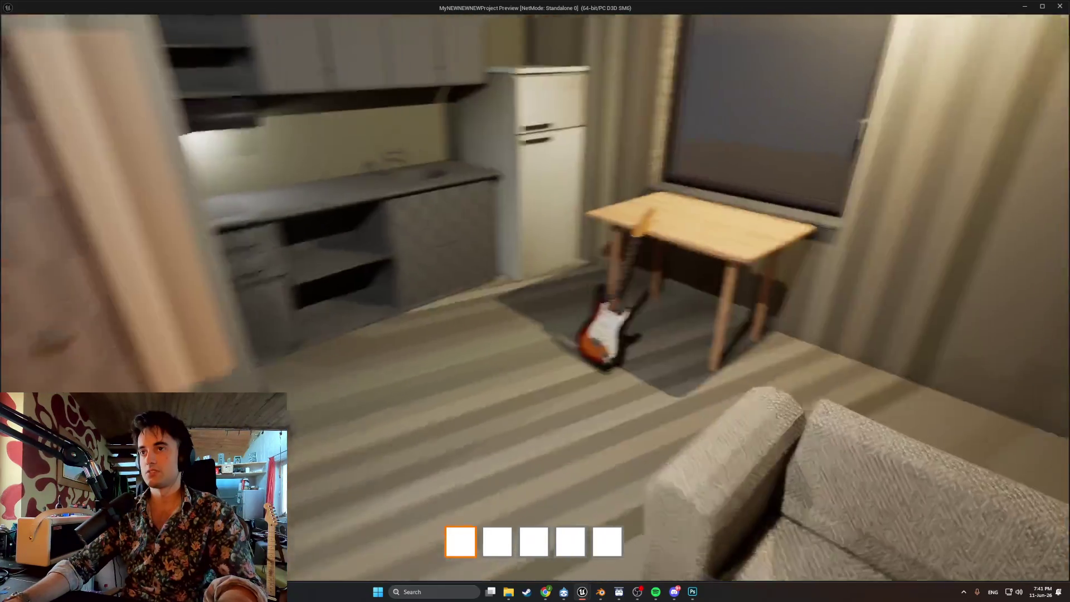
key("e")
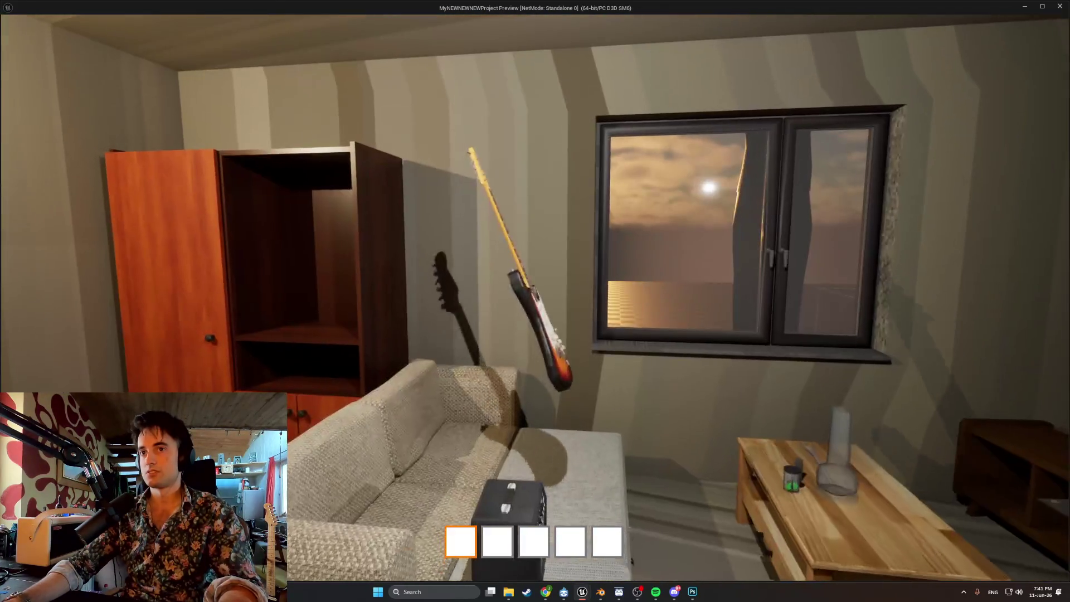
key("e")
key("w")
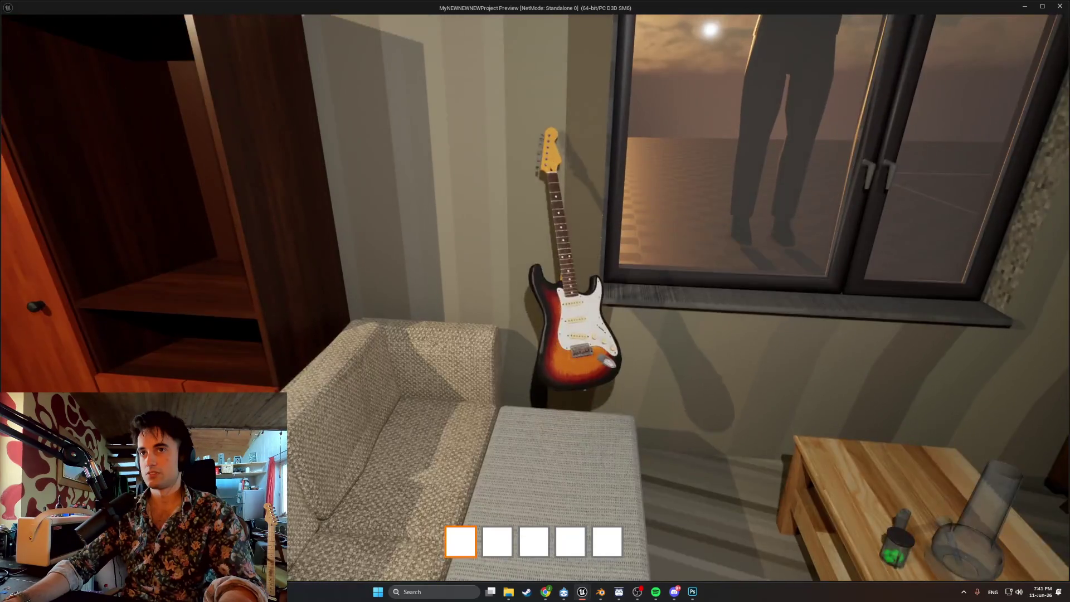
key("s")
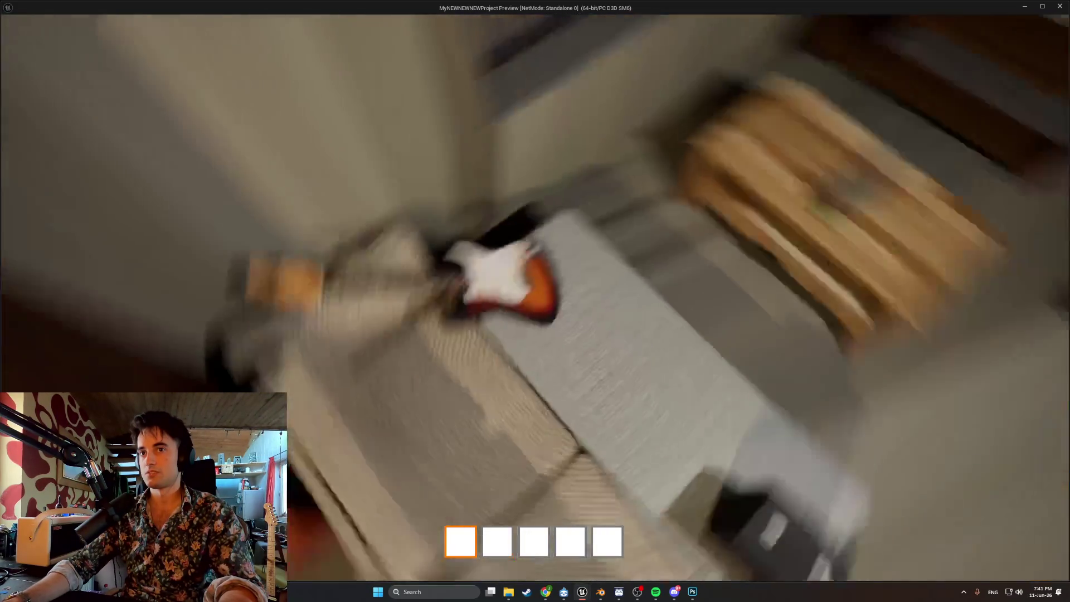
- Move the amp from the sofa onto the wooden table
key("e")
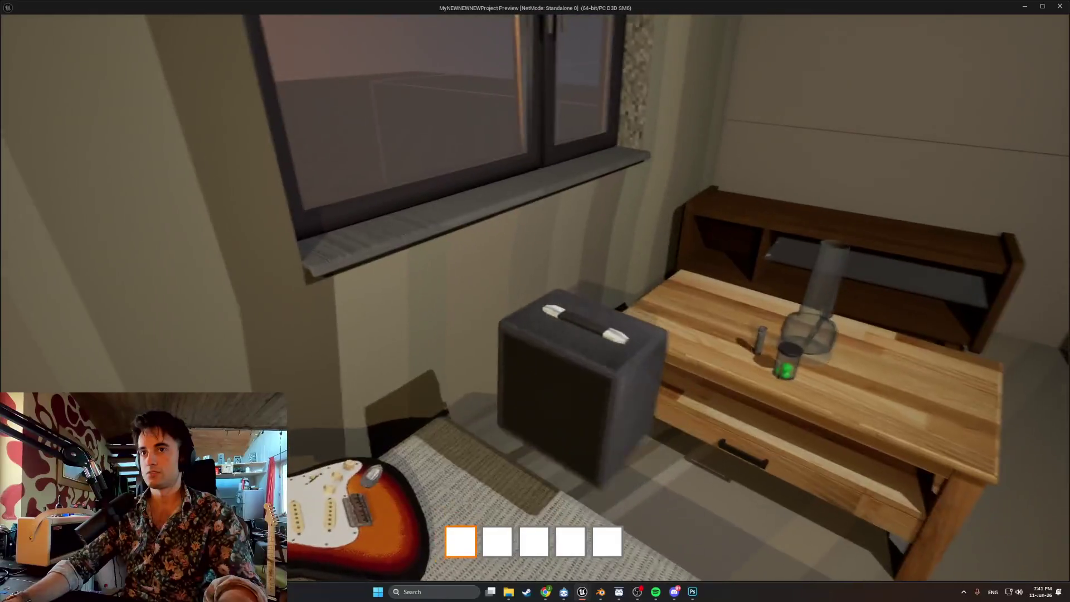
key("e")
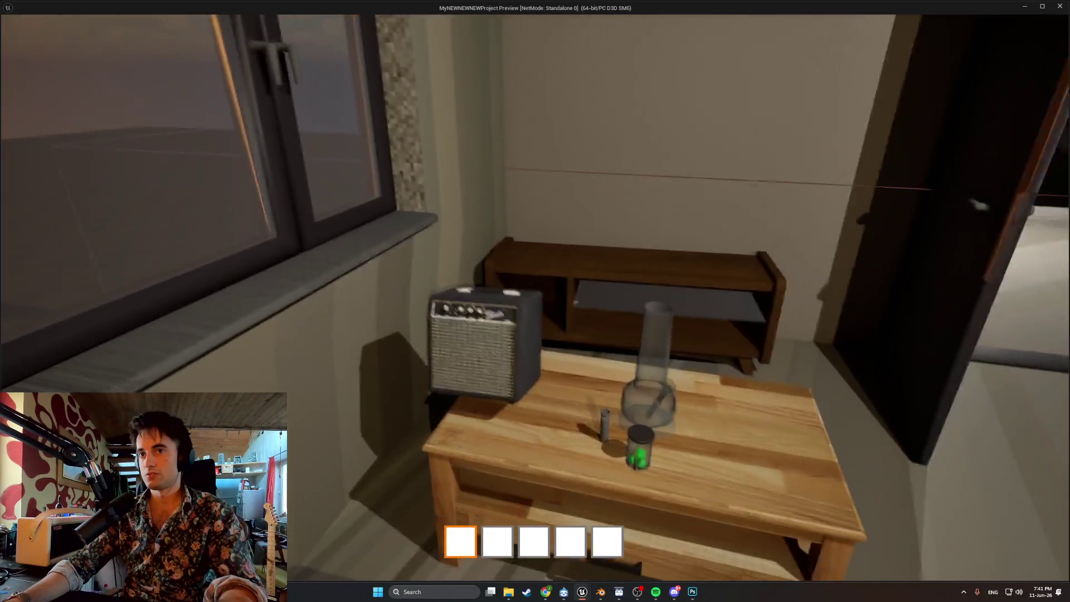
key("s")
key("w")
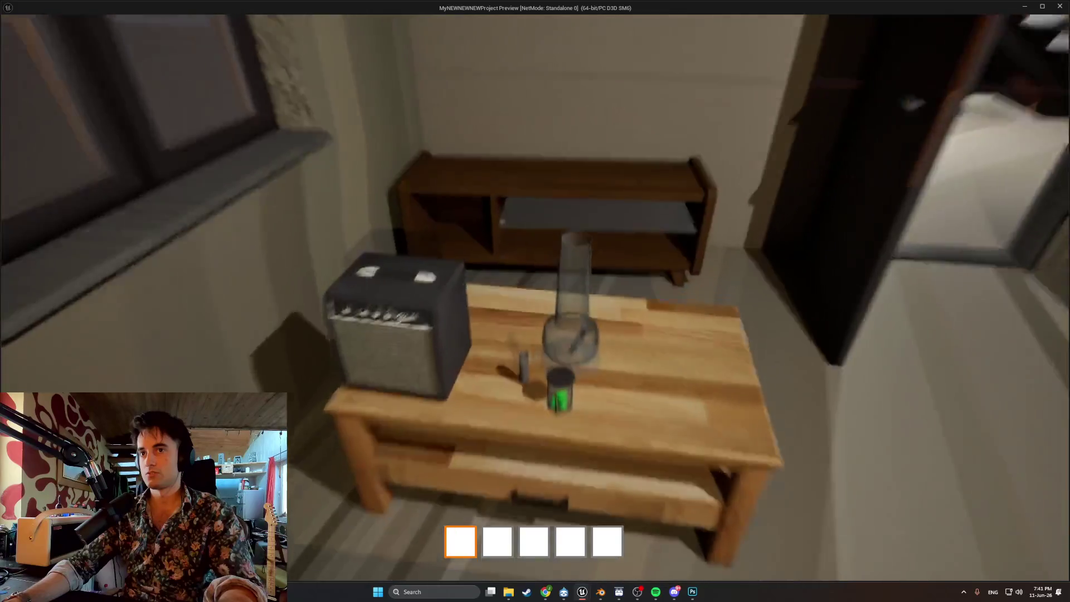
key("s")
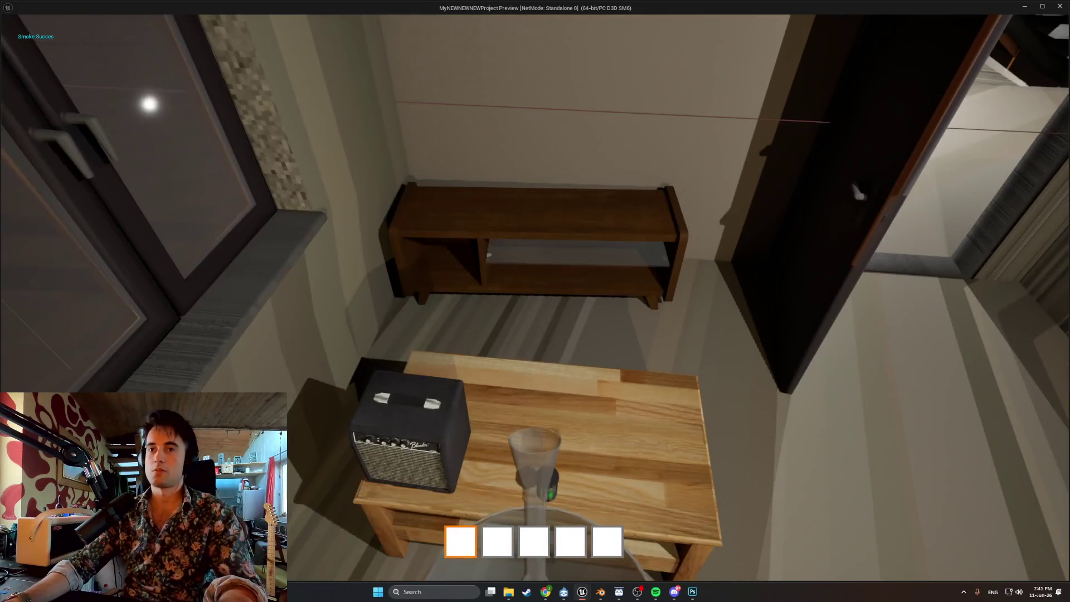
key("s")
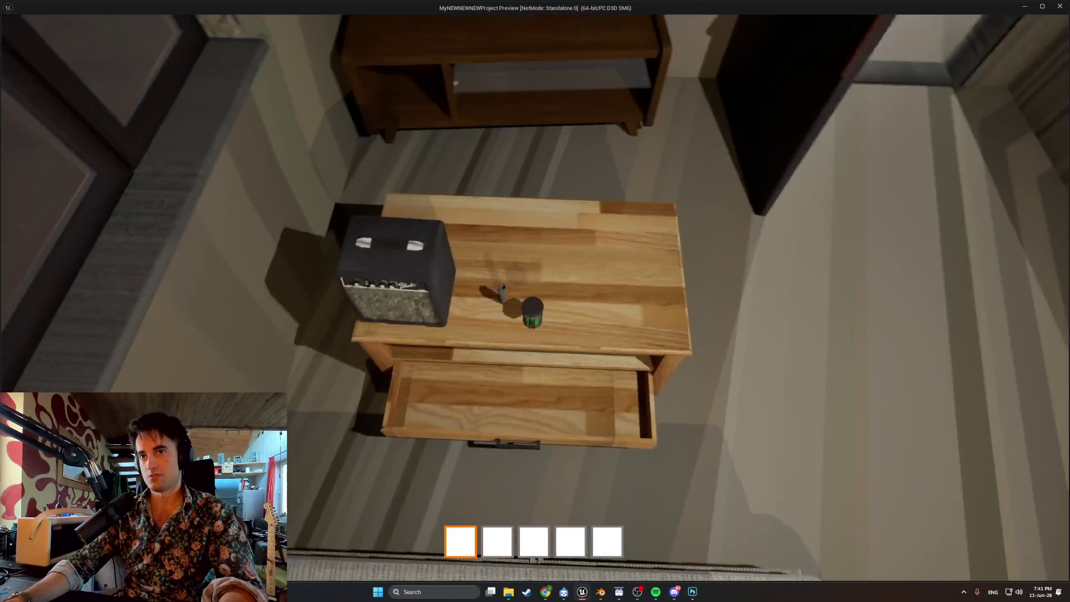
- Put the green can and grey item in the drawer, then open the fridge and window
key("e")
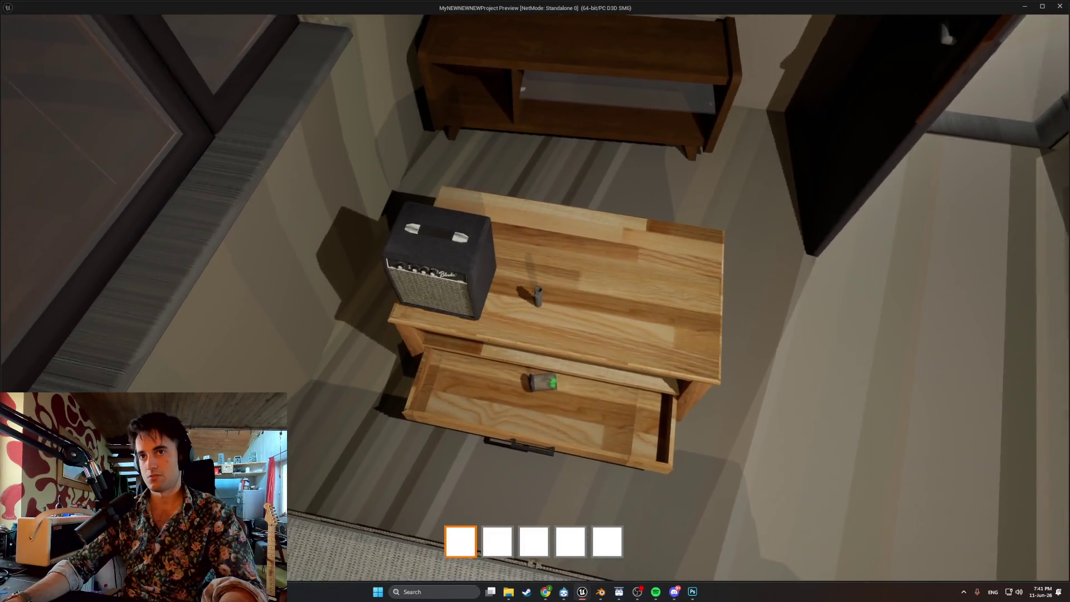
key("w")
key("e")
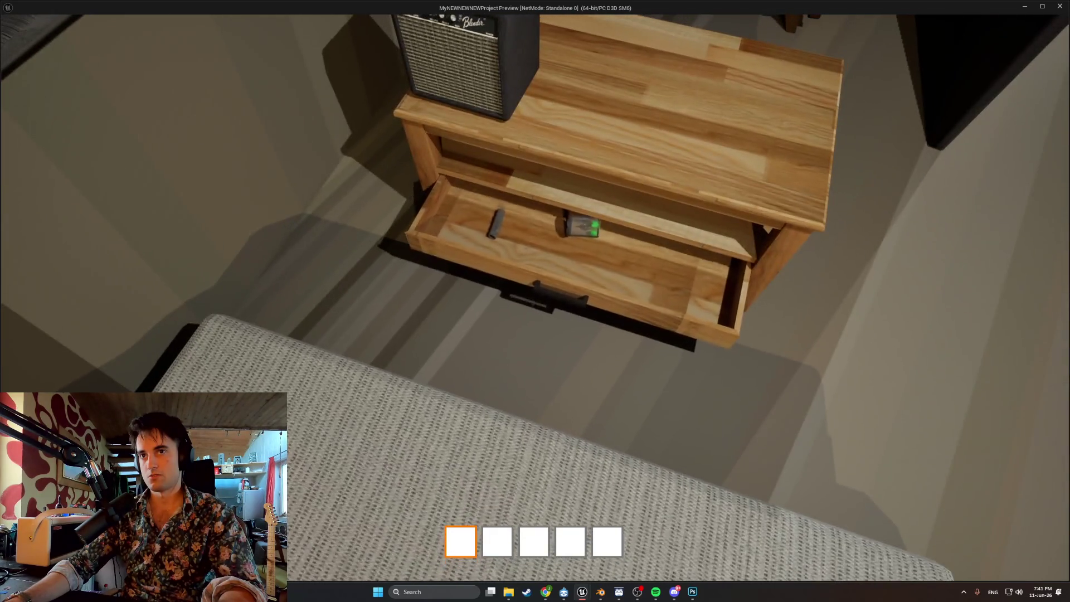
key("w")
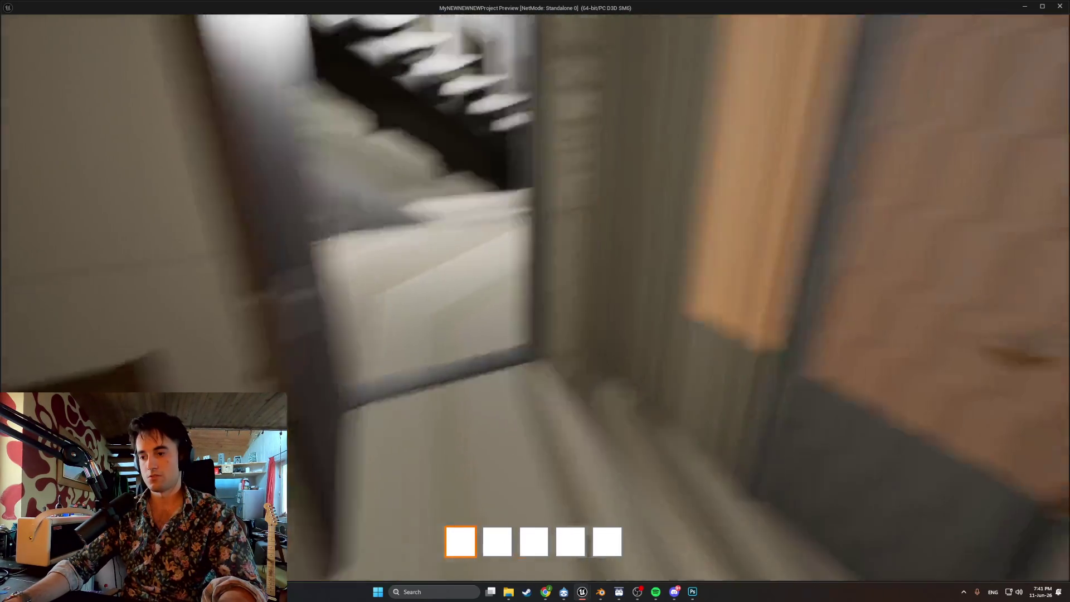
key("e")
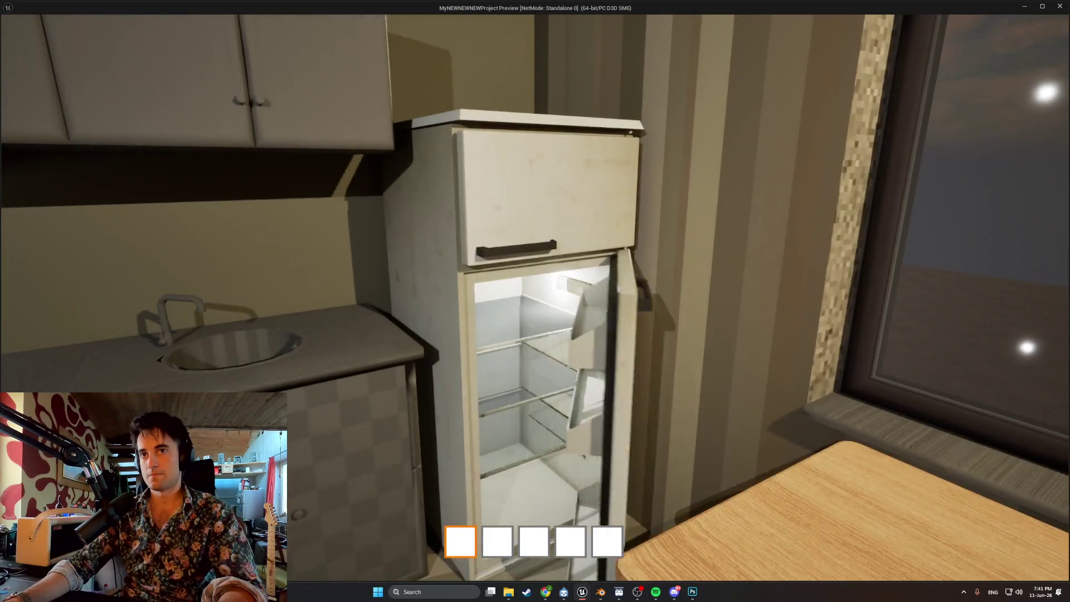
key("e")
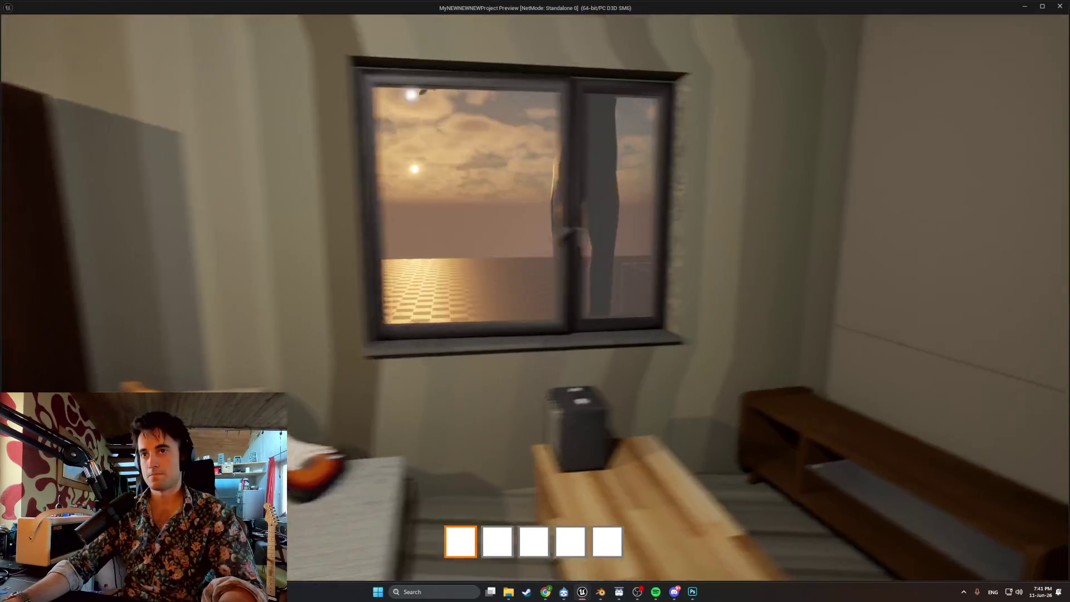
key("e")
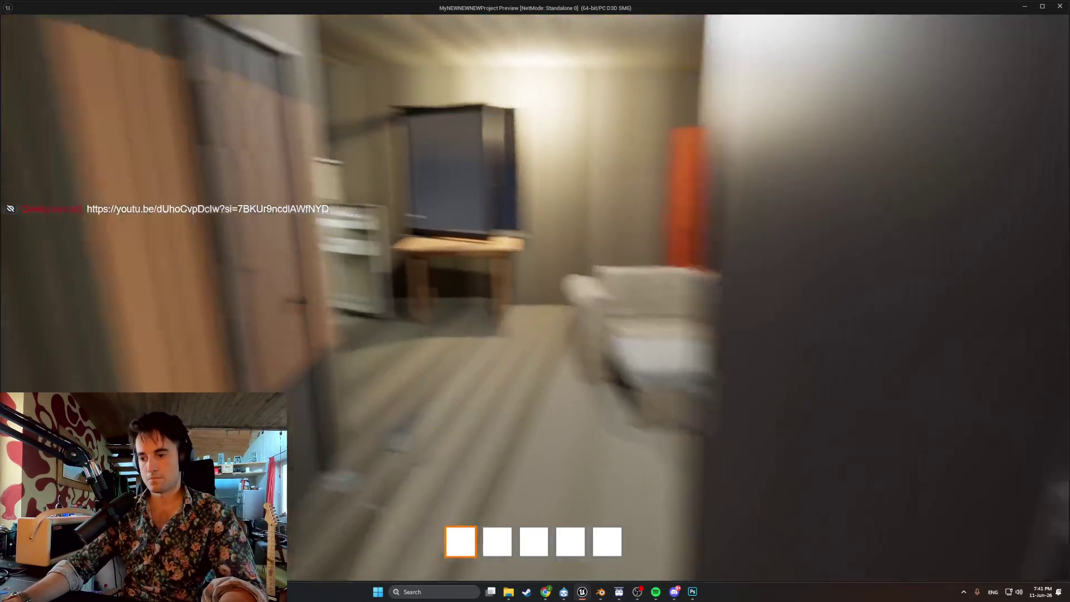
key("Escape")
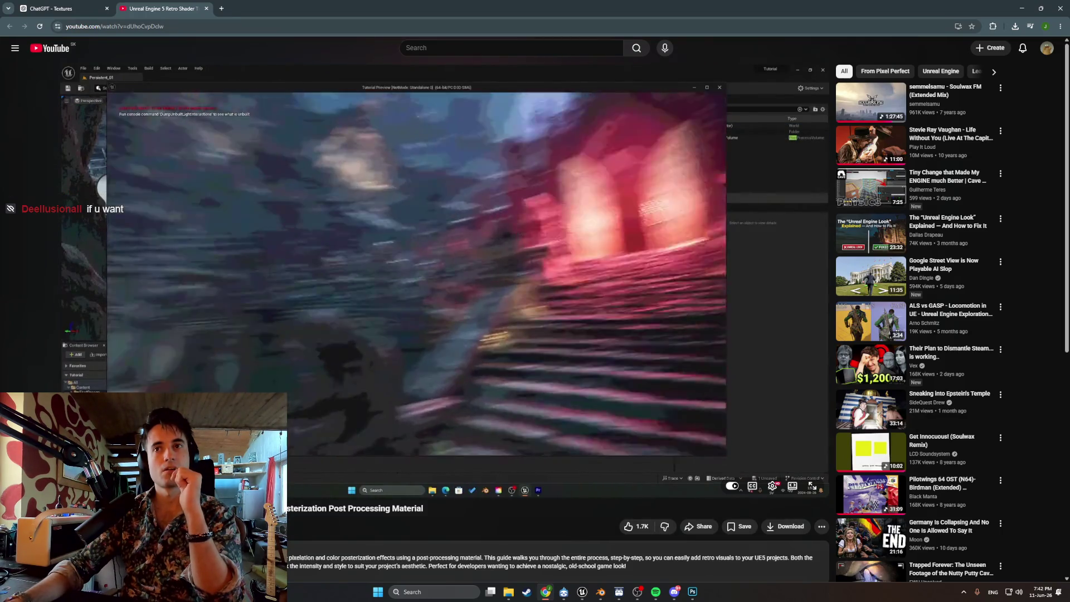
- Skip the Retro Shader Tutorial ahead to its pixelation material graph and watch full screen
left_click_drag(115, 477, 115, 477)
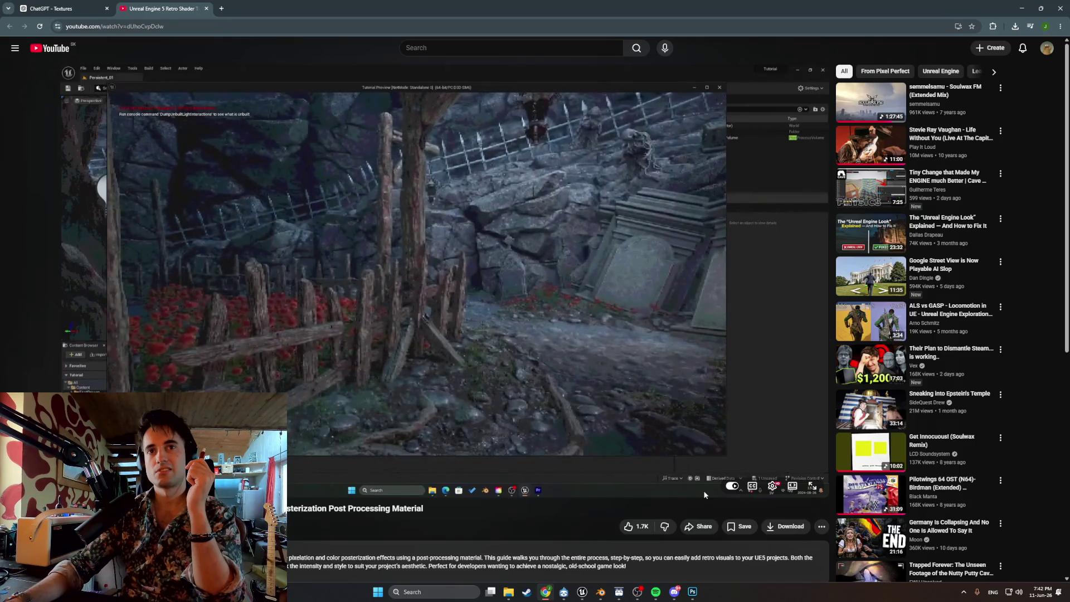
left_click(811, 488)
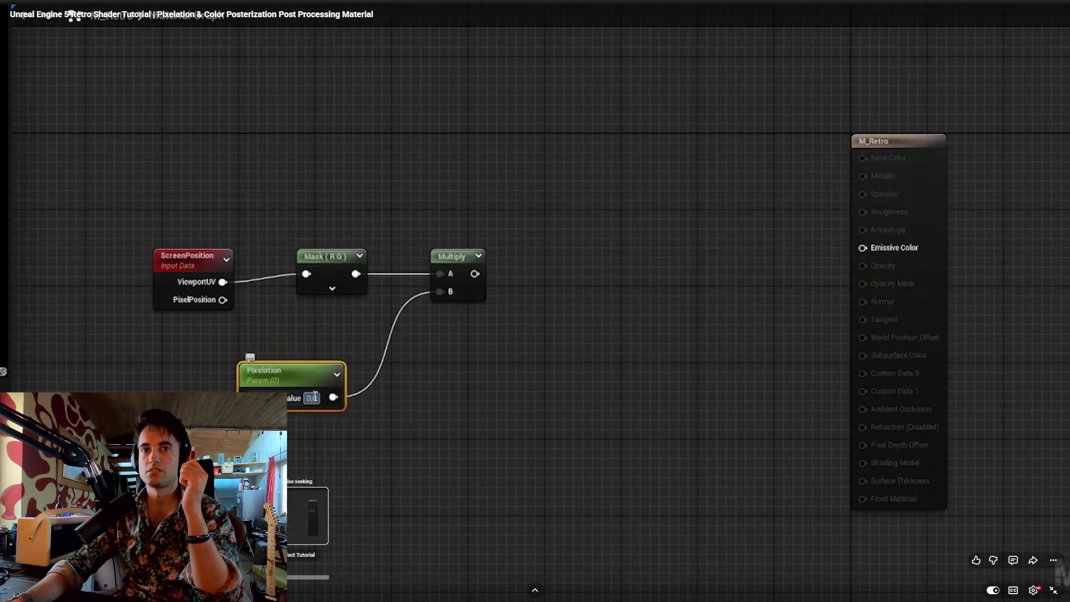
- Scrub past the Floor and Divide nodes to the Post Process Materials section
left_click_drag(289, 578, 796, 578)
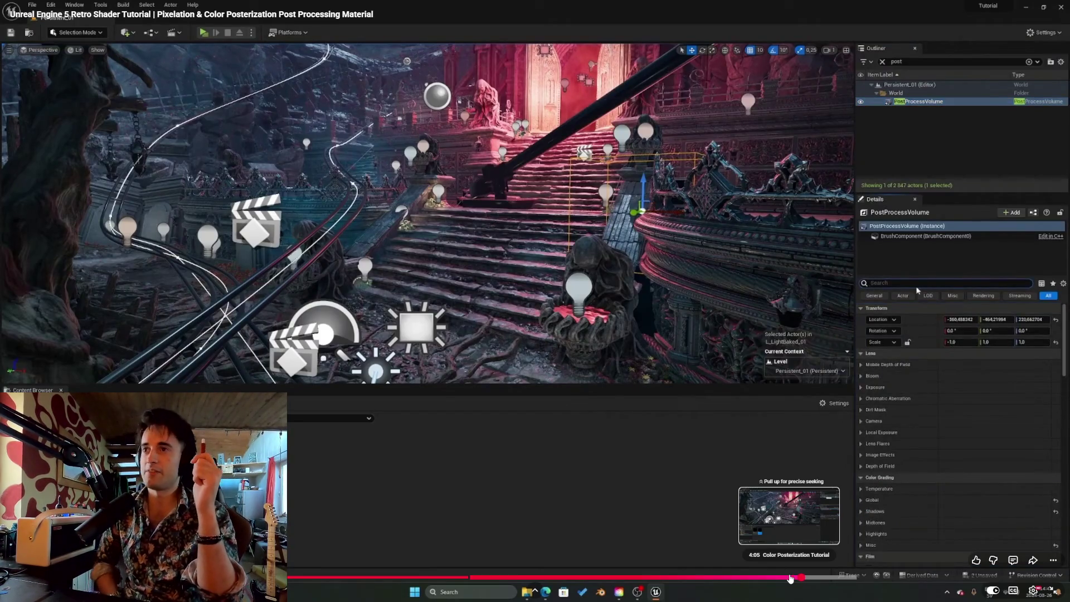
left_click_drag(797, 578, 888, 576)
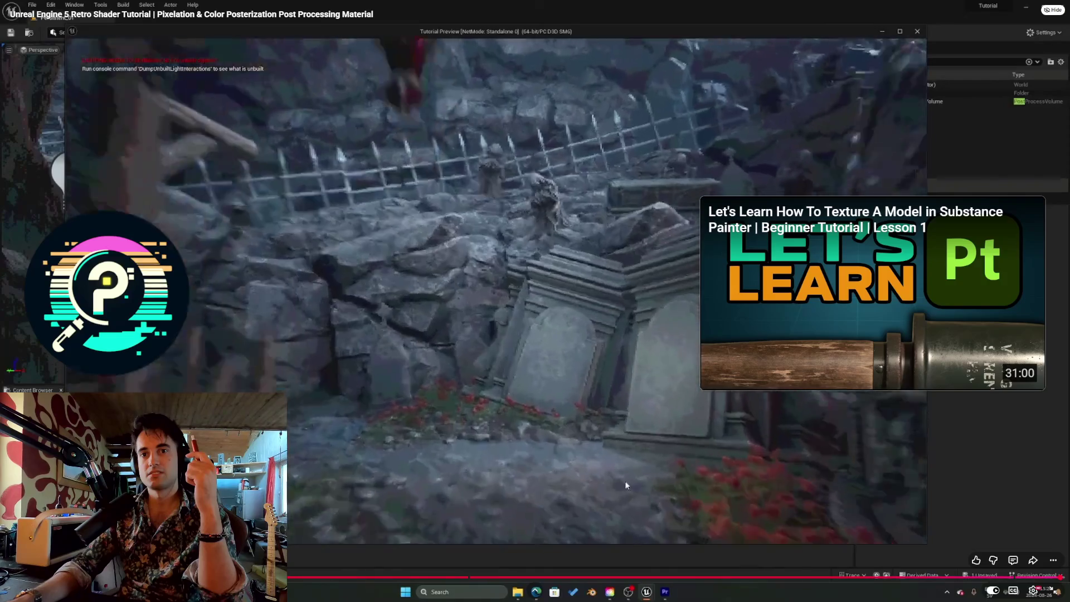
- Pause and minimize the tutorial, then relaunch the apartment as a Standalone Game preview
left_click(581, 443)
left_click(581, 444)
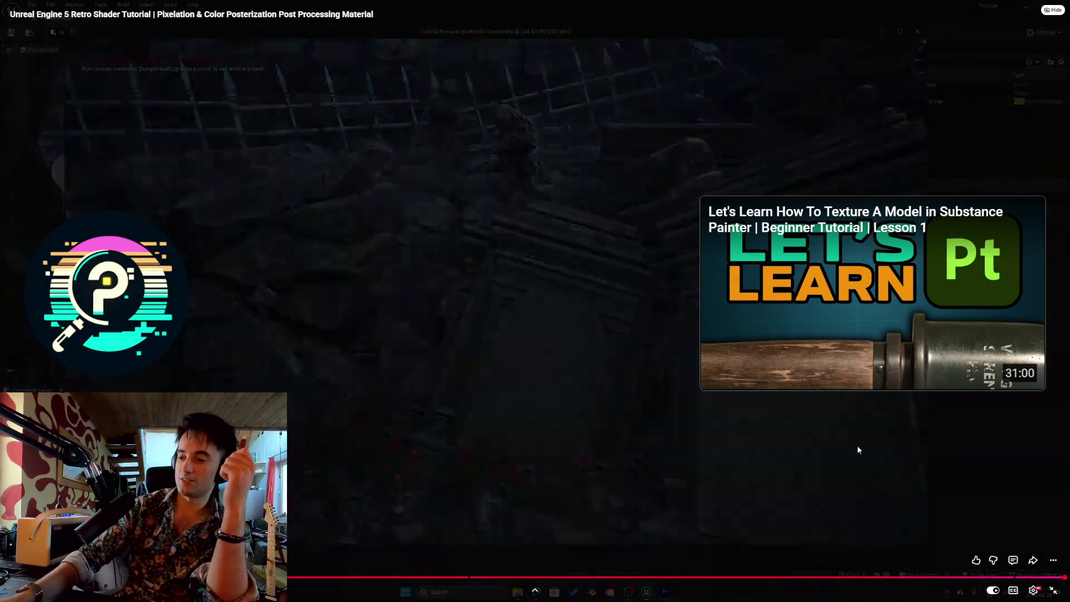
left_click(1054, 590)
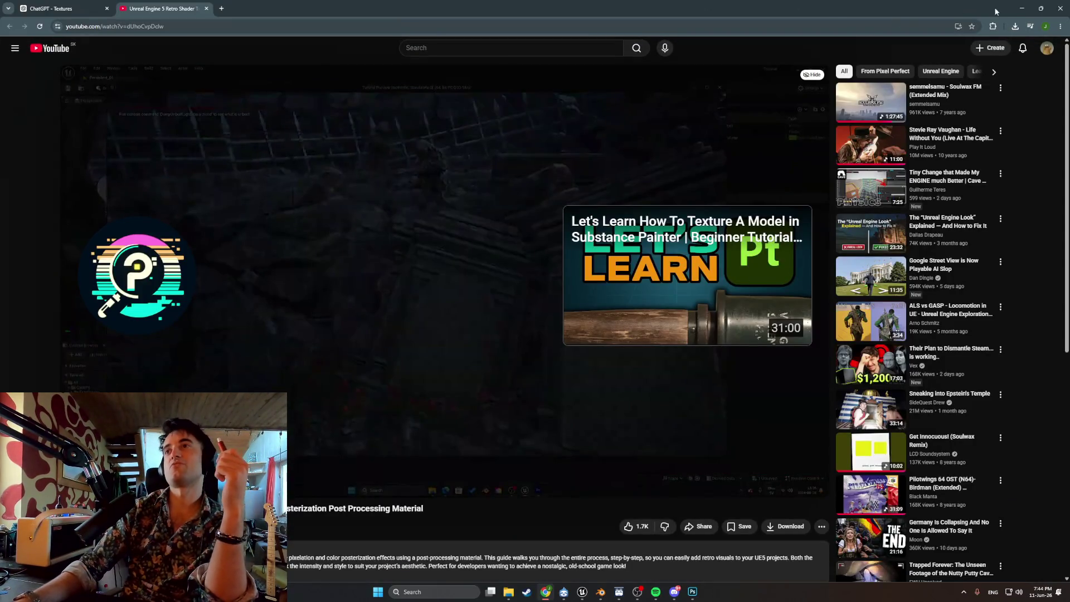
left_click(1019, 12)
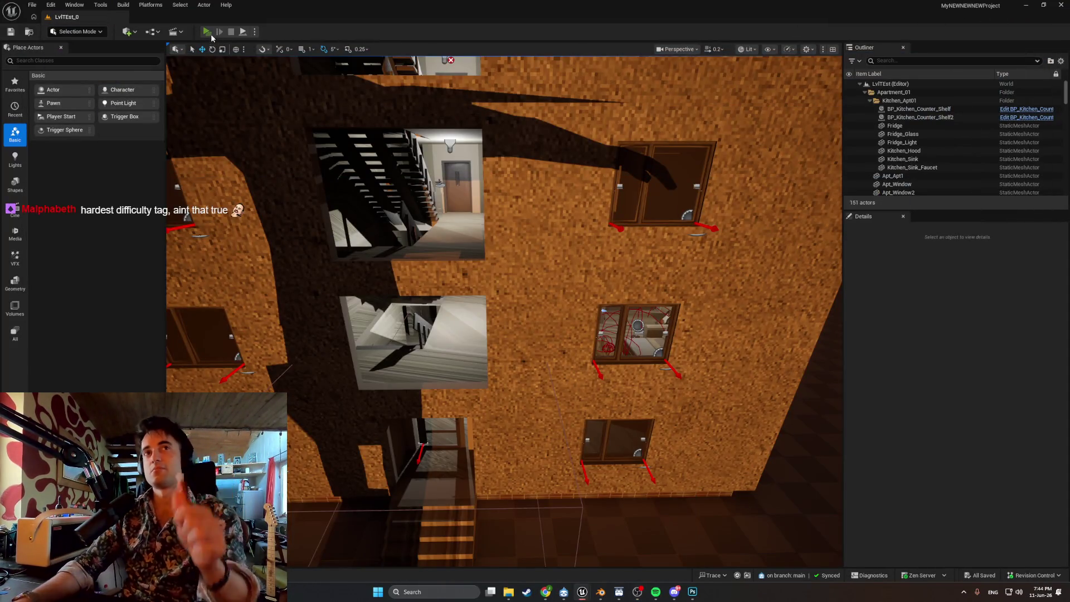
left_click(211, 34)
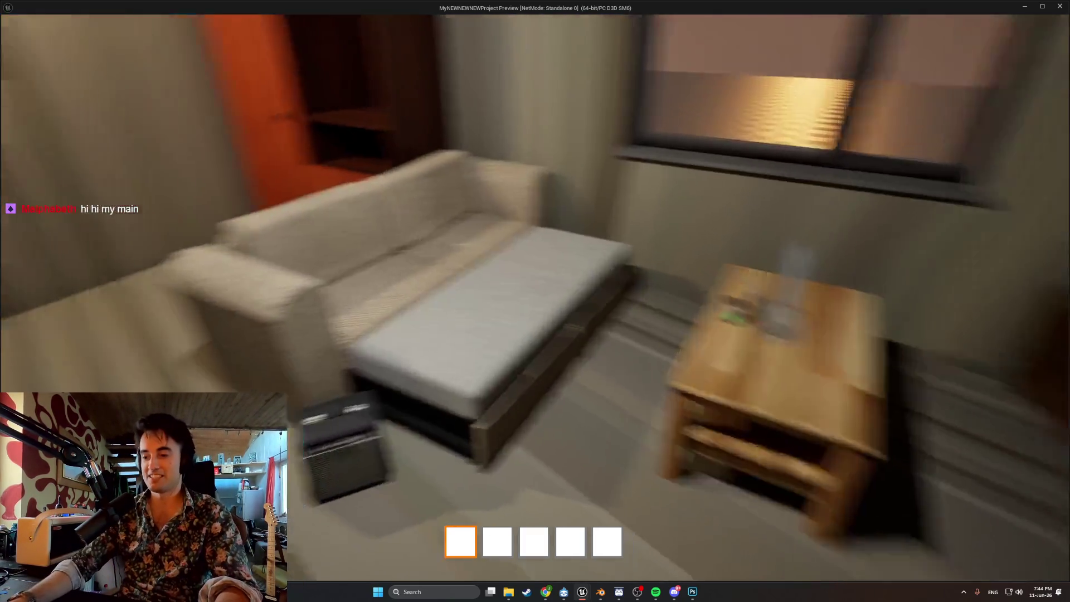
- Drop the amplifier onto the sofa and inspect the wardrobe's door and shelf compartment
key("e")
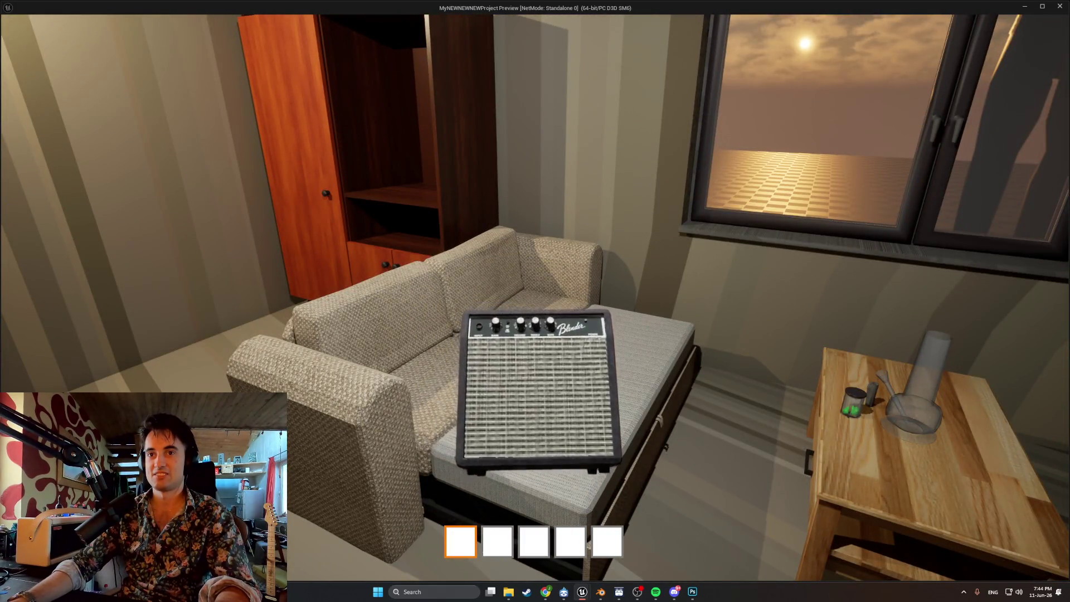
key("e")
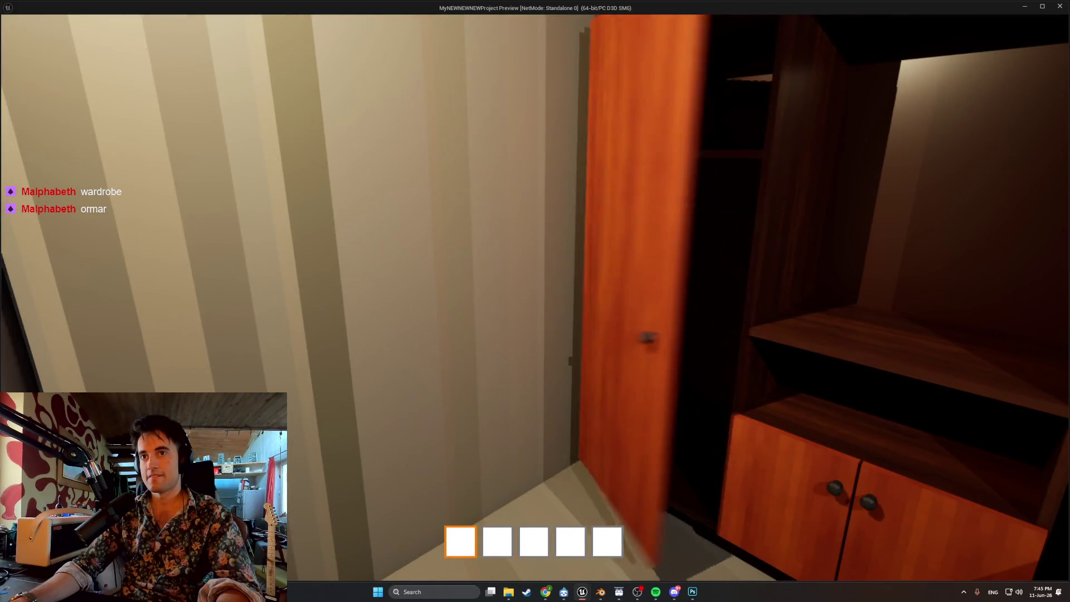
key("e")
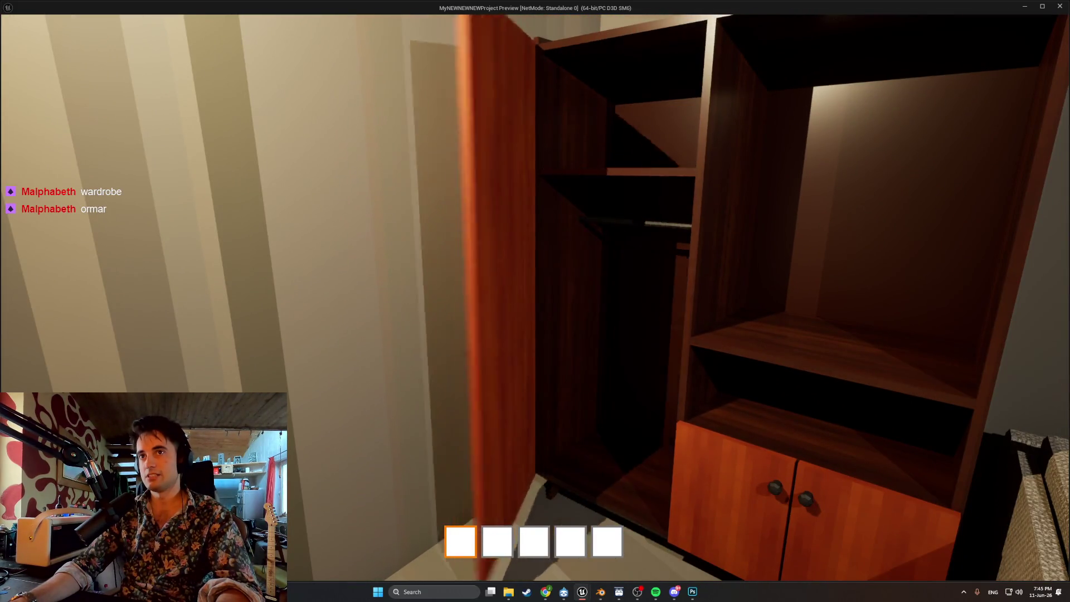
key("e")
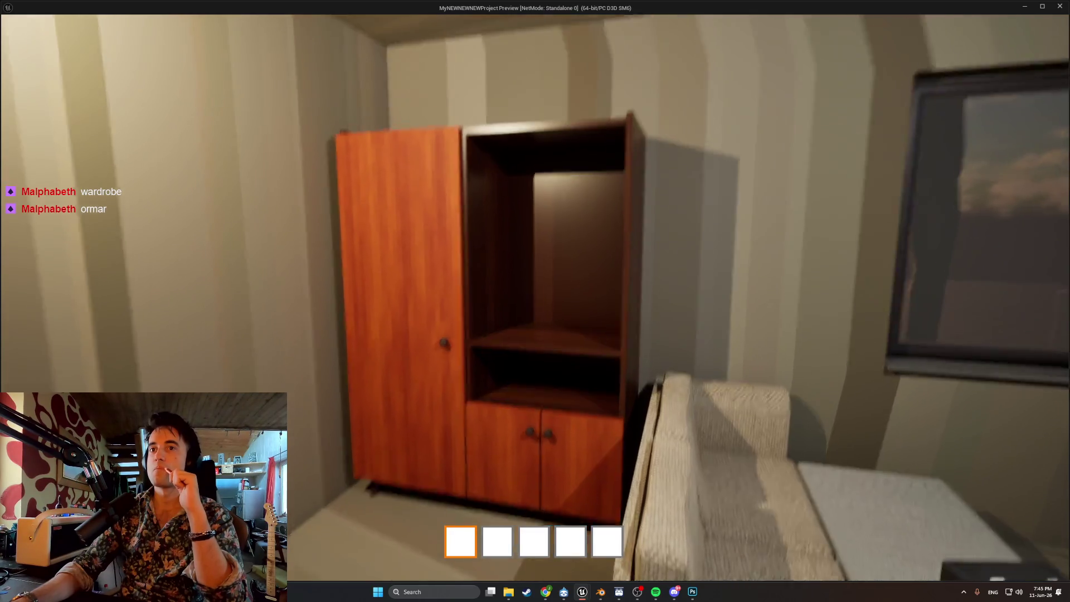
key("w")
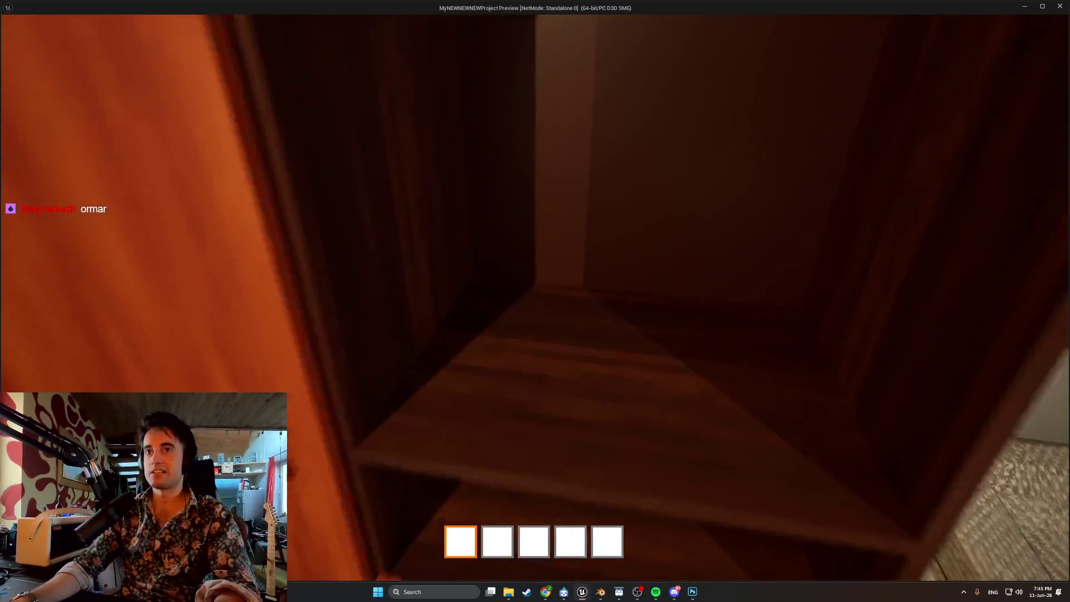
key("s")
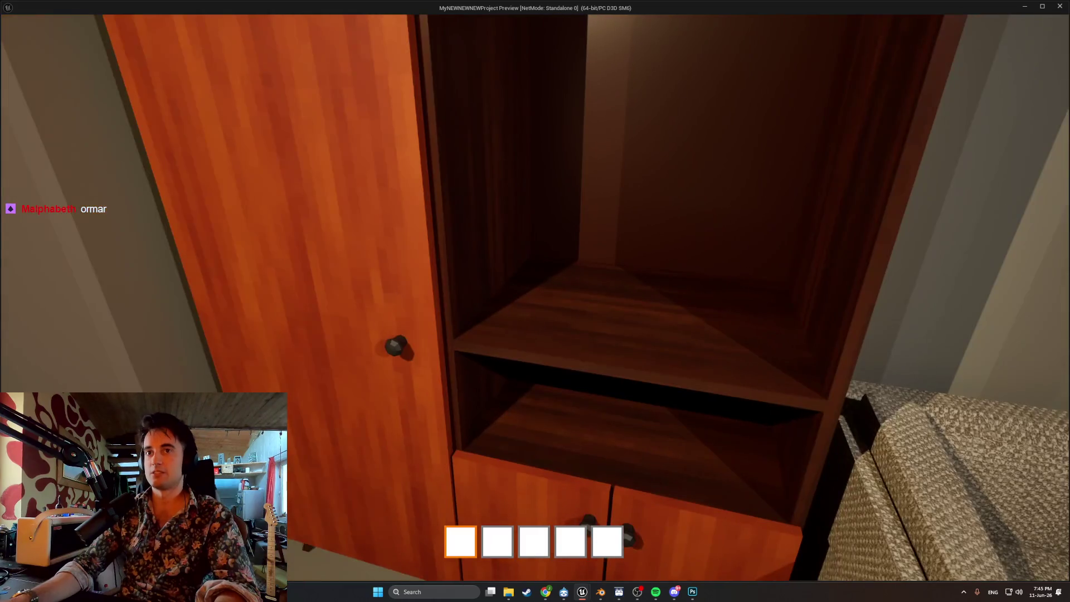
key("s")
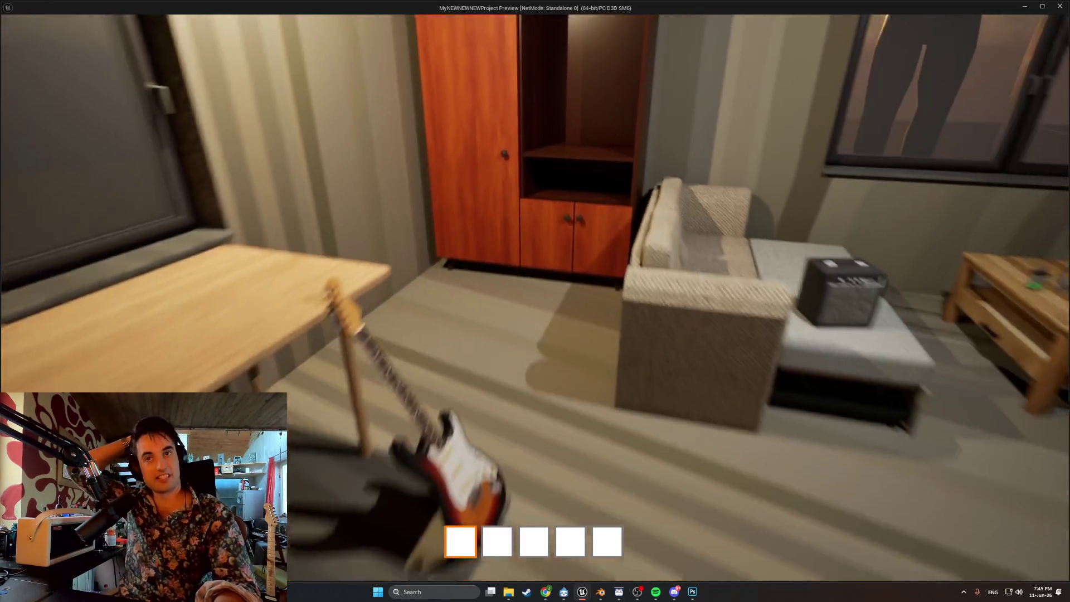
- Move beside the sofa and look down at the sofa, amp and table
key("w")
key("w")
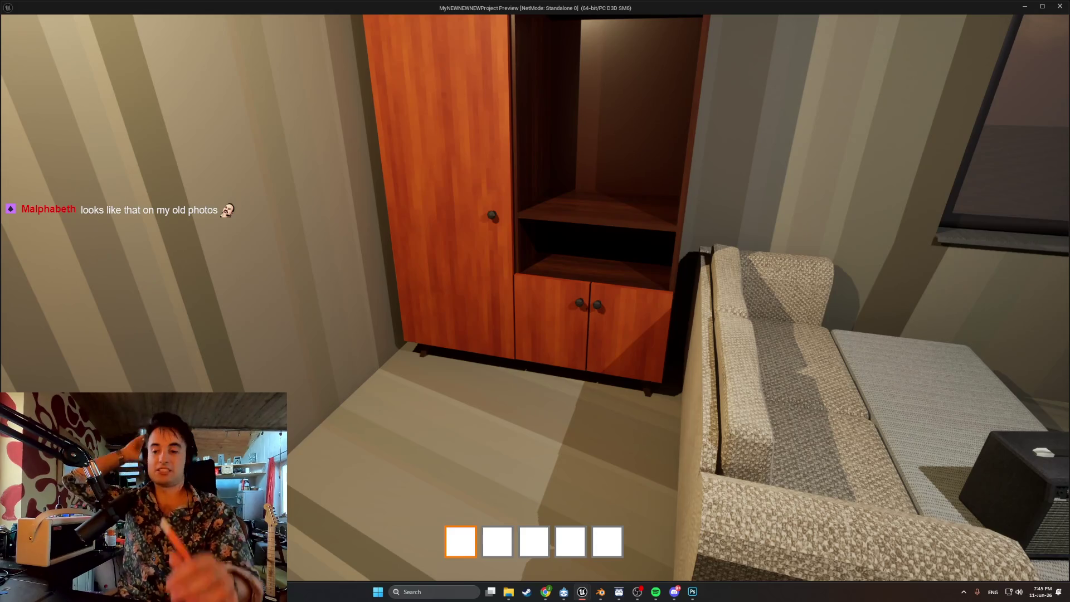
key("w")
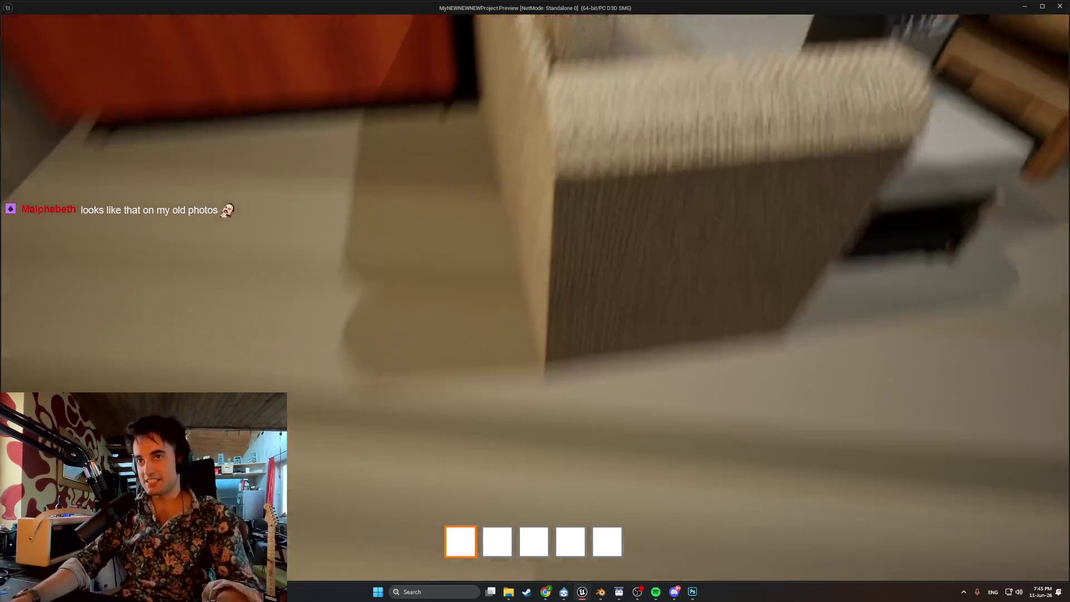
key("s")
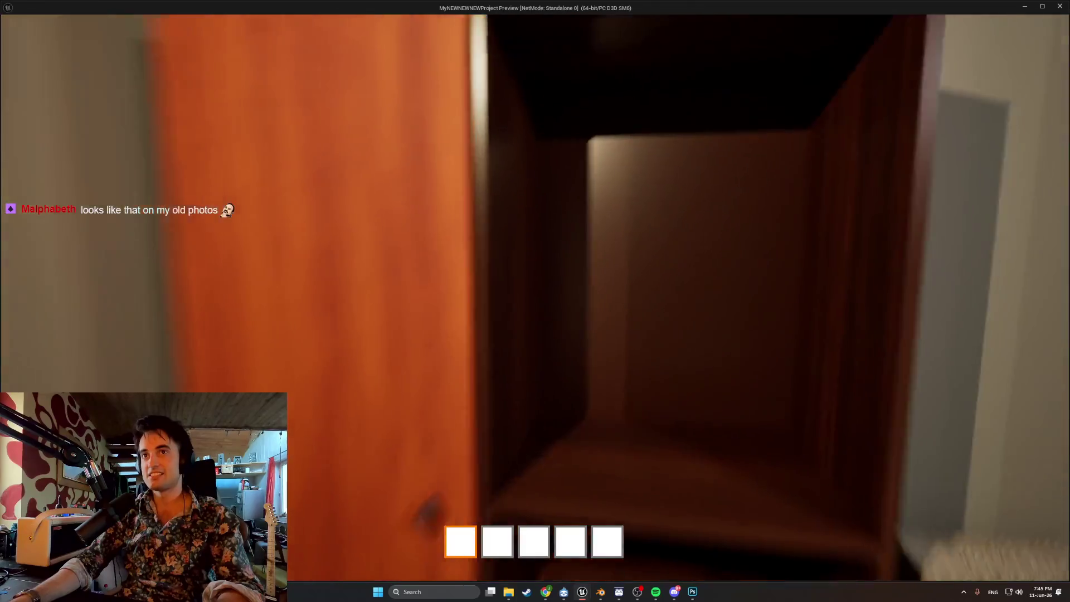
key("s")
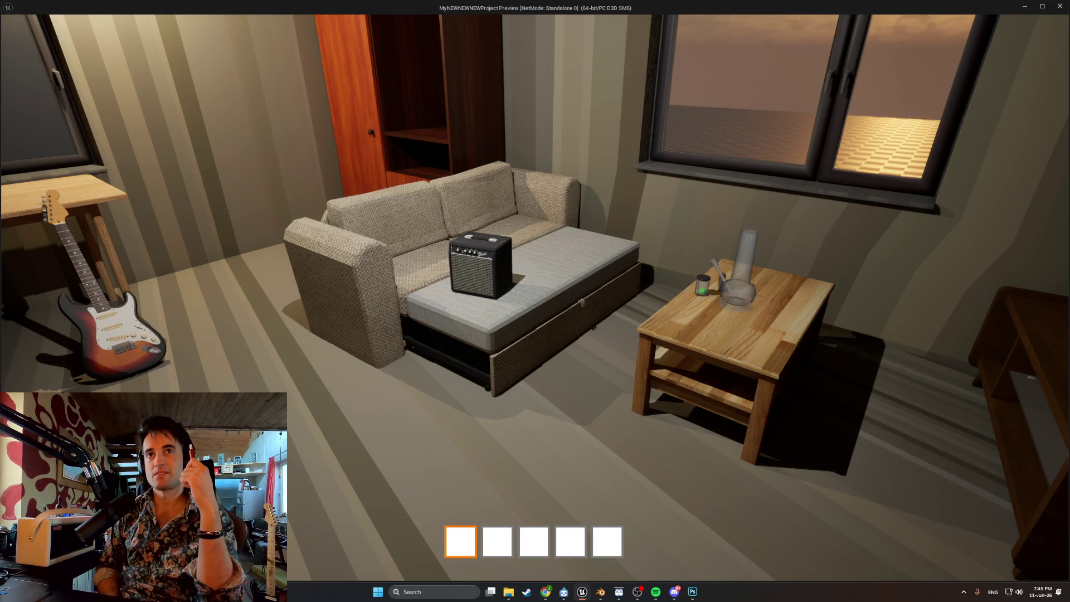
- Return to the wardrobe and close in on its lower cabinet doors
key("s")
key("w")
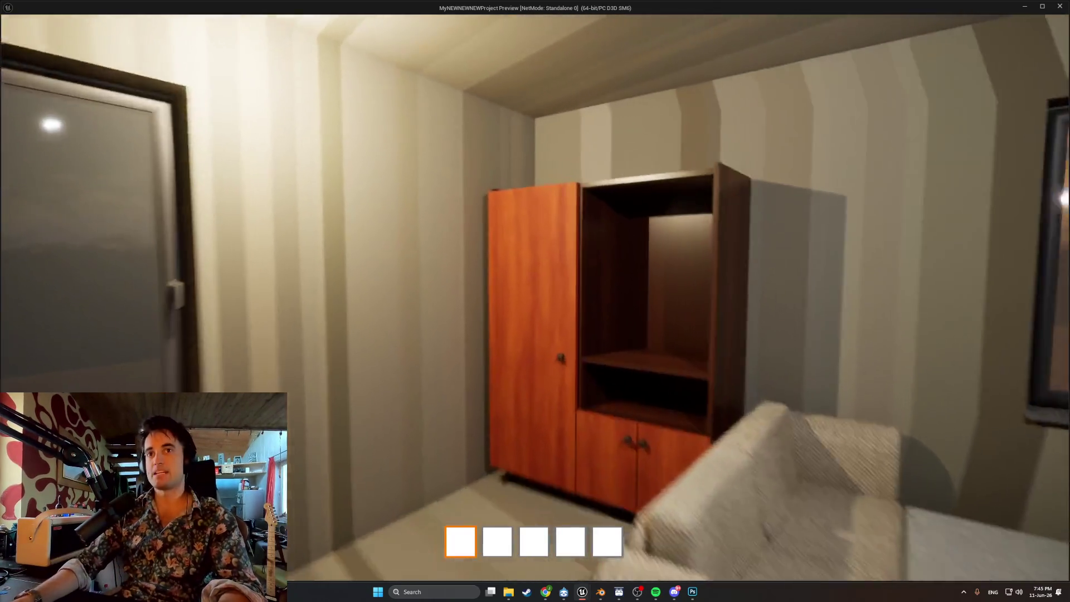
key("w")
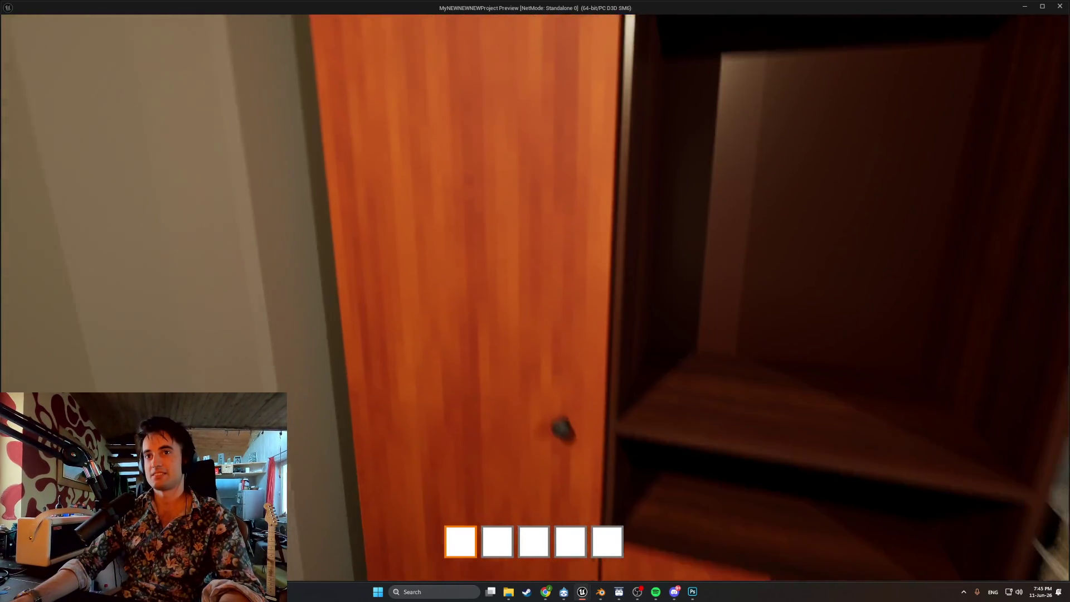
key("s")
key("w")
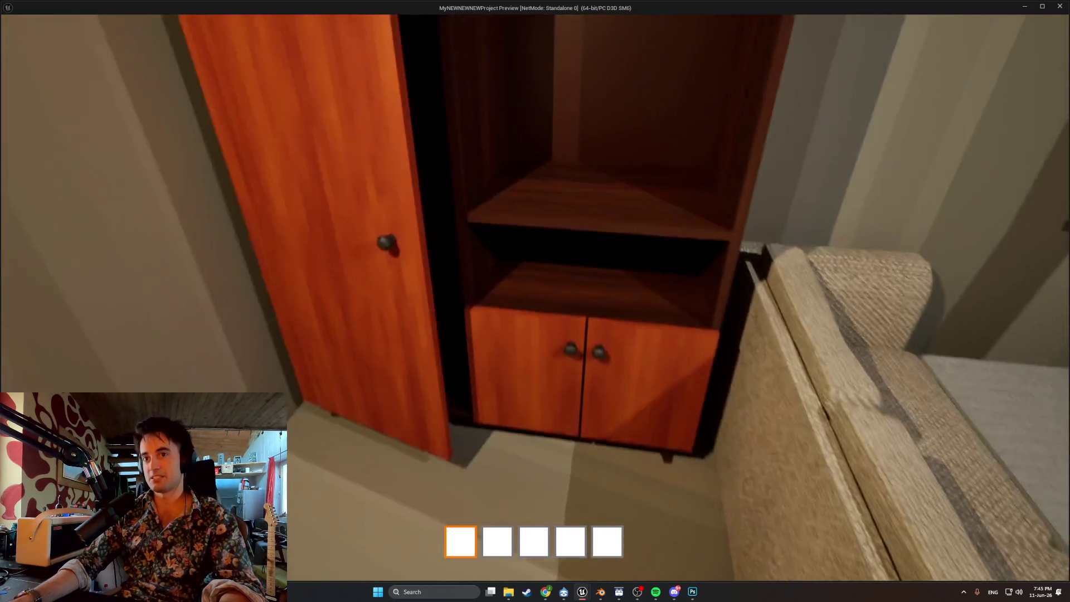
key("w")
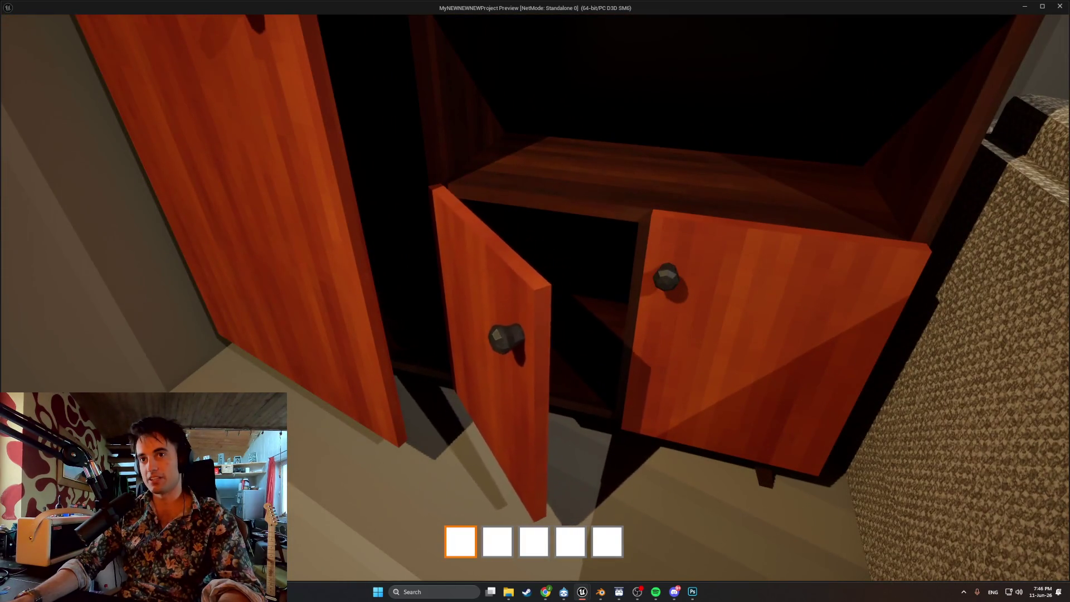
- Knock the standing guitar over, pick it up and drop it onto the floor
key("w")
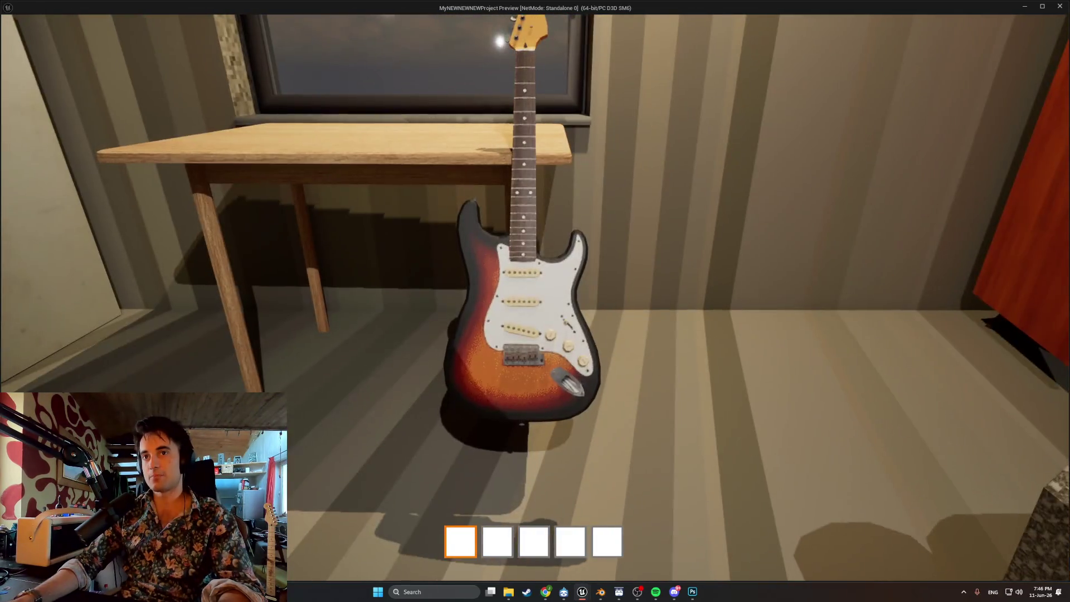
key("s")
left_click(535, 301)
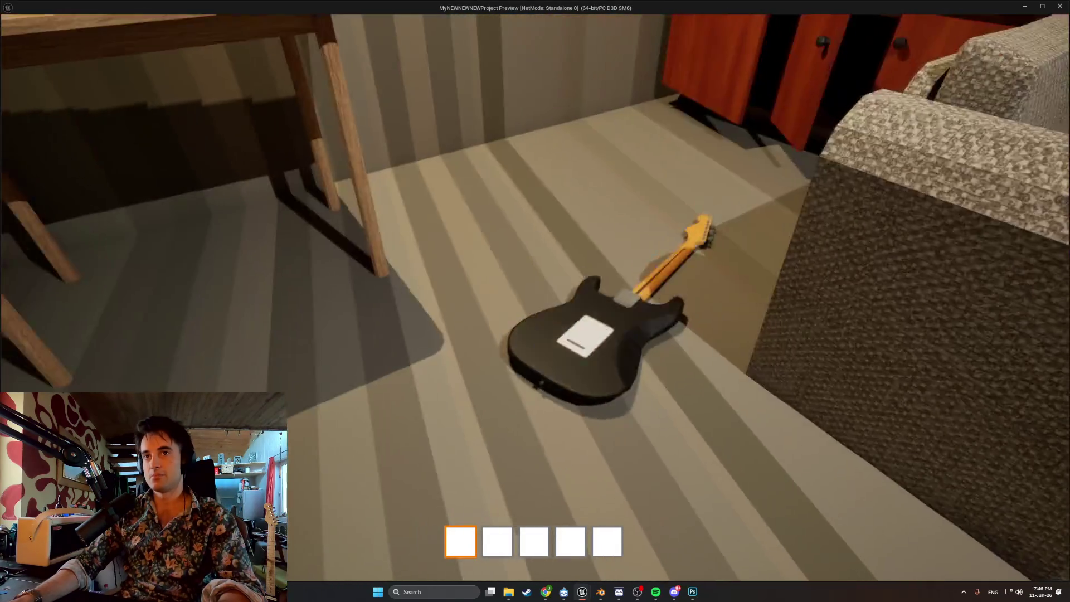
key("s")
left_click(535, 301)
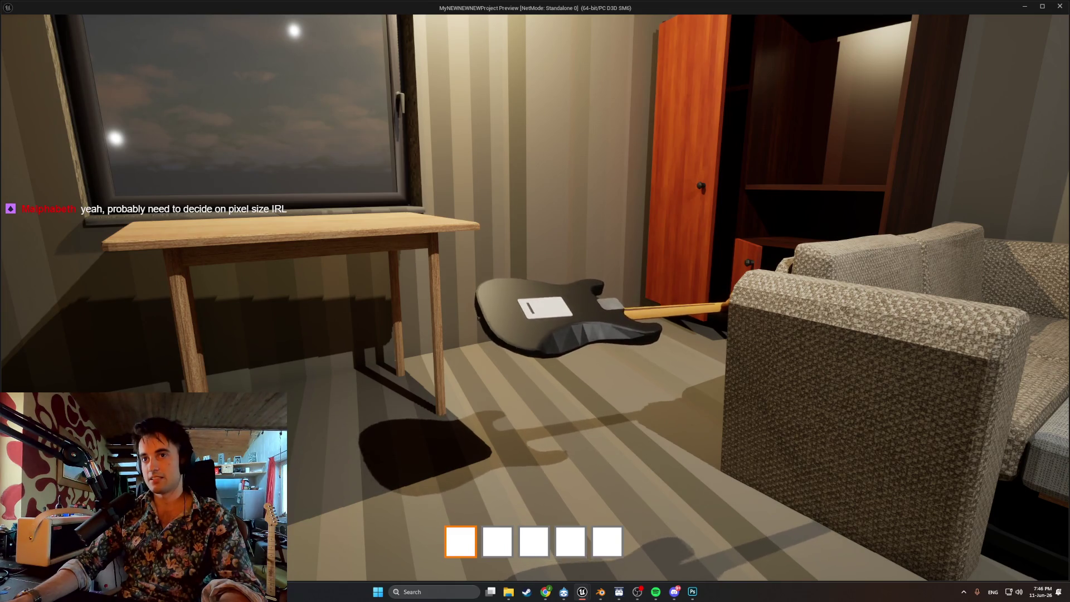
left_click(535, 301)
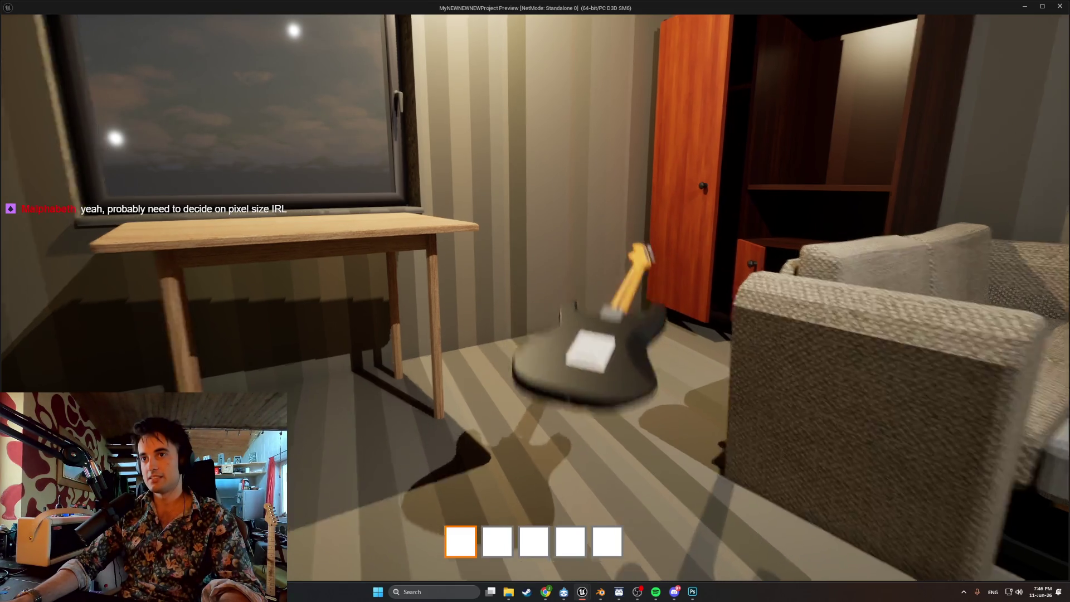
- Pick up the amp from the ottoman, rotate it and set it back down
key("w")
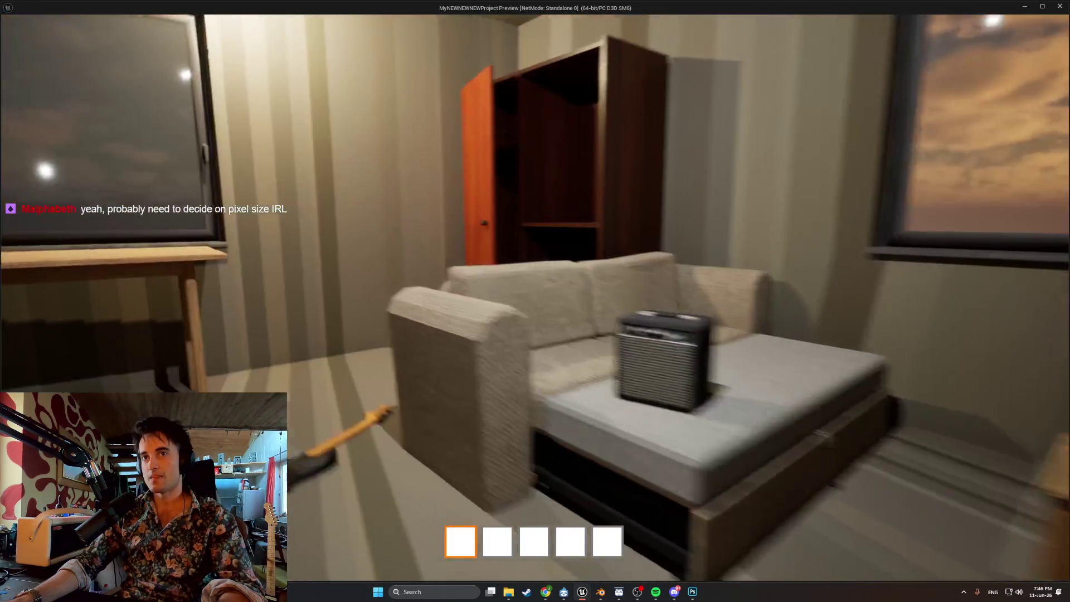
key("w")
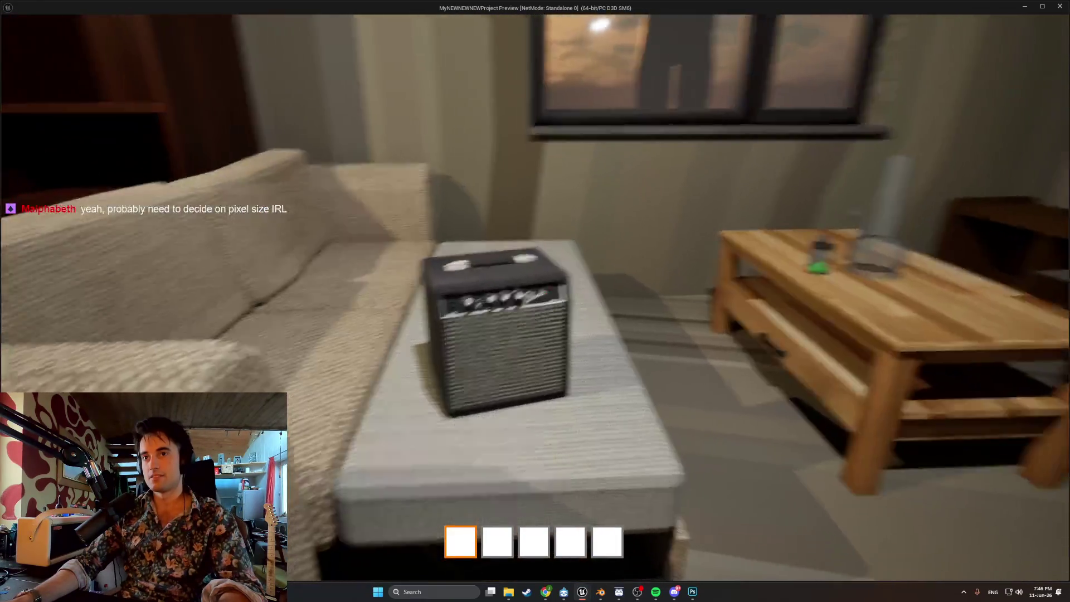
left_click(535, 301)
scroll(535, 301, "up", 5)
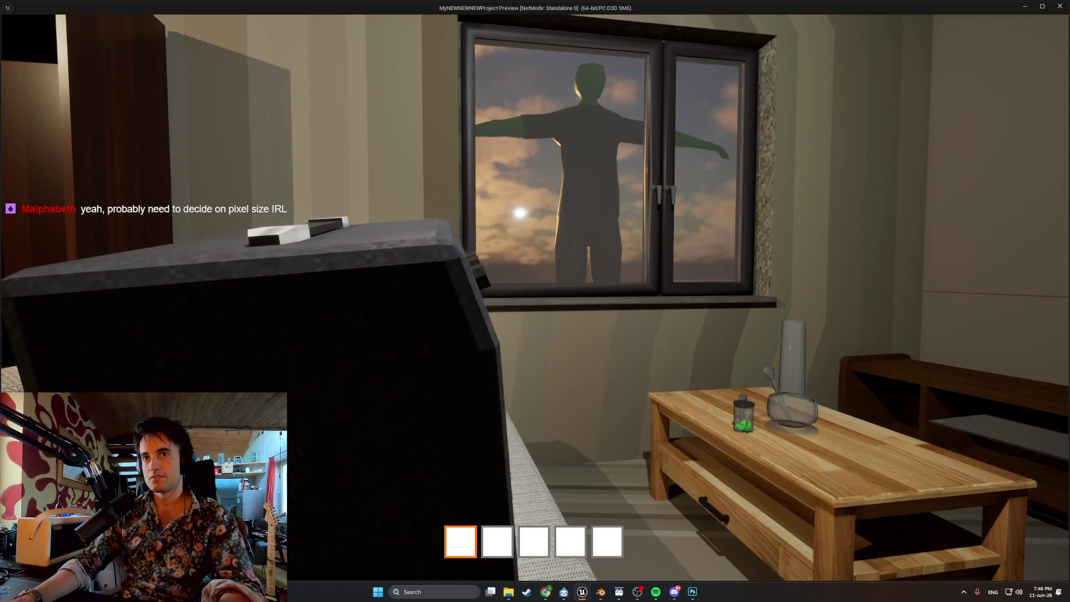
scroll(535, 301, "down", 3)
scroll(535, 301, "down", 5)
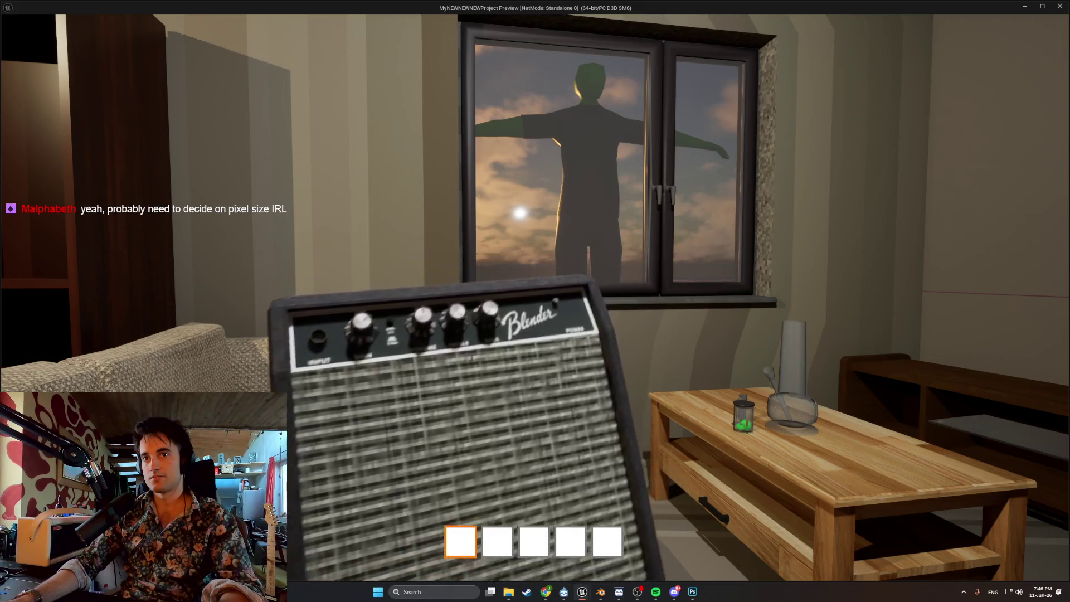
left_click(535, 301)
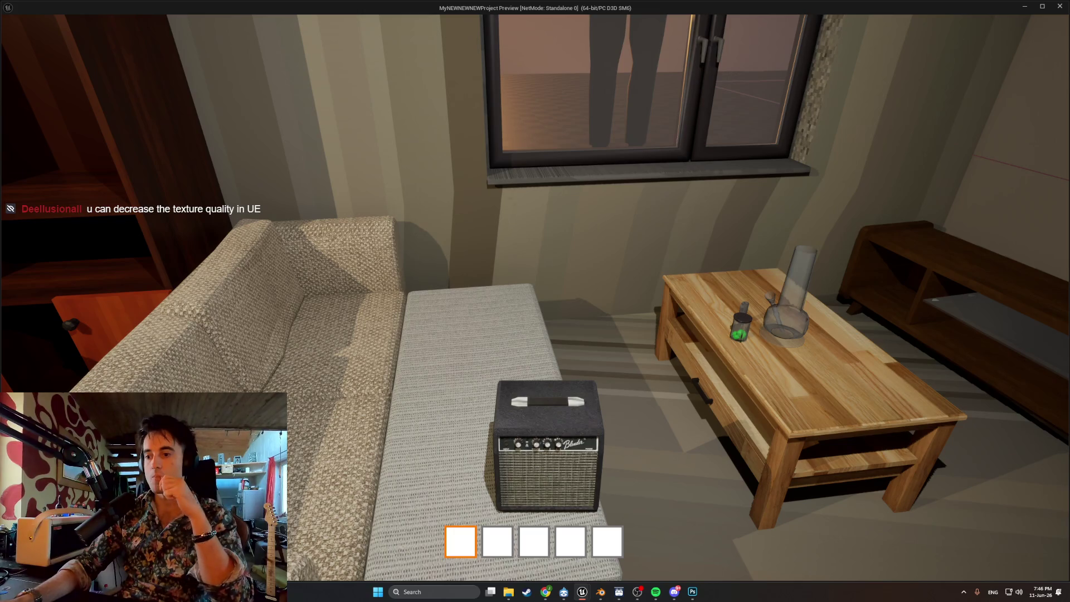
- Walk to the apartment's front door and stop the play preview
key("a")
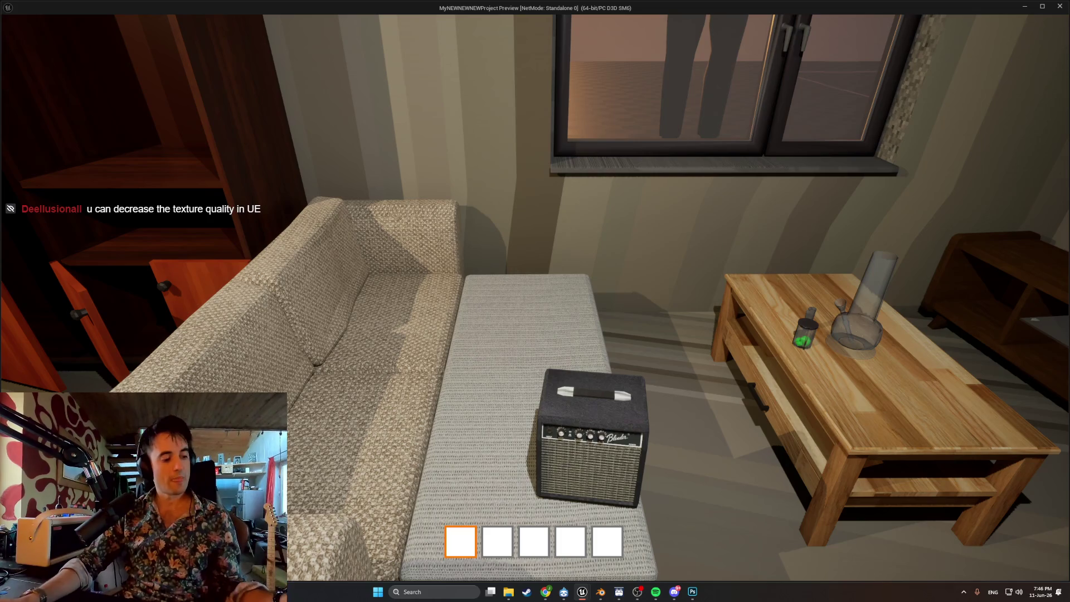
mouse_move(535, 301)
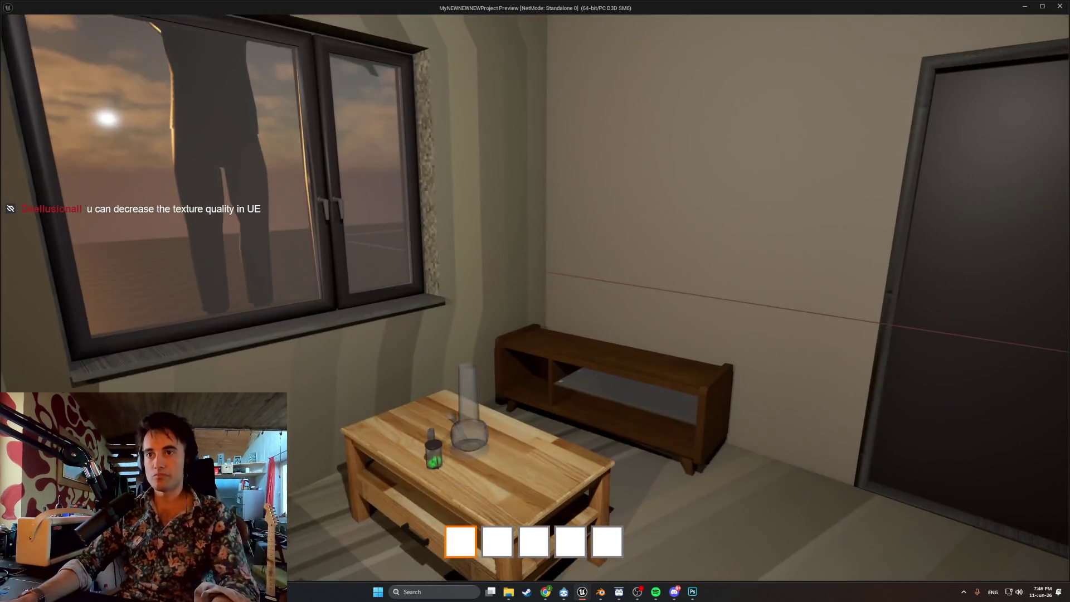
key("d")
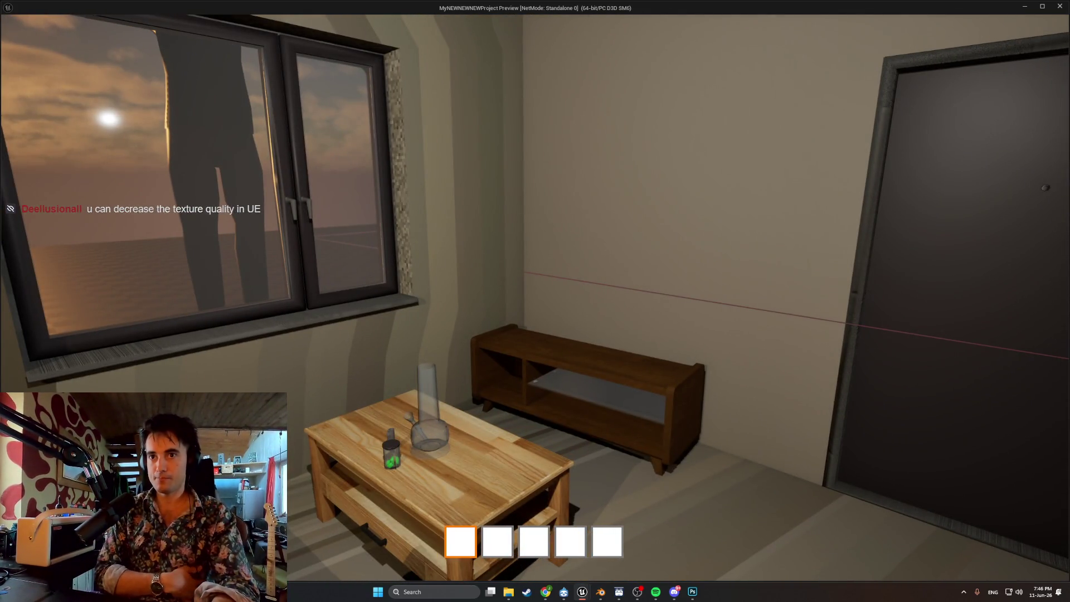
key("w")
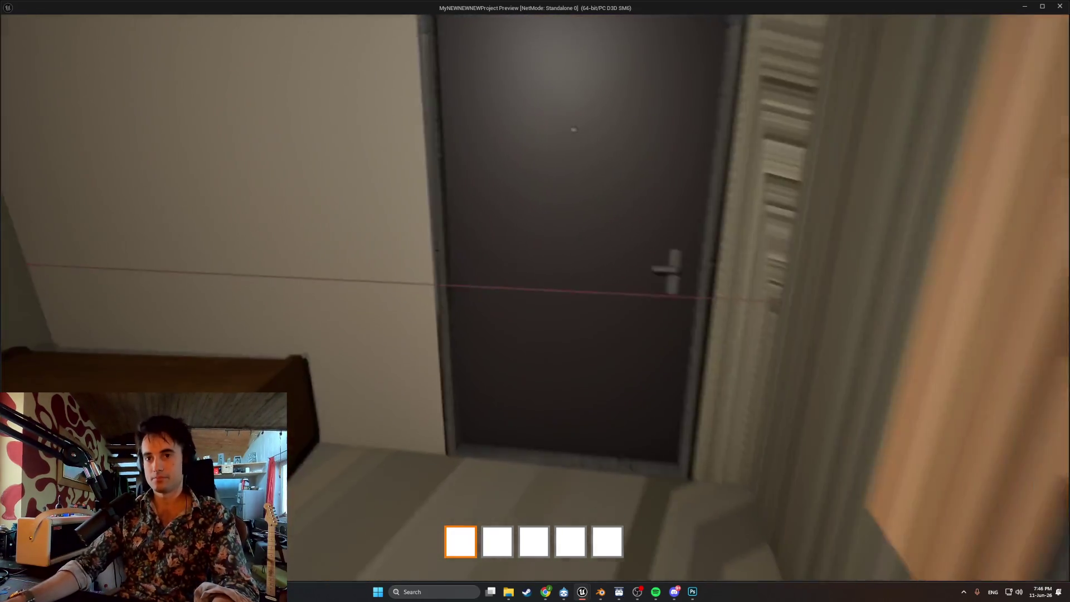
key("Escape")
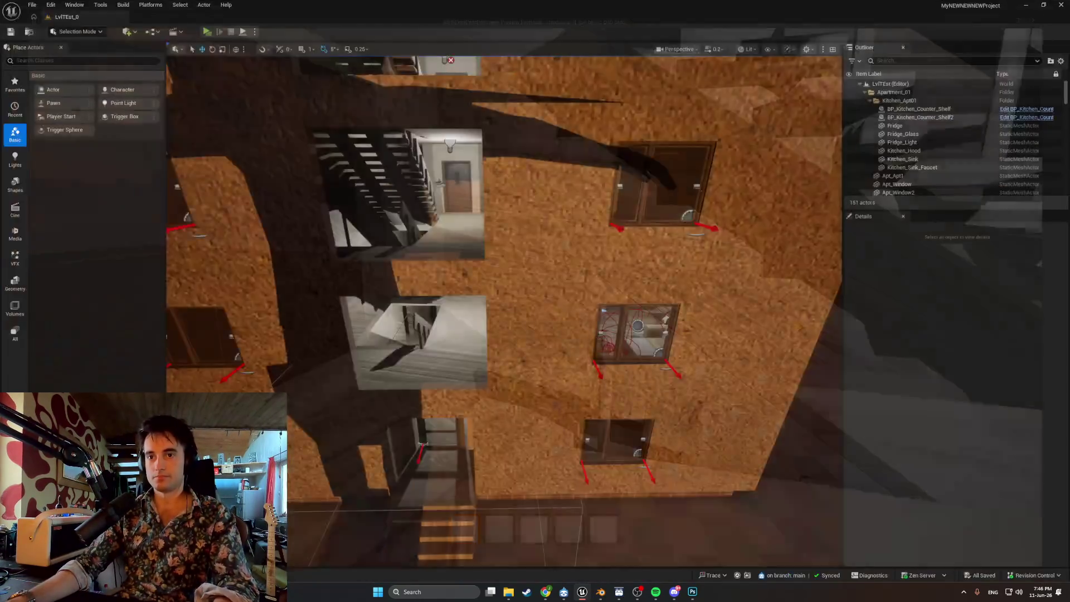
- Close the Steam store window and bring the YouTube video forward
left_click(528, 593)
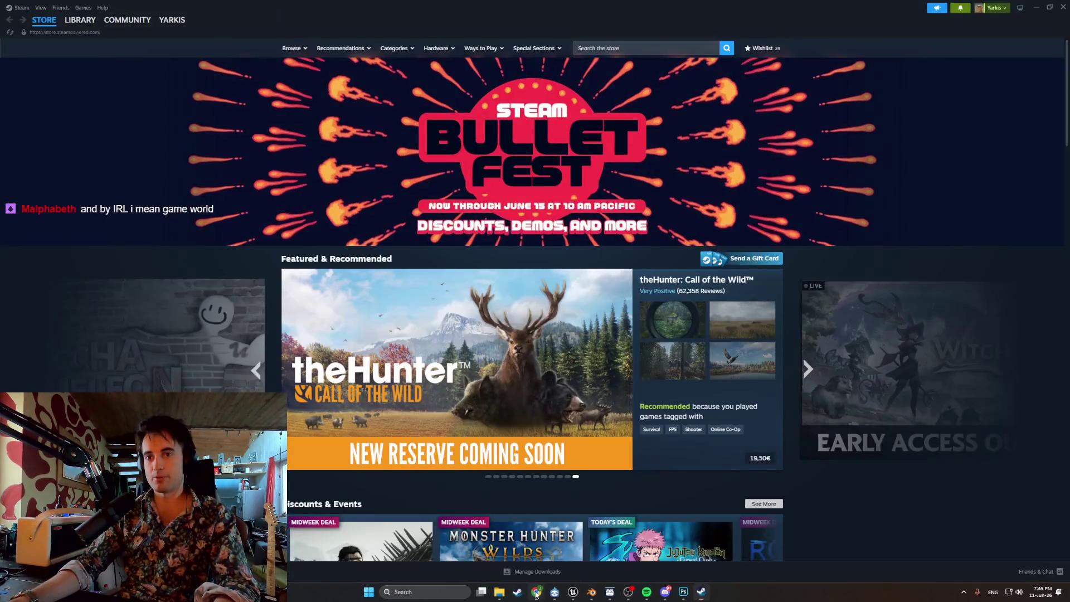
left_click(1064, 8)
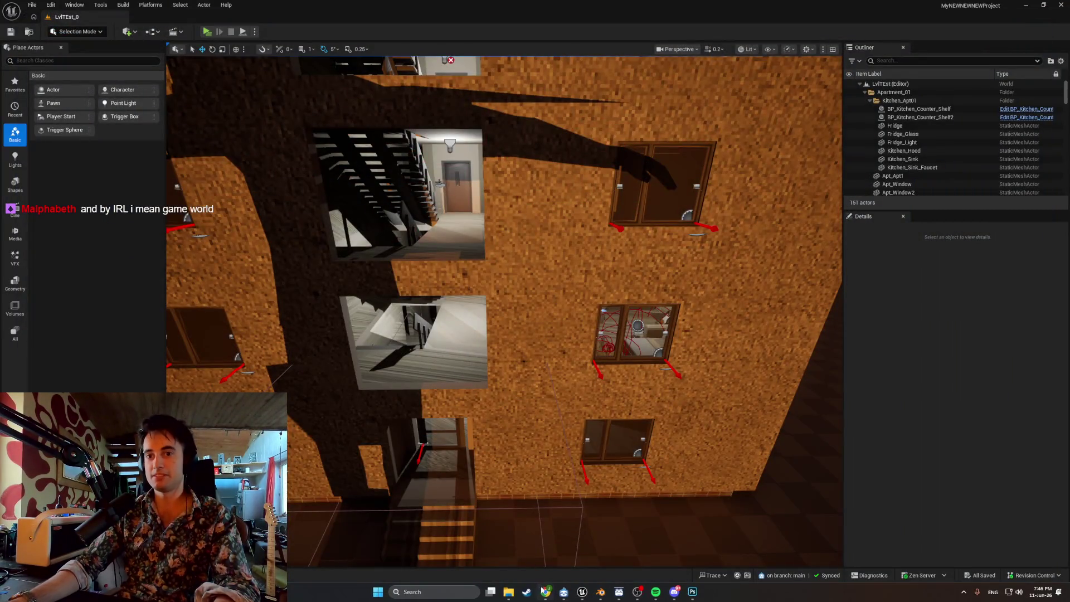
left_click(546, 591)
- Return to Unreal, orbit to a level facade view, then switch to Blender
key("alt+Tab")
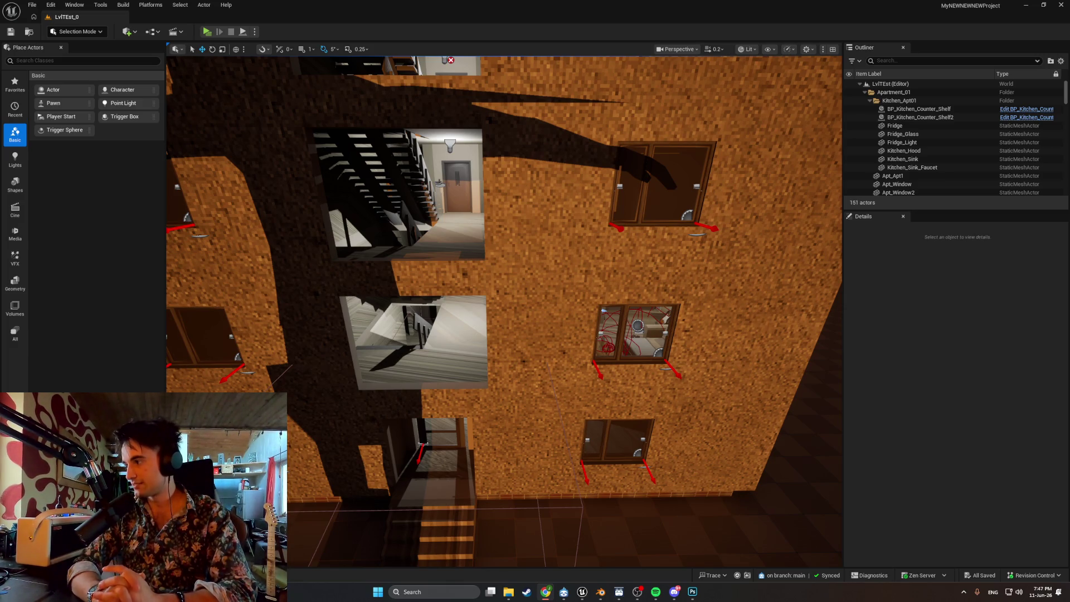
right_click_drag(533, 383, 583, 527)
left_click(601, 591)
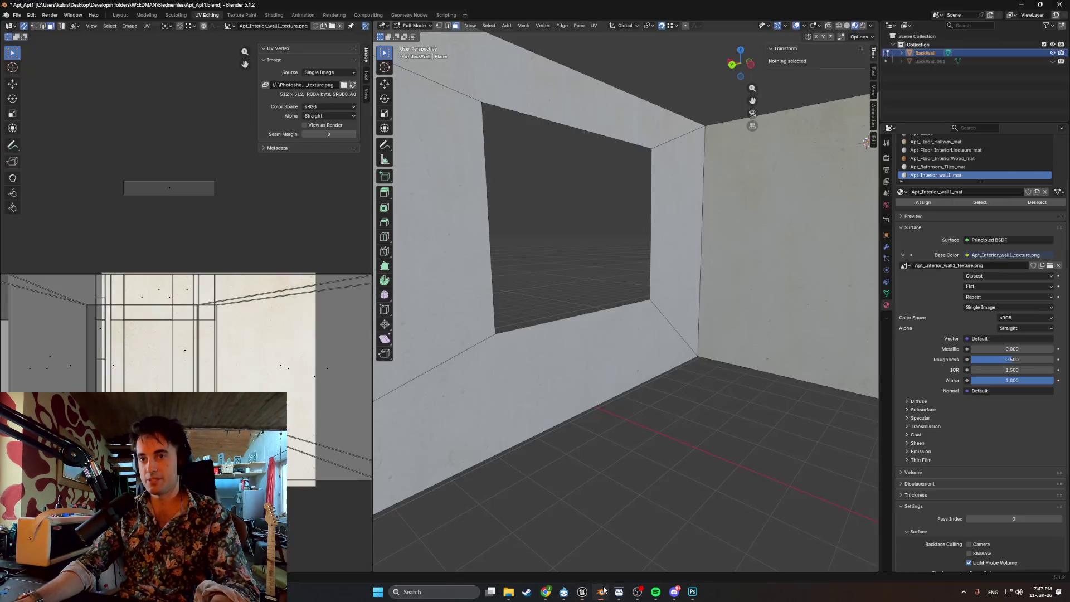
- Reveal all hidden apartment geometry with Alt+H and zoom into the room interior
mouse_move(536, 412)
middle_mouse_down()
mouse_move(658, 413)
mouse_move(649, 399)
middle_mouse_up()
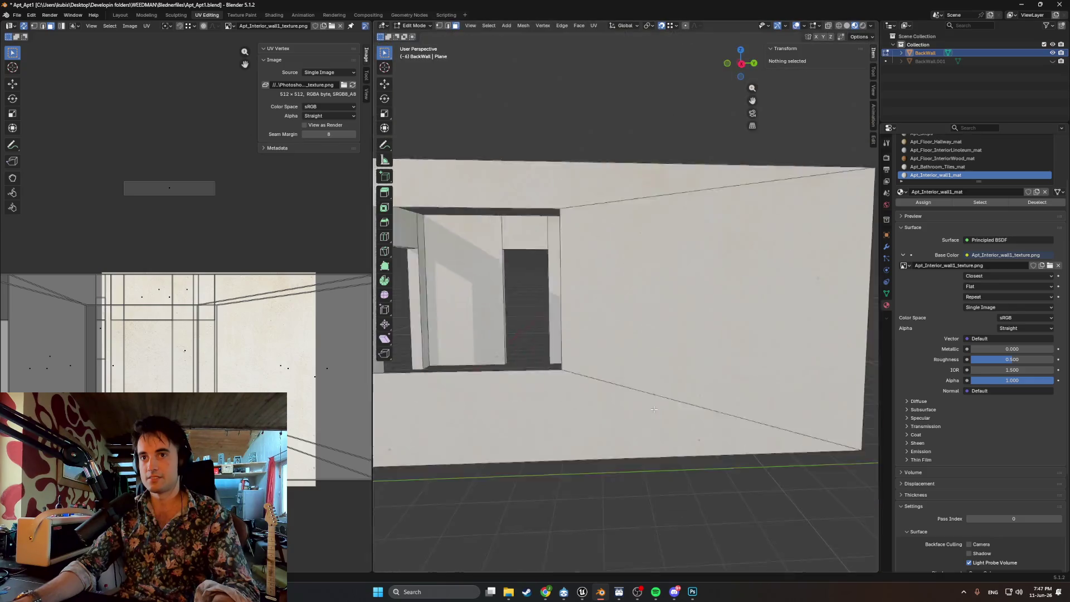
scroll(645, 389, "down", 5)
key("alt+h")
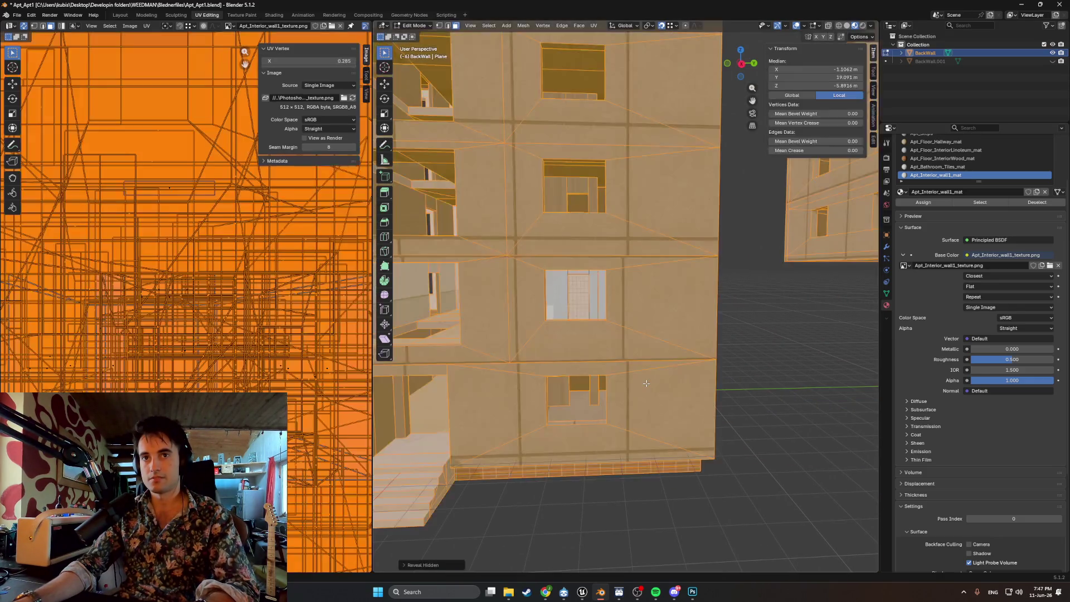
scroll(639, 375, "up", 8)
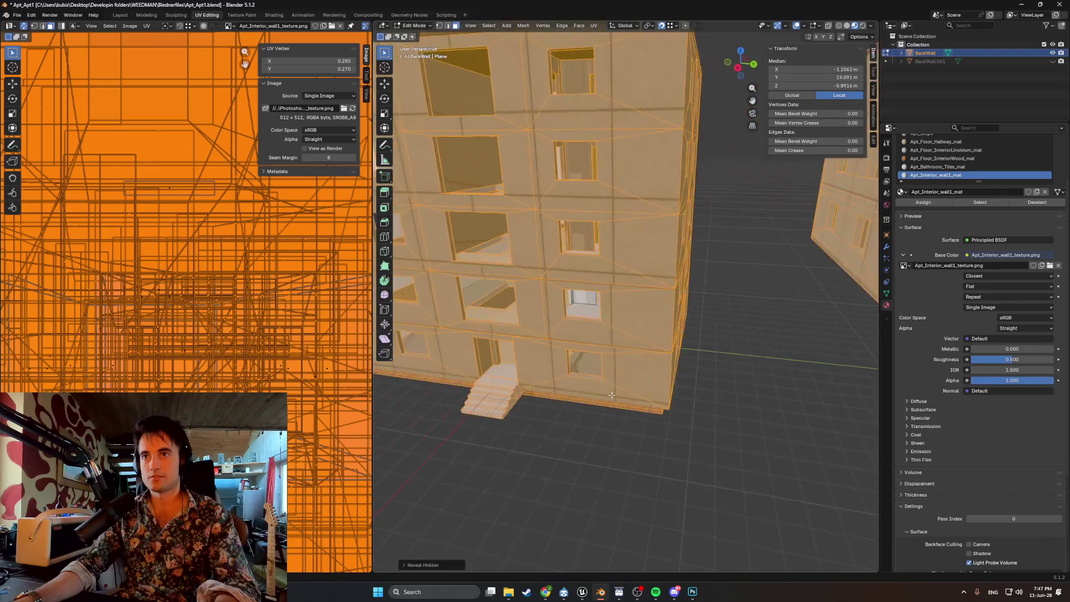
scroll(589, 350, "up", 8)
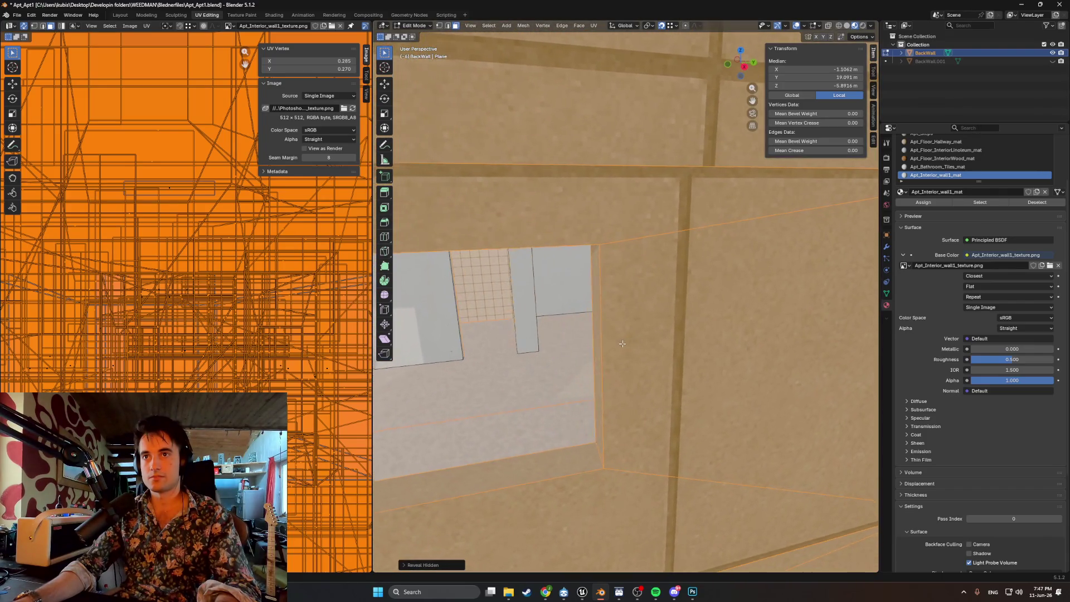
scroll(647, 336, "up", 3)
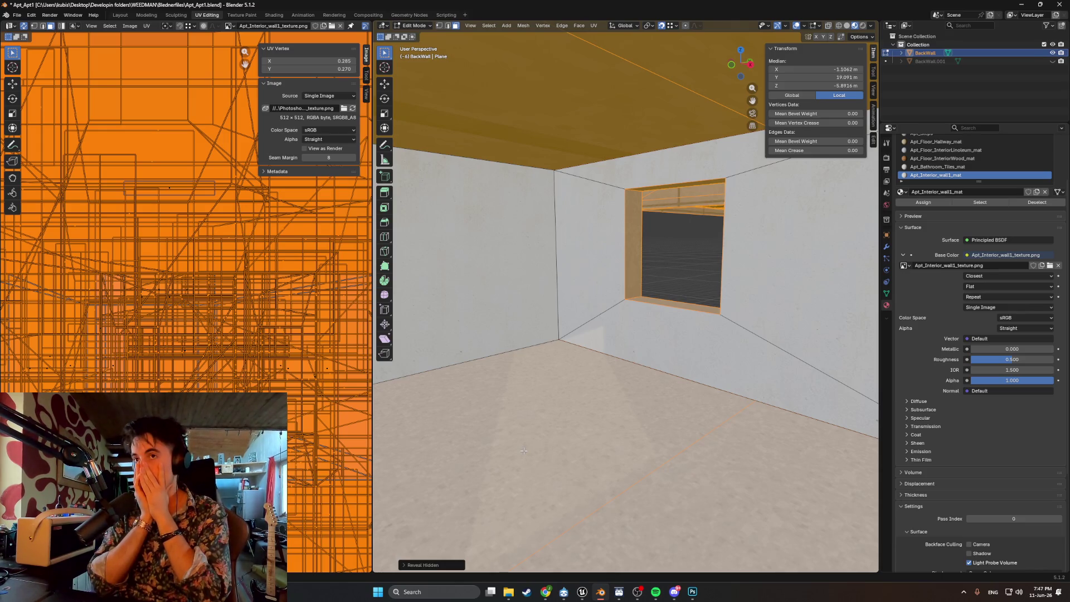
- Zoom out and orbit outside to view the facade, then switch to the ChatGPT conversation
scroll(632, 415, "down", 3)
scroll(632, 415, "down", 3)
middle_click_drag(632, 414, 583, 531)
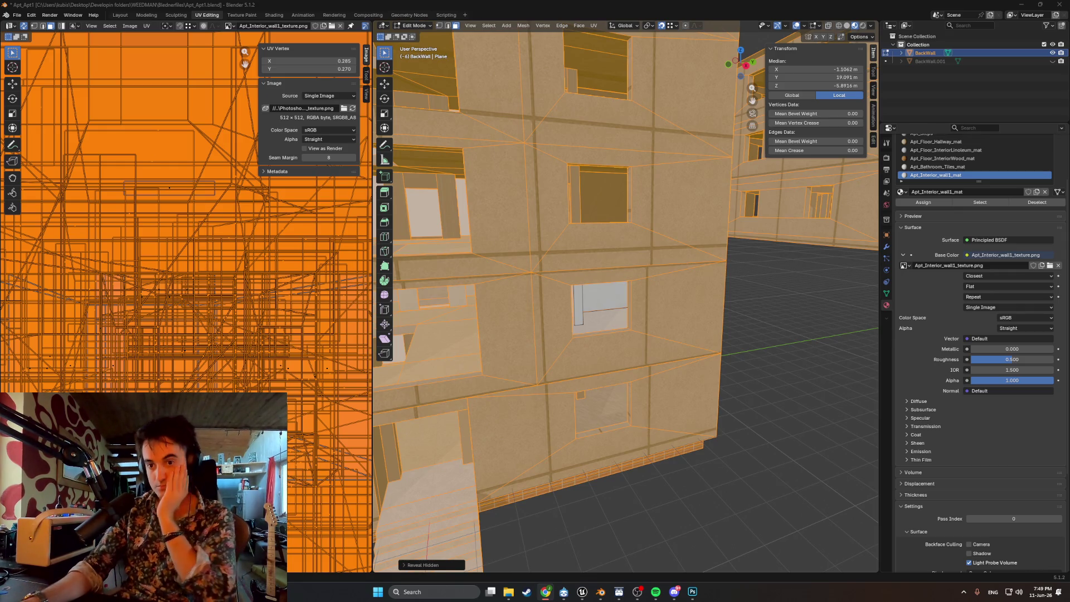
key("alt+Tab")
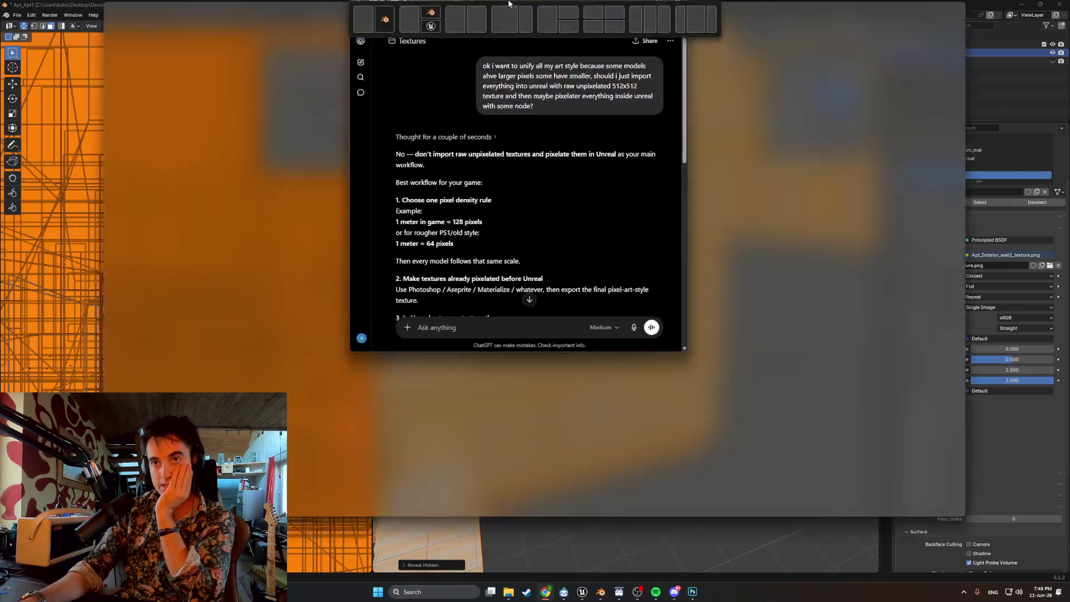
mouse_move(505, 73)
left_mouse_down()
mouse_move(667, 74)
mouse_move(656, 82)
left_mouse_up()
left_click_drag(523, 83, 620, 86)
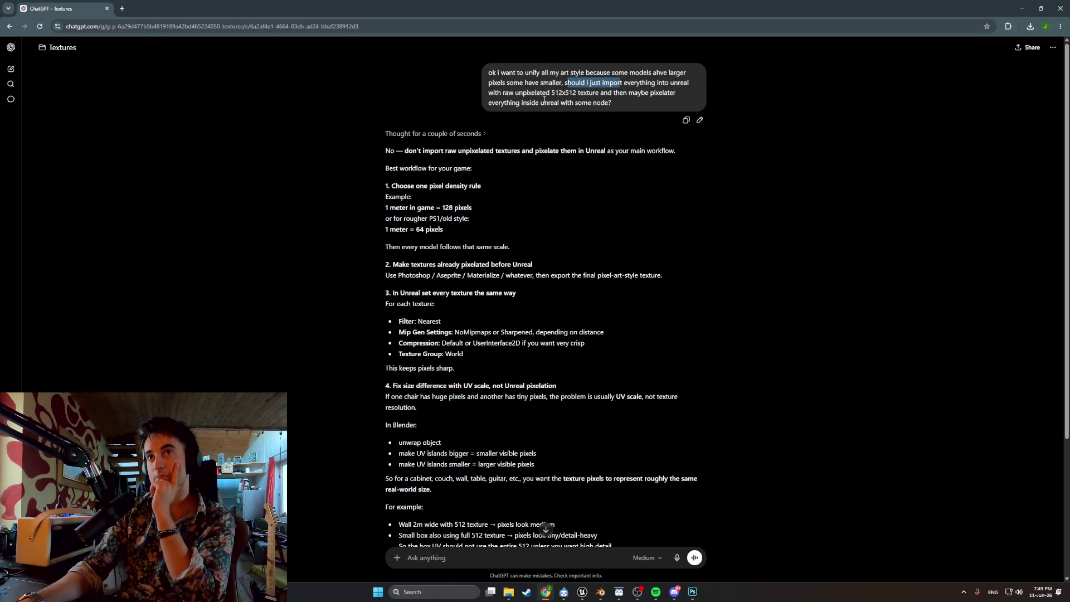
left_click_drag(546, 92, 561, 93)
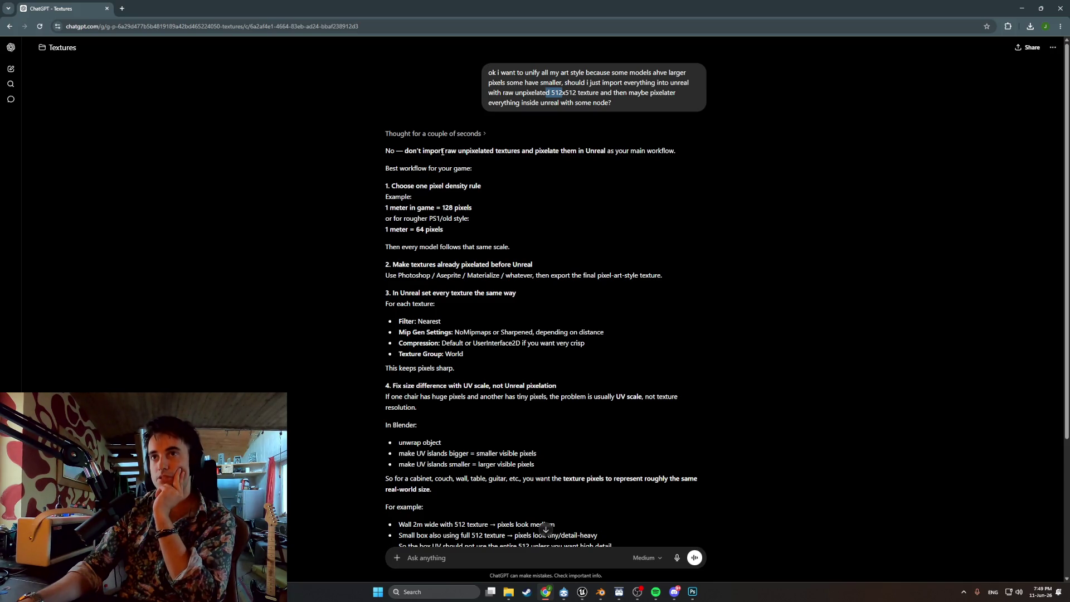
mouse_move(420, 185)
left_mouse_down()
mouse_move(443, 186)
mouse_move(416, 207)
left_mouse_up()
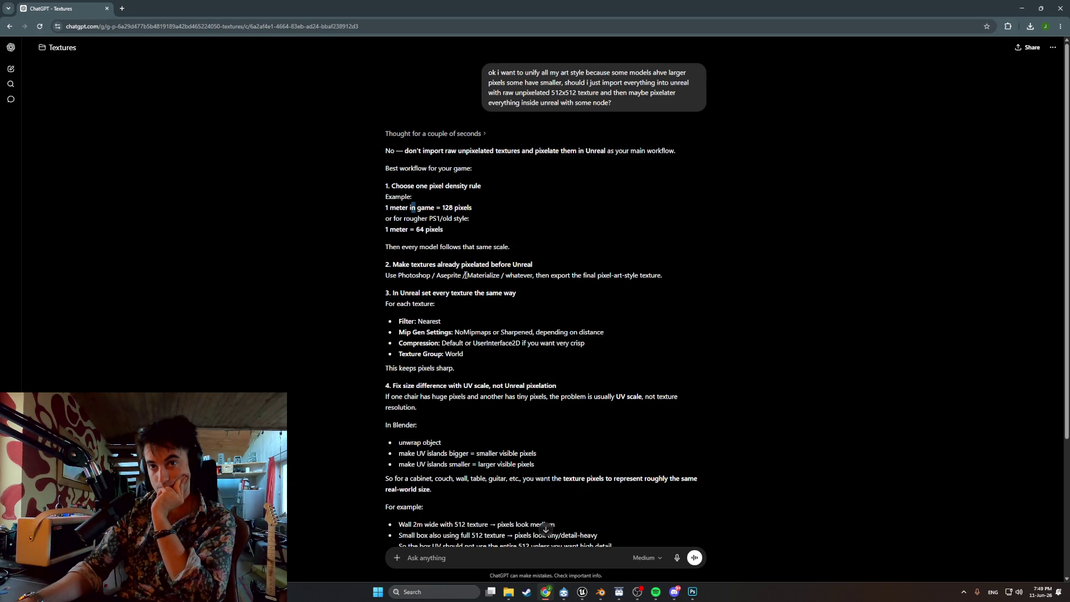
scroll(465, 275, "down", 1)
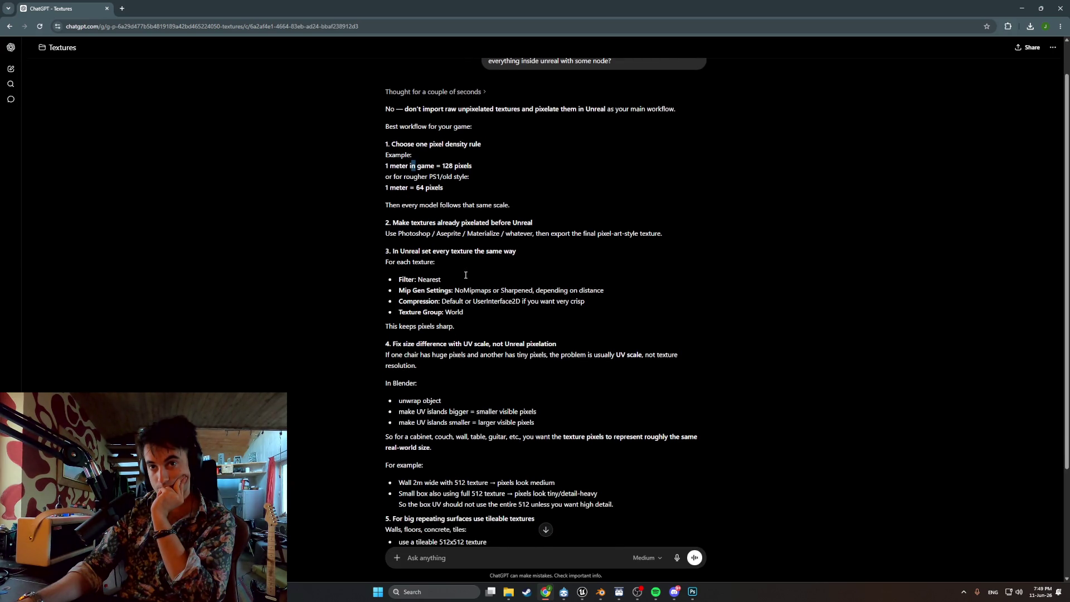
scroll(465, 277, "down", 1)
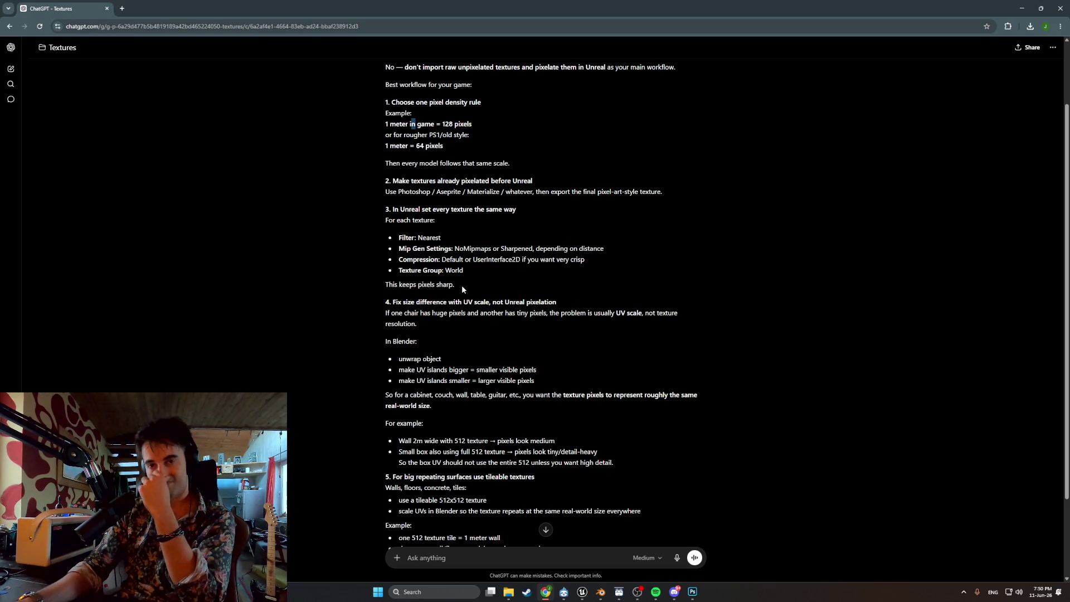
scroll(461, 285, "down", 1)
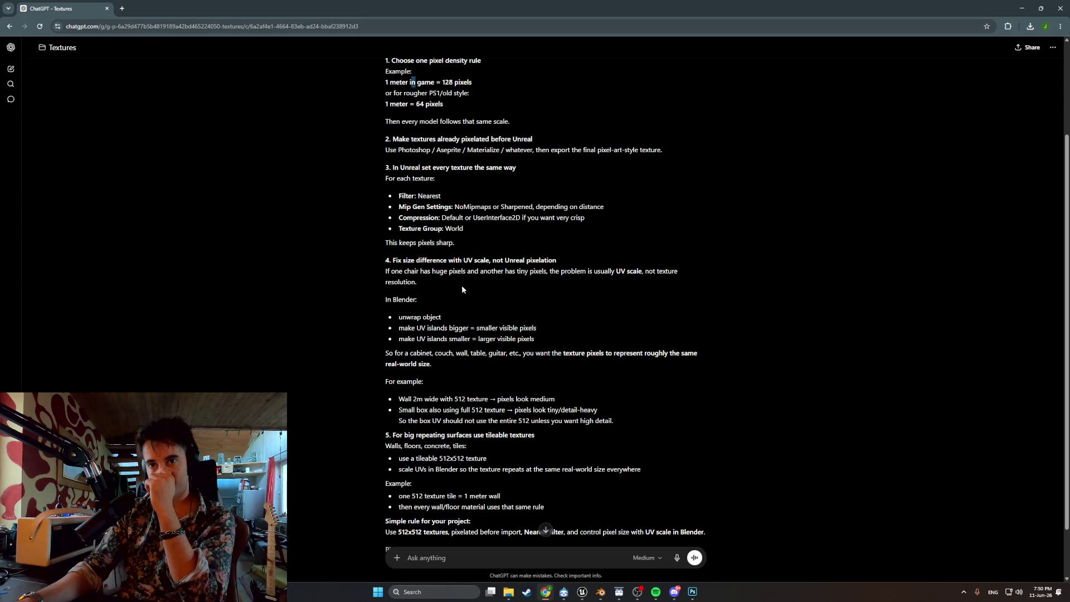
scroll(461, 285, "down", 2)
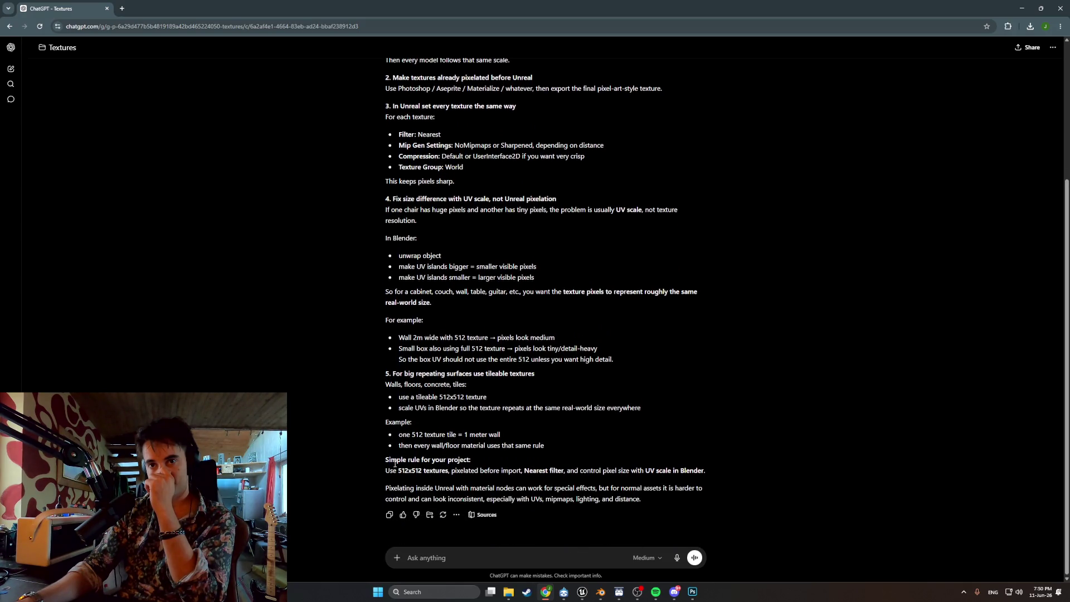
- Ask ChatGPT why not pixelate the textures inside Unreal so they share the same polish
type("why not pixaleting them un")
key("BackSpace")
key("BackSpace")
type("inside unreal so they would have the same polish")
key("Return")
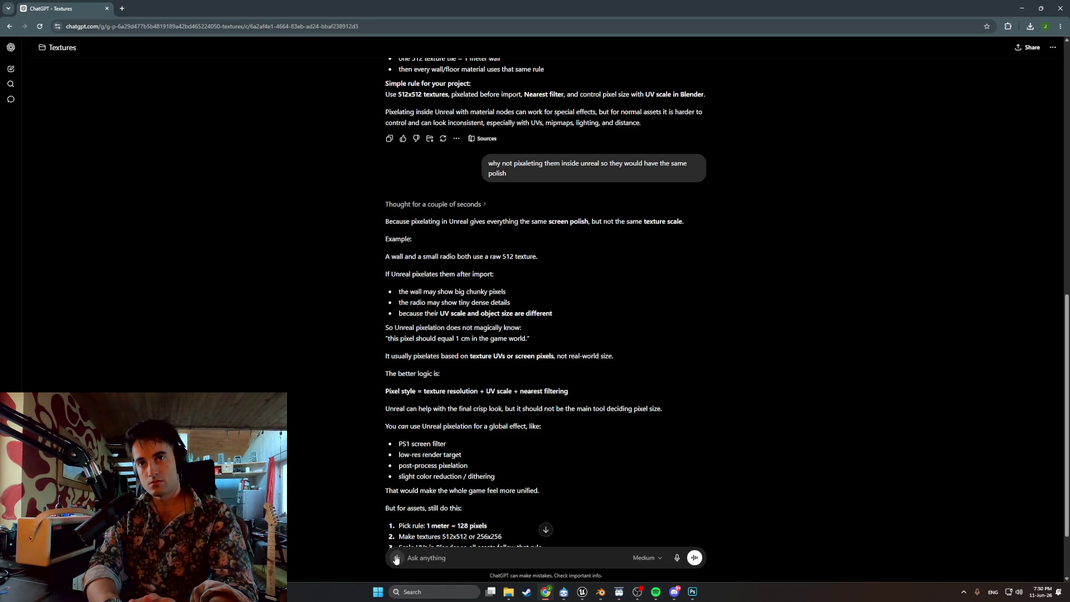
- Reply that textures scaled to 512x512 in Blender would all stay uniform
type("but ")
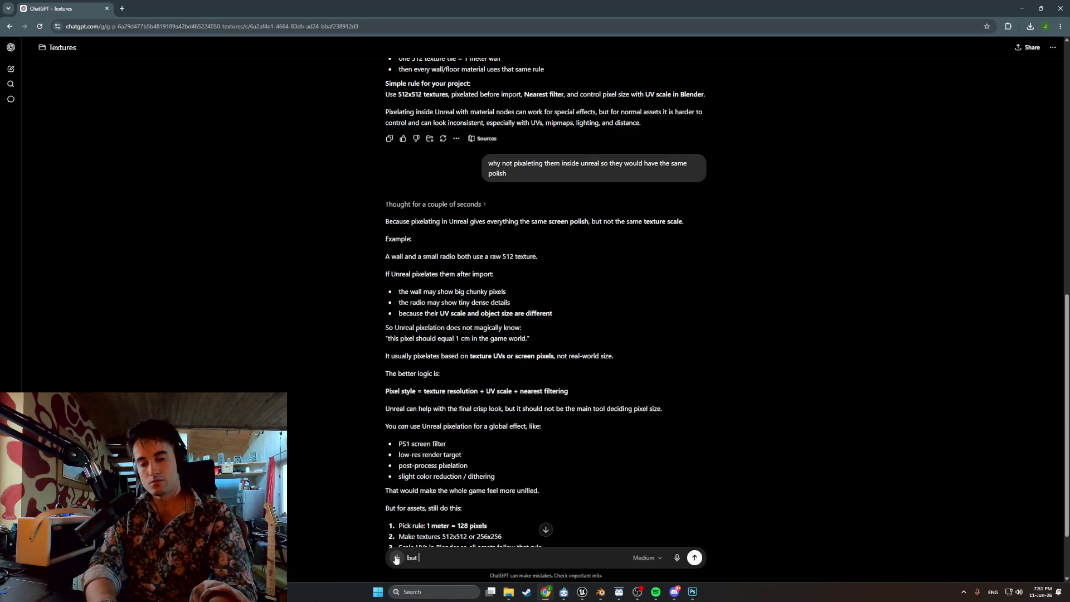
type("it wil")
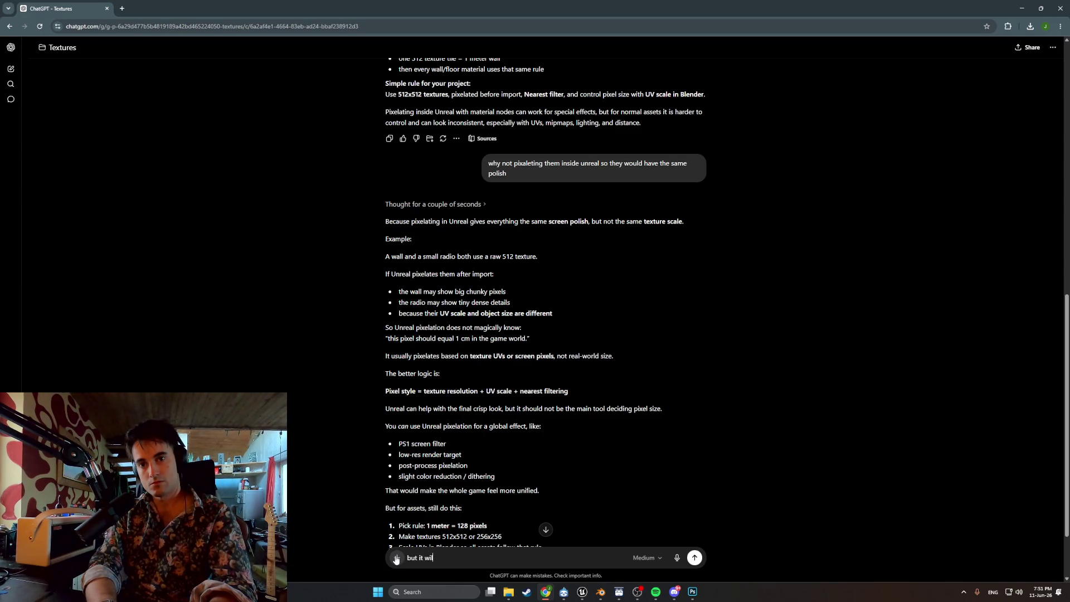
type("l be scalled properly to the")
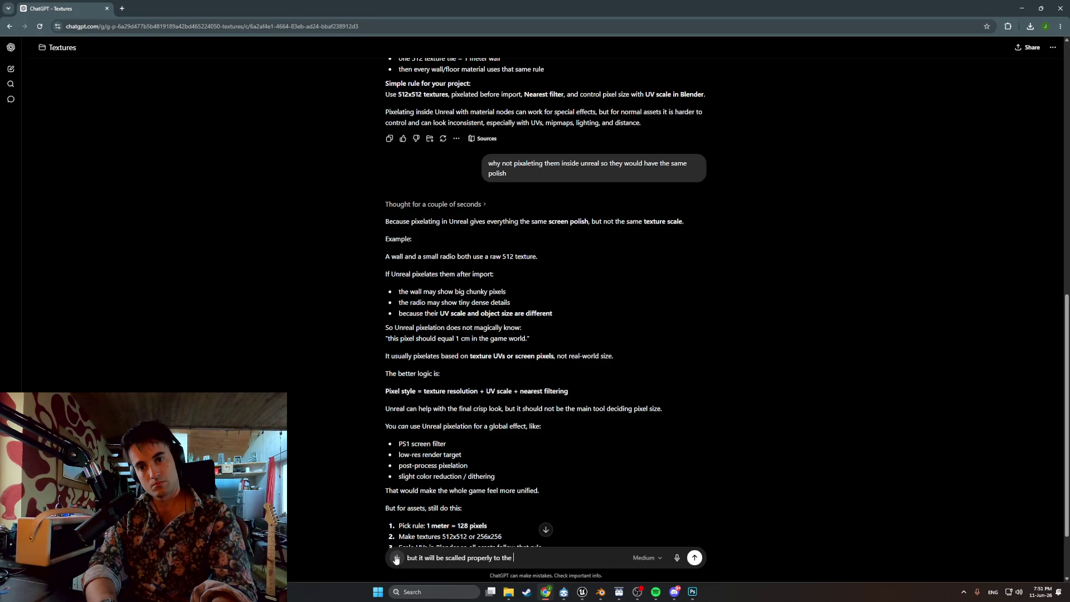
type(" 512x512 text")
type("ure in blende")
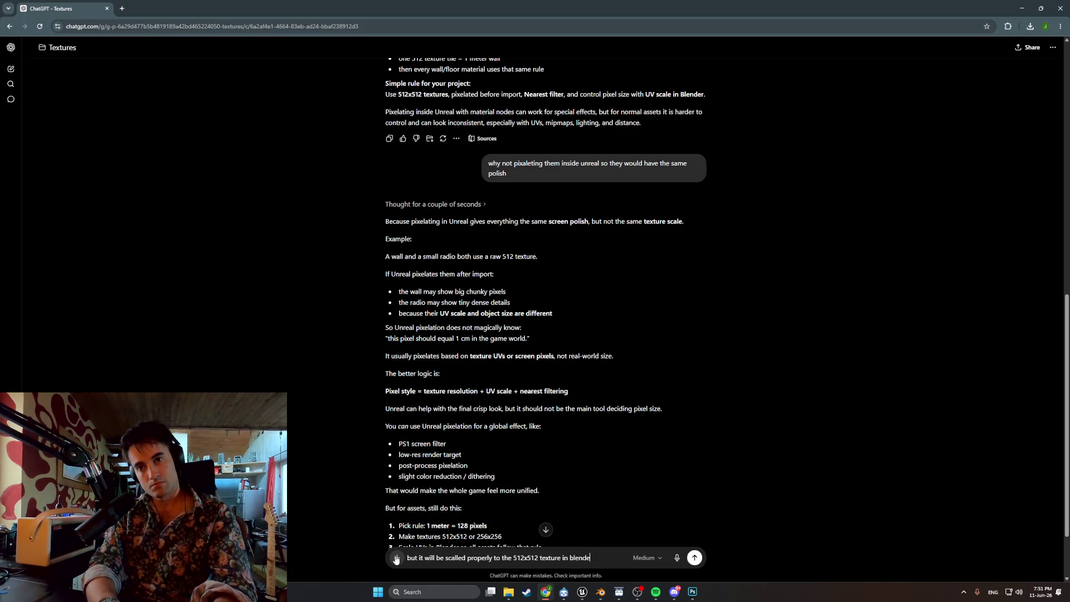
type("r so all texture")
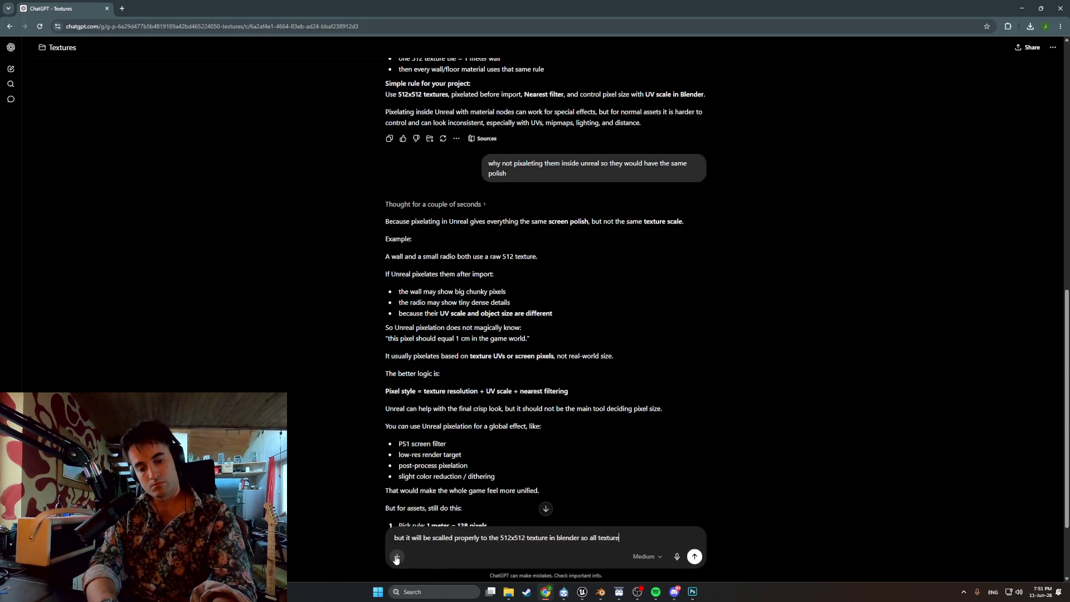
type(" in blender wi")
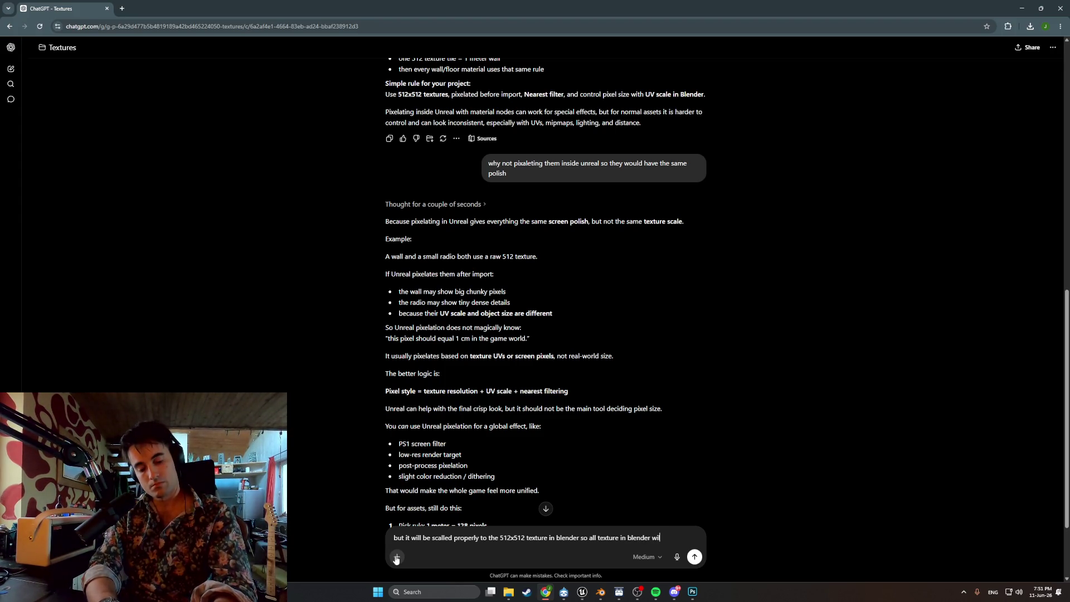
type("ll have same resolu")
type("tion only unreal will make them pixelated")
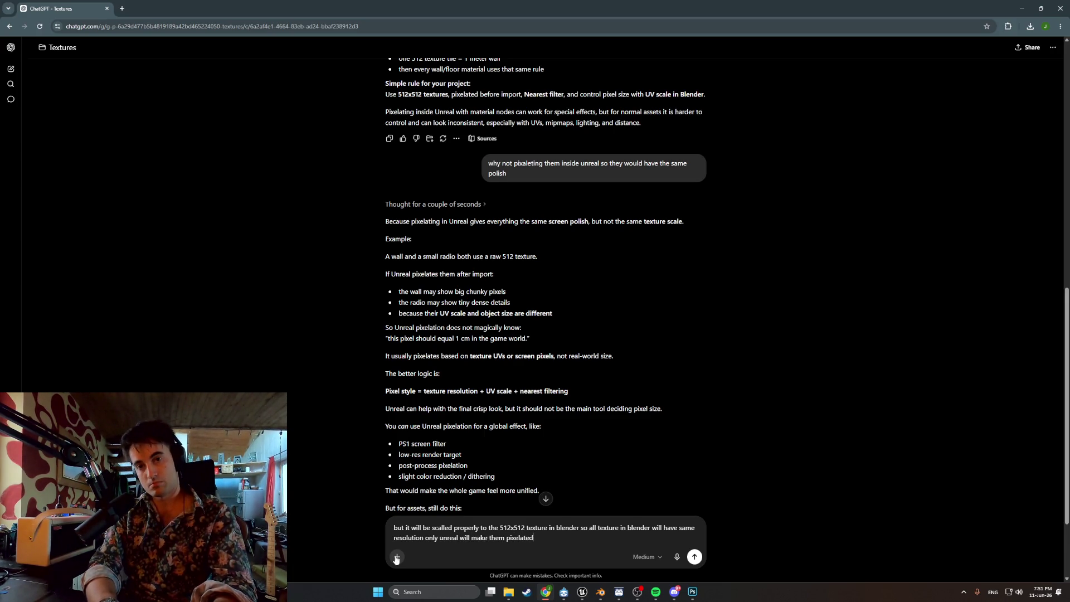
key("Return")
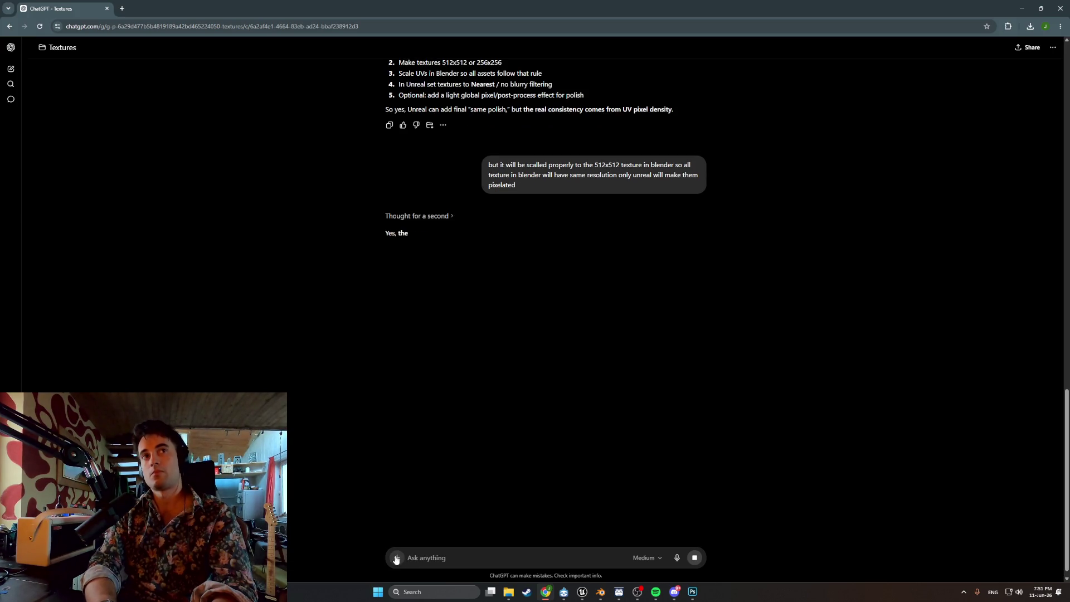
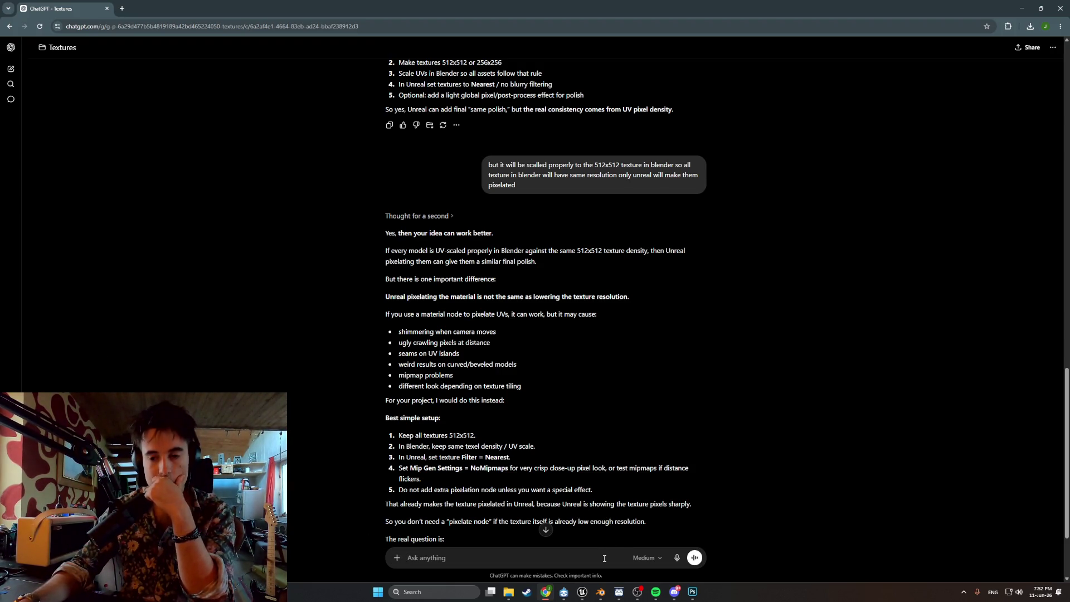
- Switch from the ChatGPT texture-resolution chat back to the Blender apartment file
left_click(601, 592)
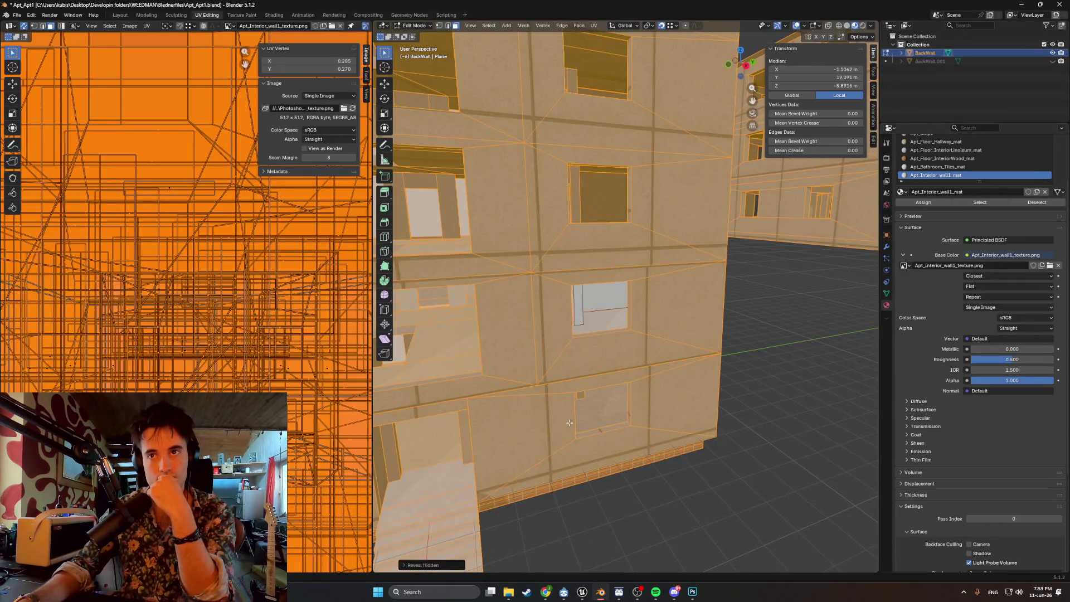
- Zoom and orbit around the room toward the window opening, then switch to the Photoshop plaster texture
scroll(568, 423, "up", 10)
middle_click_drag(663, 309, 757, 314)
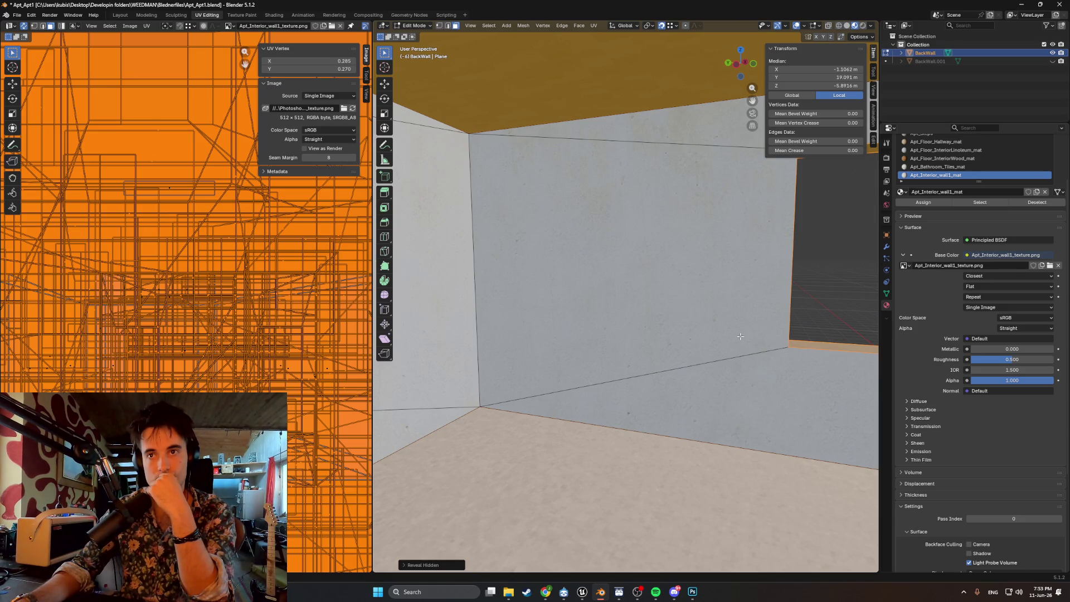
scroll(740, 336, "down", 1)
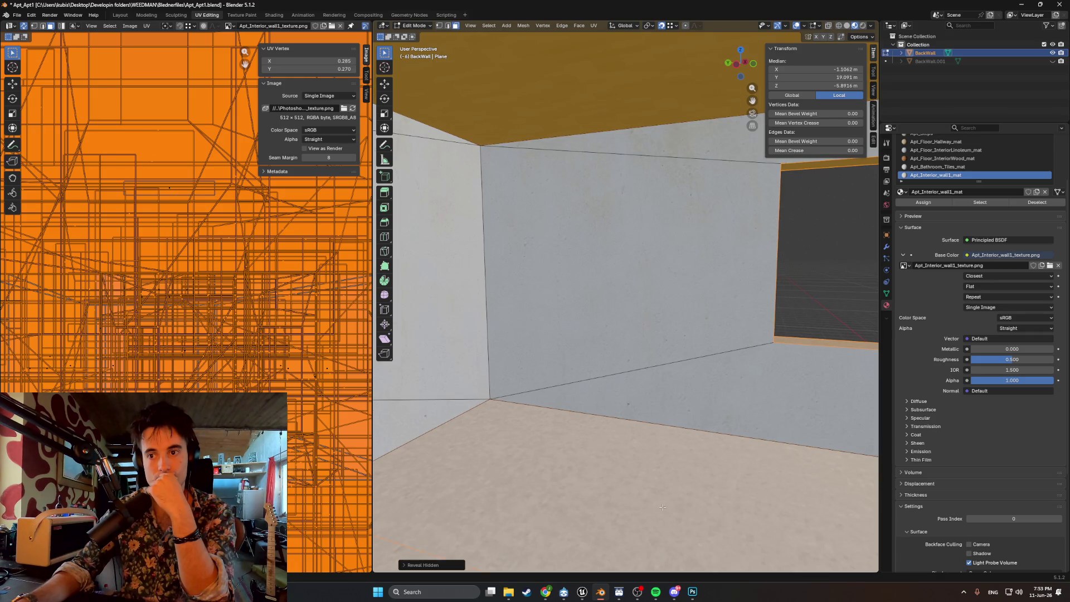
left_click(692, 591)
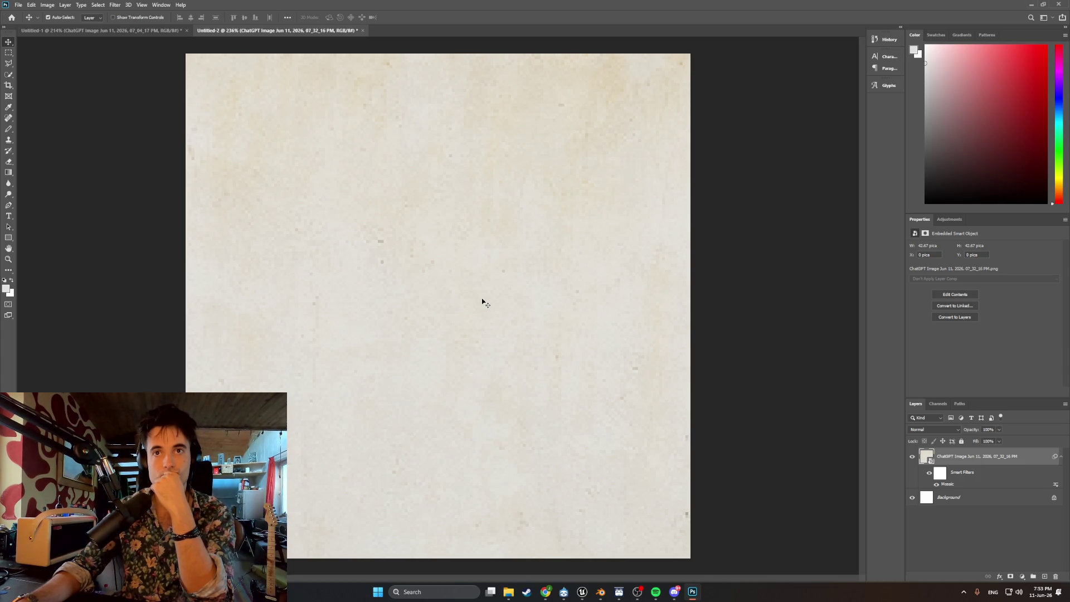
- Quick-export the plaster texture as a PNG in Textures, renumbering the Apt_Interior_wall texture name
left_click(18, 6)
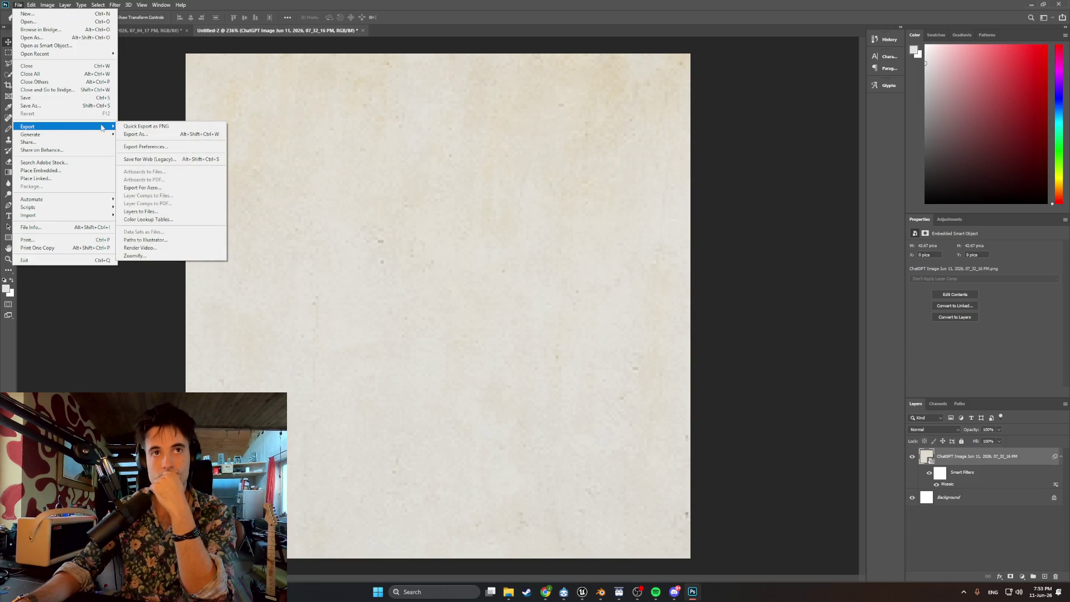
left_click(120, 127)
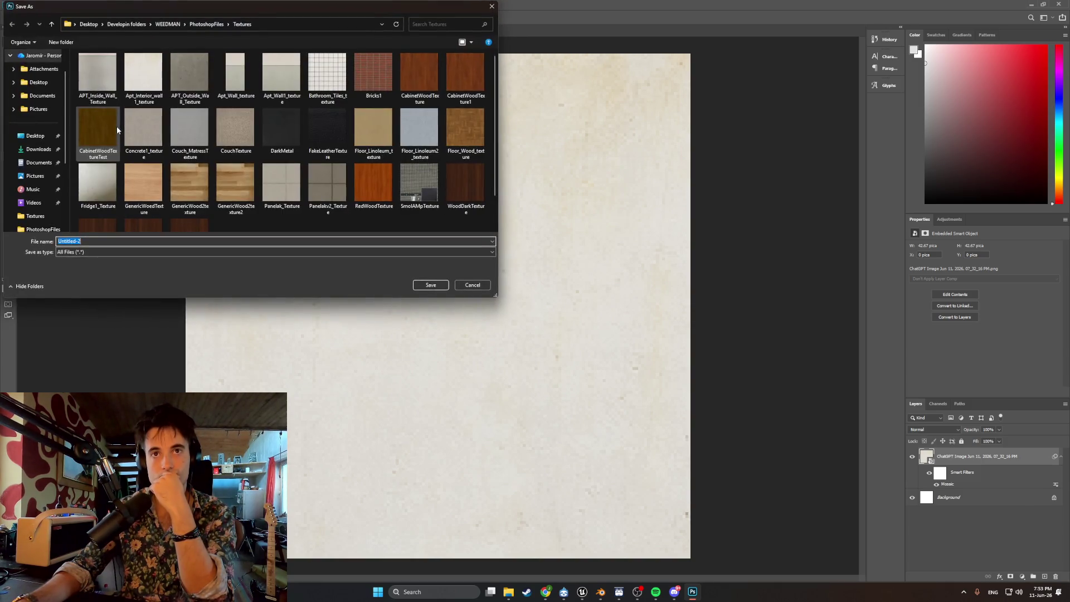
left_click(143, 72)
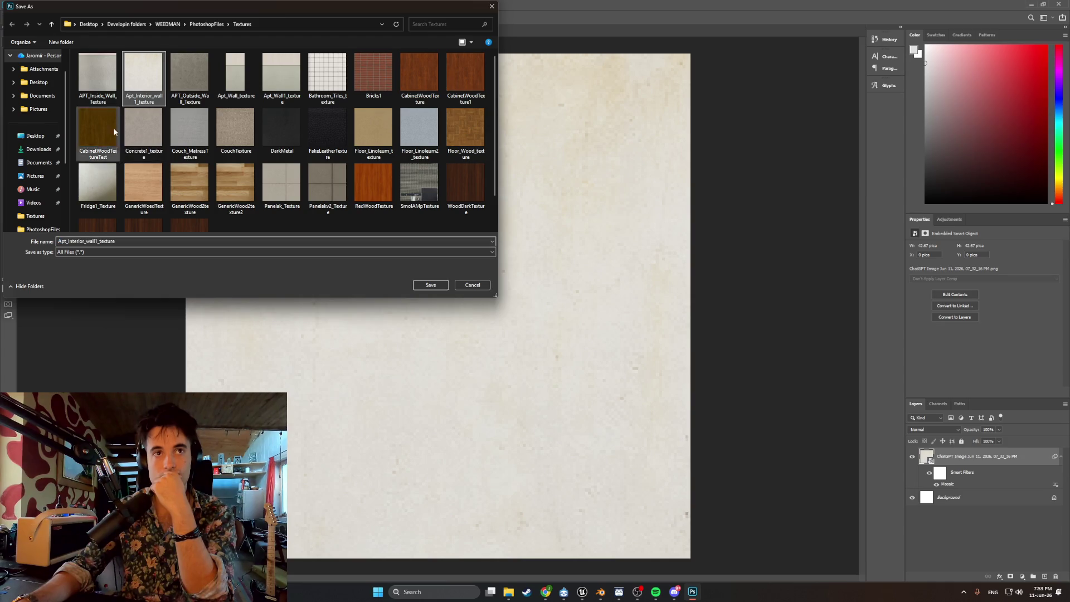
left_click(110, 241)
left_click(97, 241)
key("BackSpace")
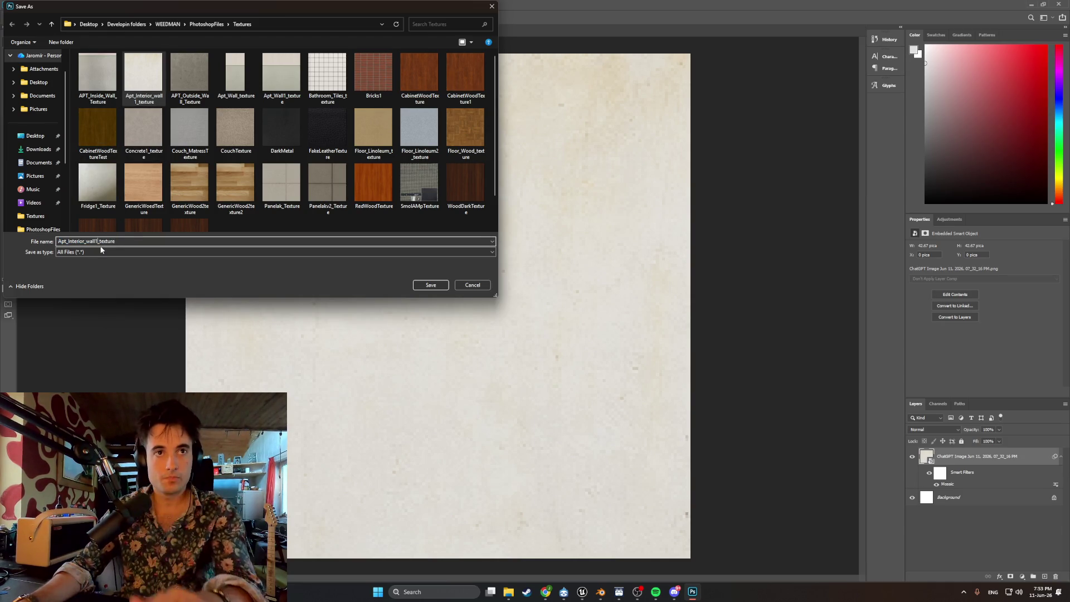
type("2")
left_click(426, 285)
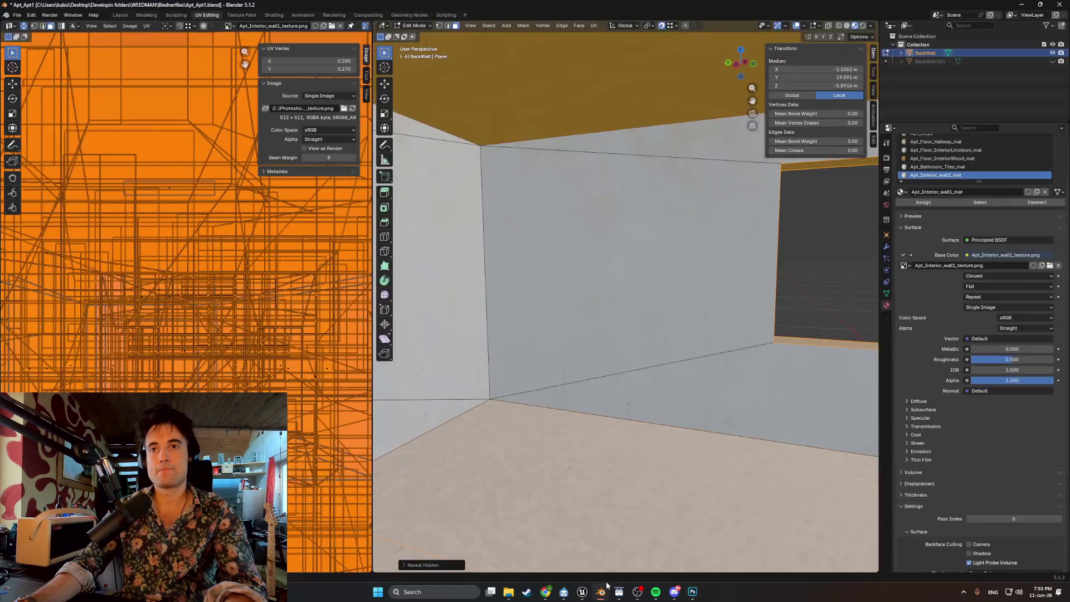
- Back in Blender, load Apt_Interior_wall2_texture.png as the wall material's Base Color image
left_click(601, 591)
left_click(546, 321)
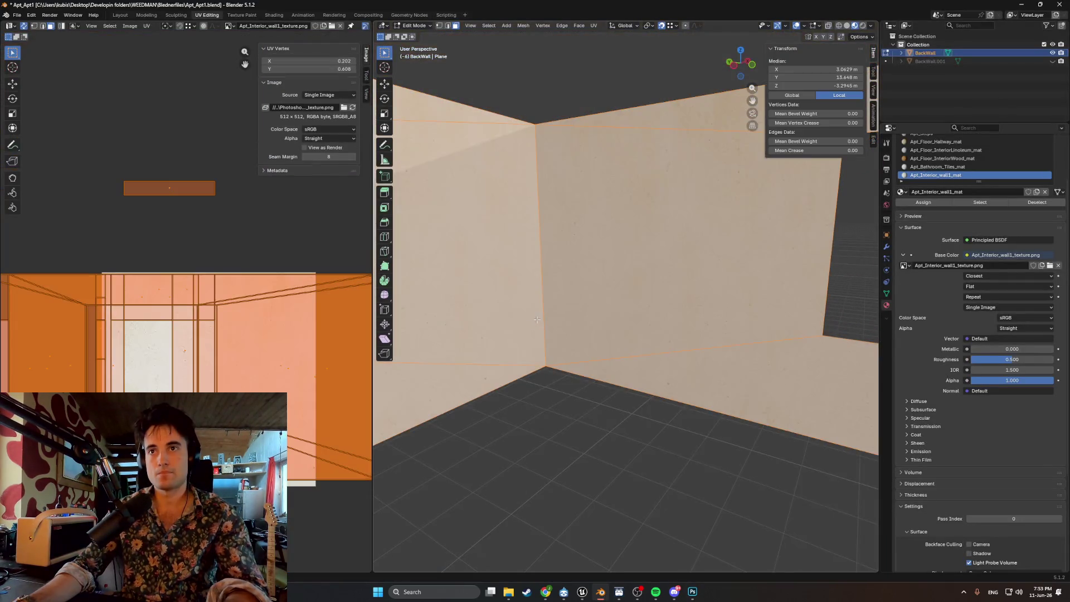
key("KP_Decimal")
middle_click_drag(577, 291, 706, 279)
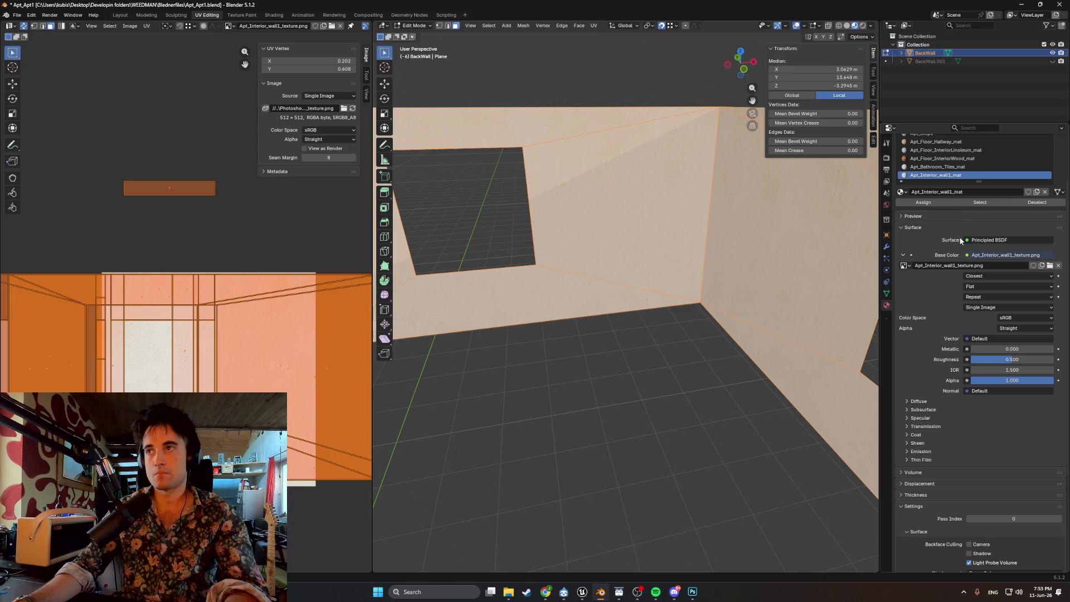
left_click(1050, 265)
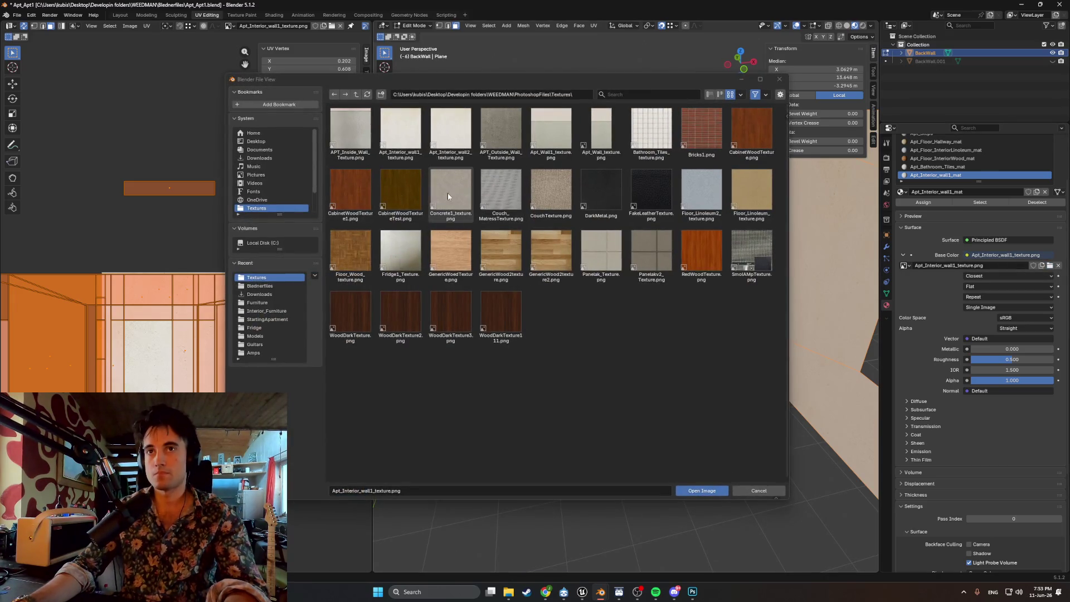
double_click(450, 133)
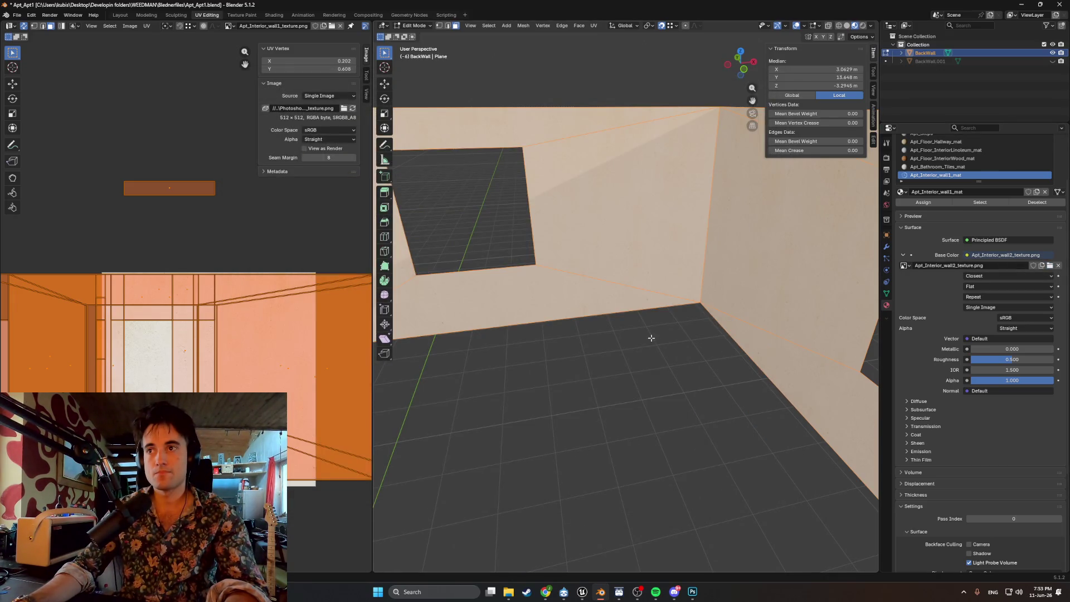
- Clear the mesh selection and keep the image interpolation on Closest for crisp pixels
key("alt+a")
mouse_move(645, 329)
middle_mouse_down()
mouse_move(533, 304)
mouse_move(741, 319)
middle_mouse_up()
left_click(1001, 275)
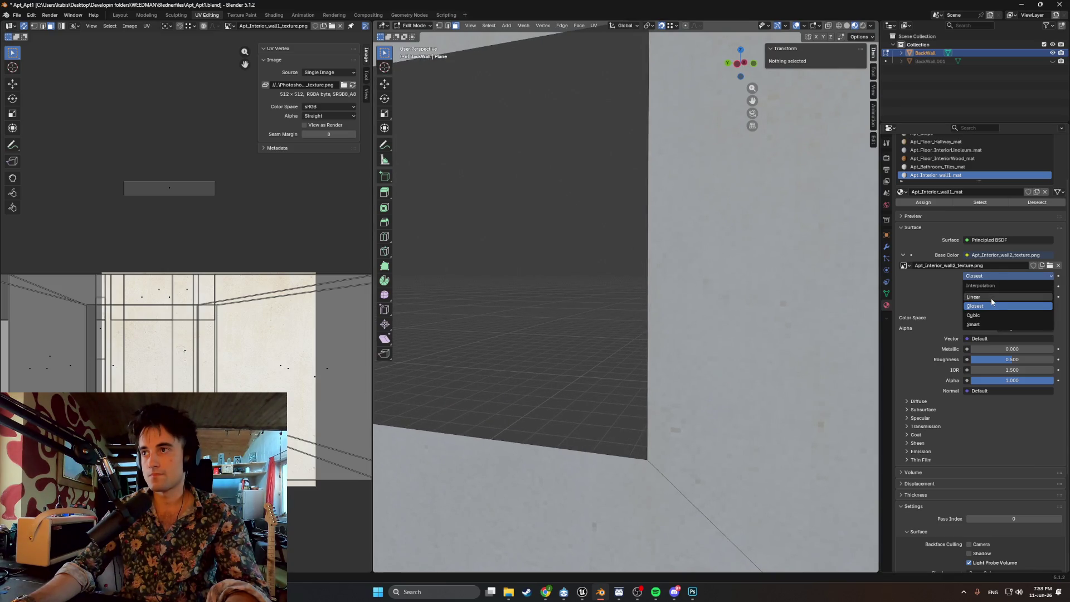
left_click(980, 305)
- Inspect the plaster walls around the apartment and gridded pillar, then return to Photoshop
mouse_move(724, 318)
middle_mouse_down()
mouse_move(767, 333)
mouse_move(667, 342)
mouse_move(602, 387)
mouse_move(731, 354)
mouse_move(599, 327)
mouse_move(669, 315)
mouse_move(555, 305)
mouse_move(660, 366)
mouse_move(651, 355)
middle_mouse_up()
key("Tab")
key("Tab")
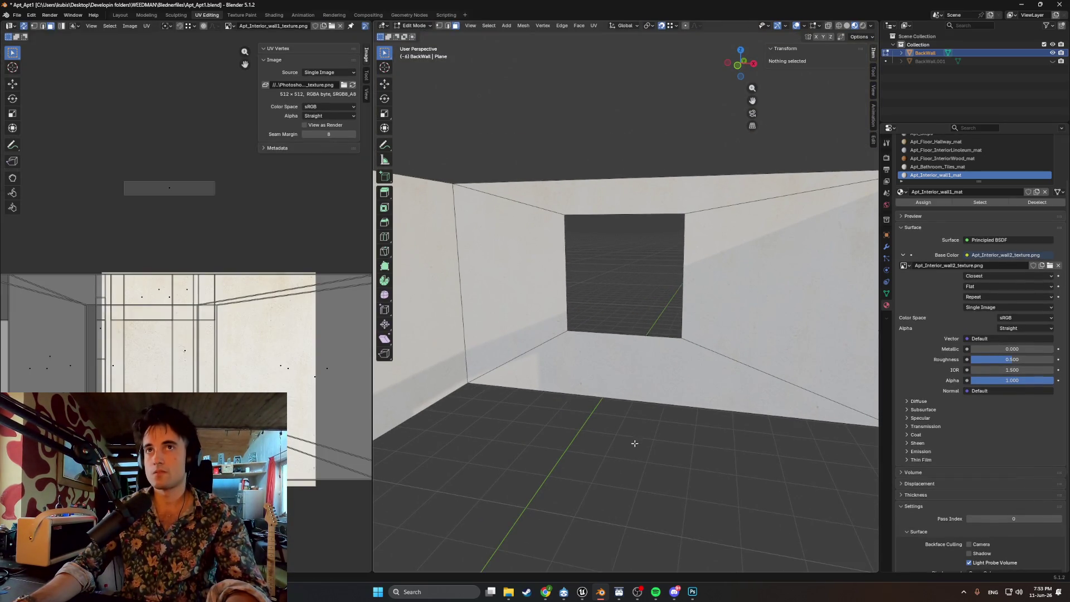
key("Tab")
mouse_move(627, 421)
middle_mouse_down()
mouse_move(392, 417)
mouse_move(875, 418)
middle_mouse_up()
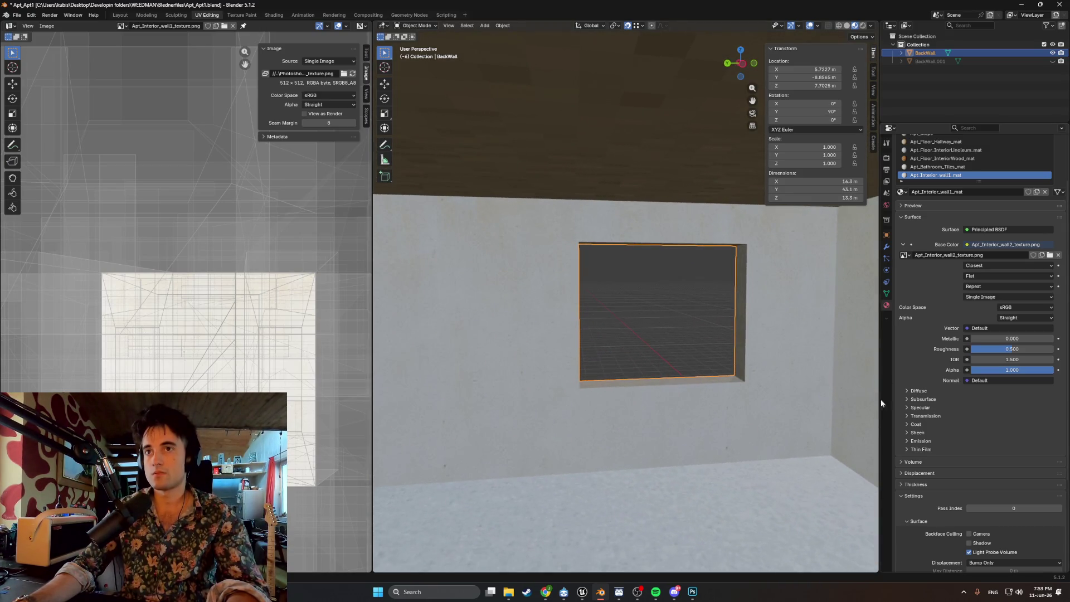
key("Tab")
scroll(638, 331, "up", 5)
middle_click_drag(636, 336, 473, 326, "shift")
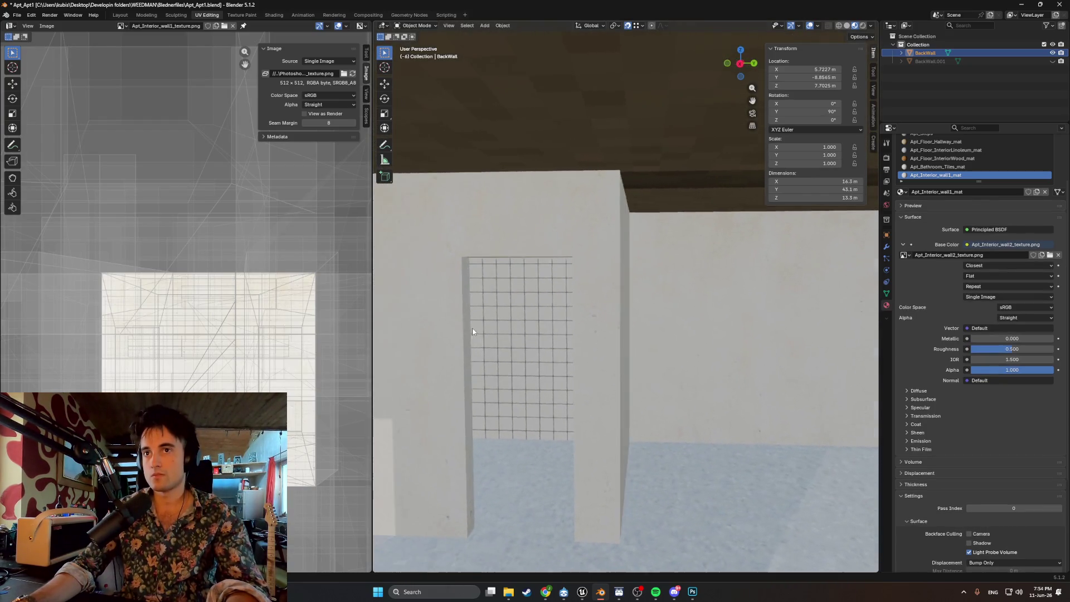
scroll(530, 336, "up", 3)
scroll(504, 346, "down", 4)
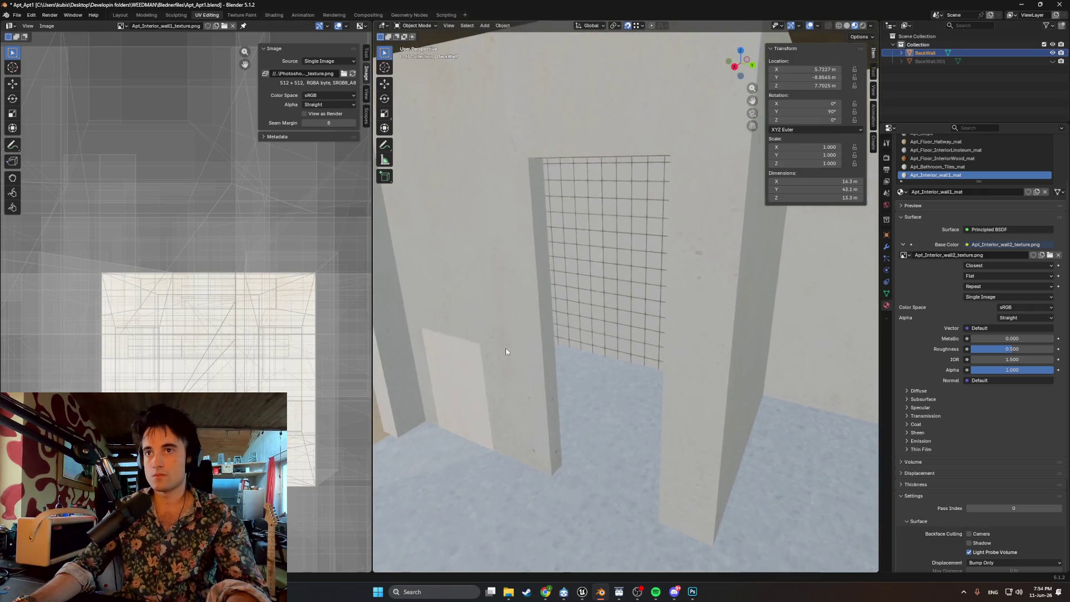
middle_click_drag(504, 347, 494, 343)
key("Tab")
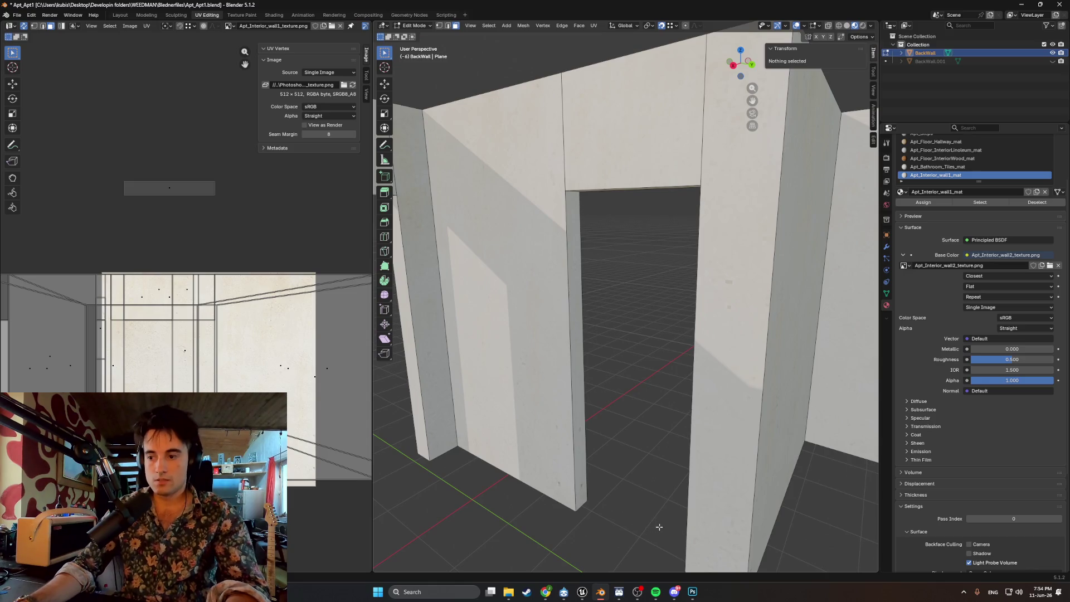
left_click(690, 592)
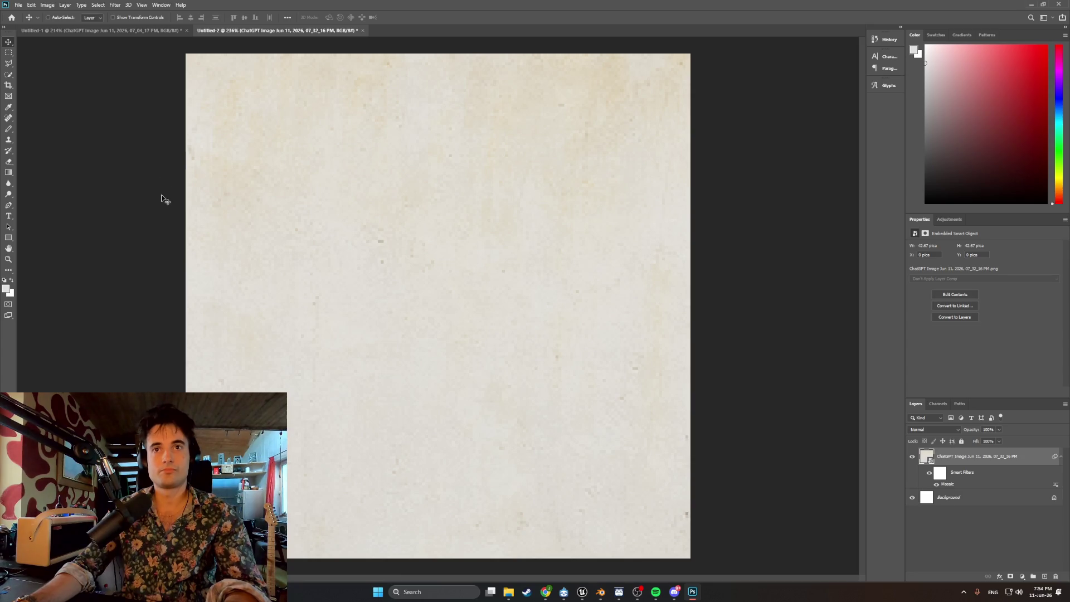
- Undo the old pixelation and apply Filter > Pixelate > Mosaic with cell size 5
key("ctrl+z")
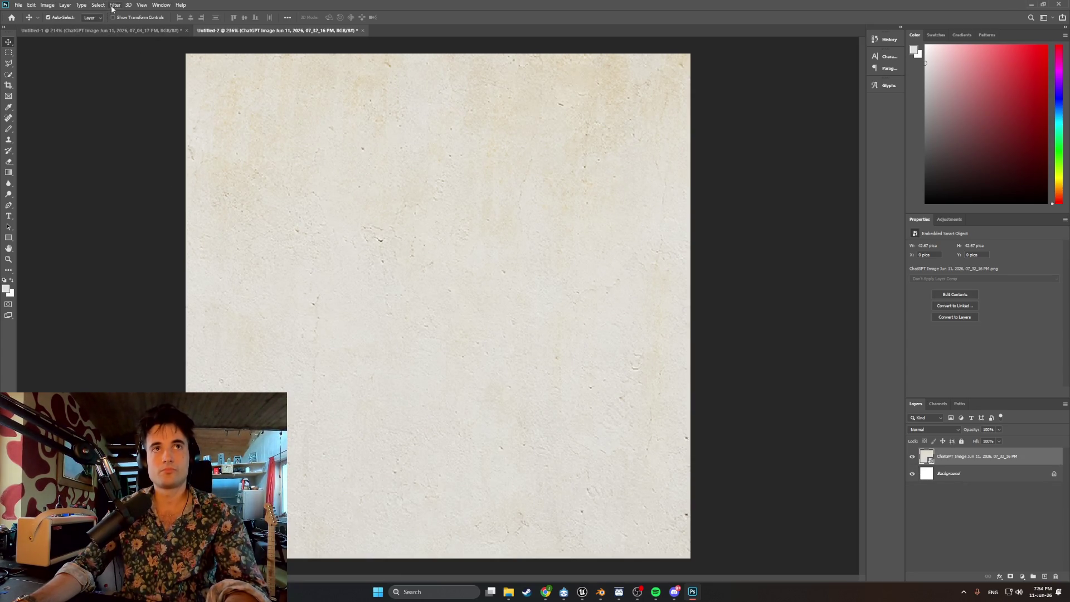
left_click(113, 5)
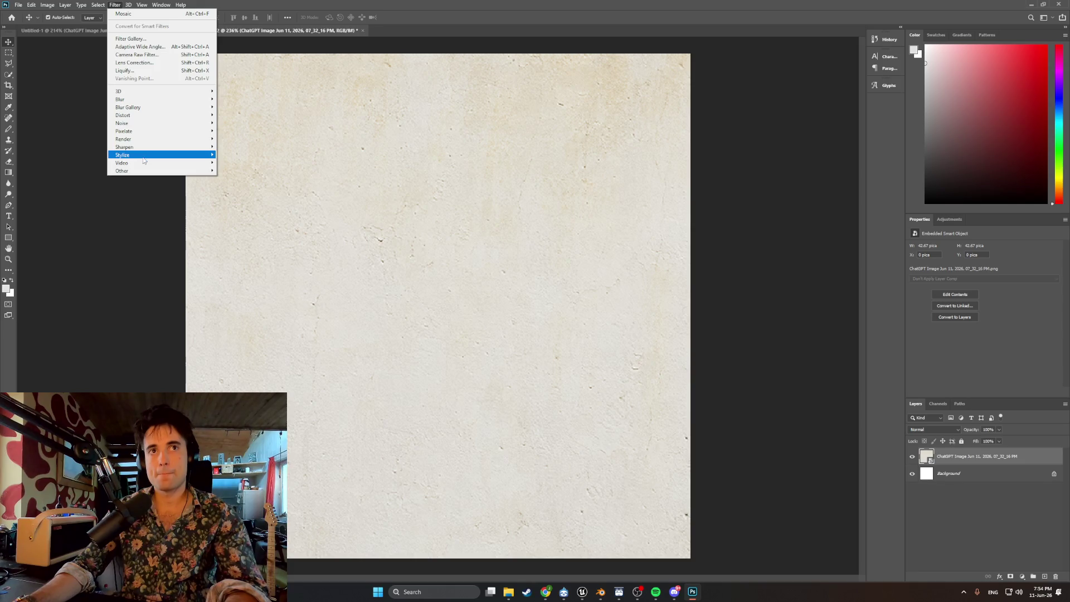
mouse_move(147, 134)
left_click(232, 170)
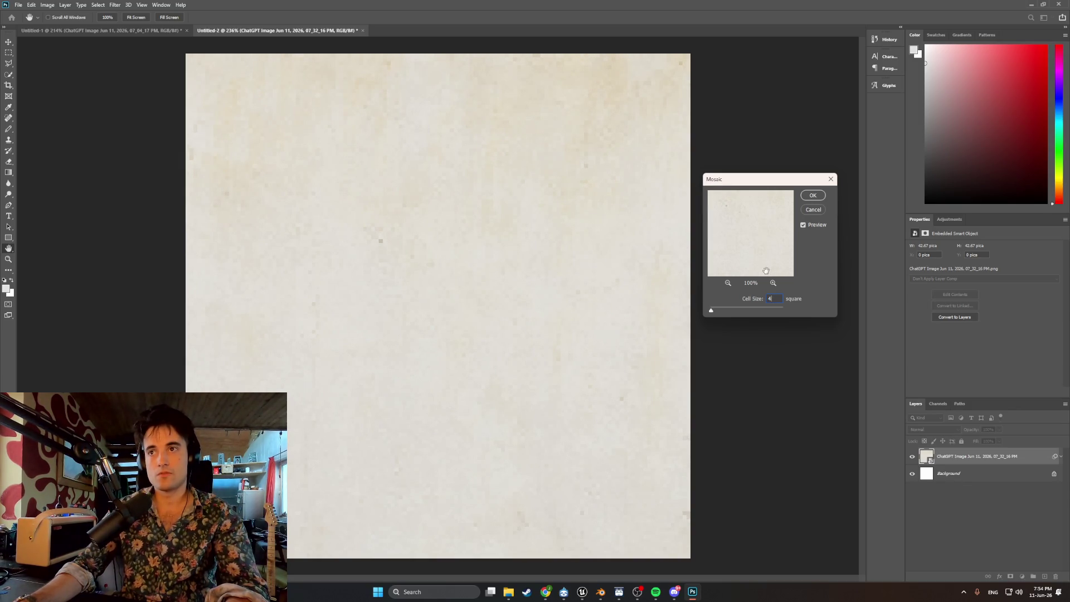
key("BackSpace")
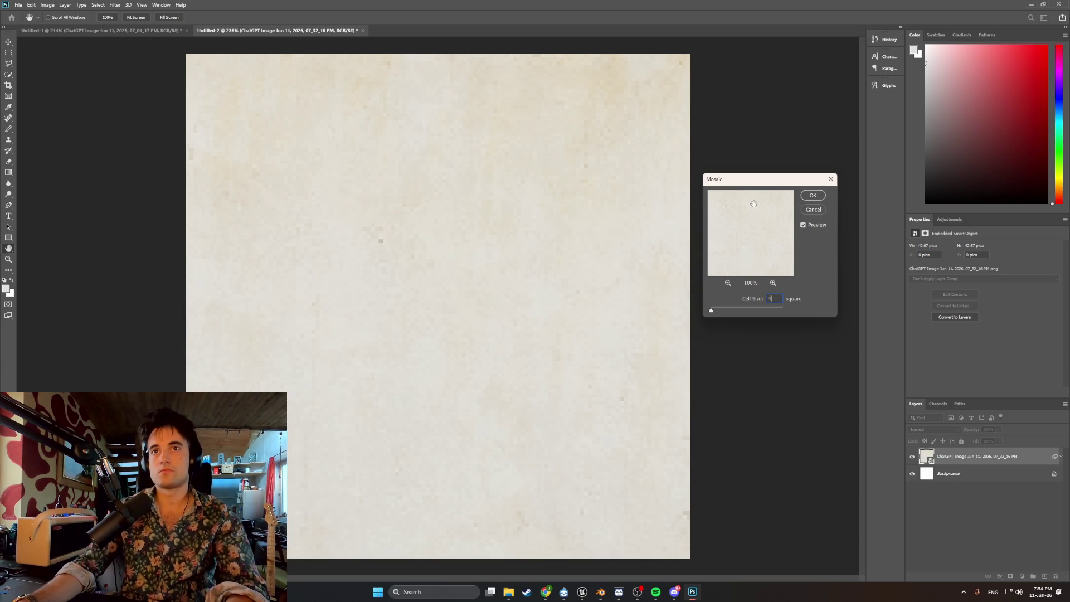
key("Up")
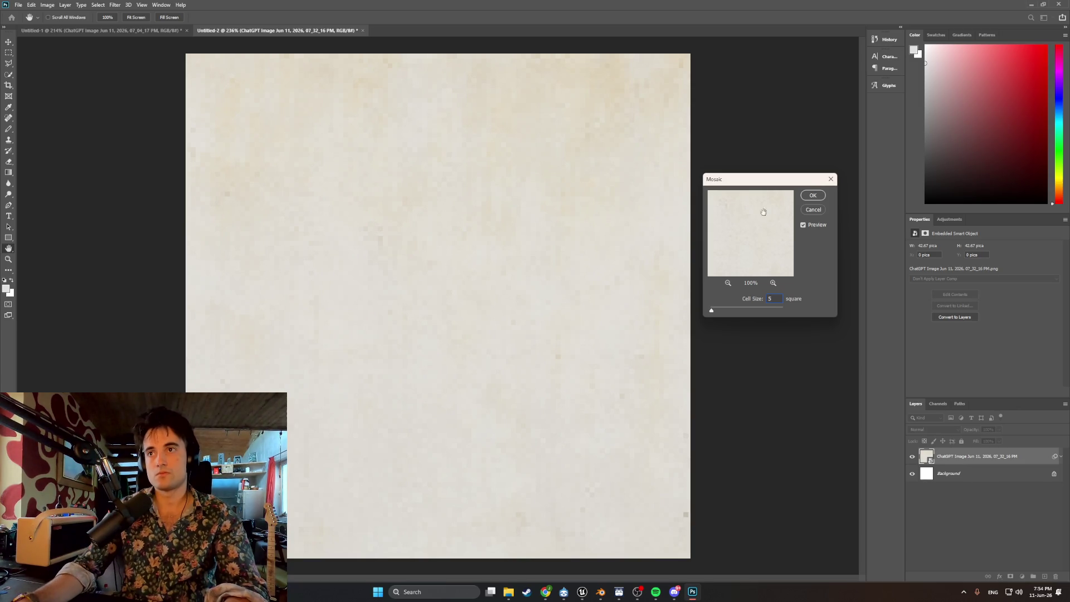
left_click(809, 197)
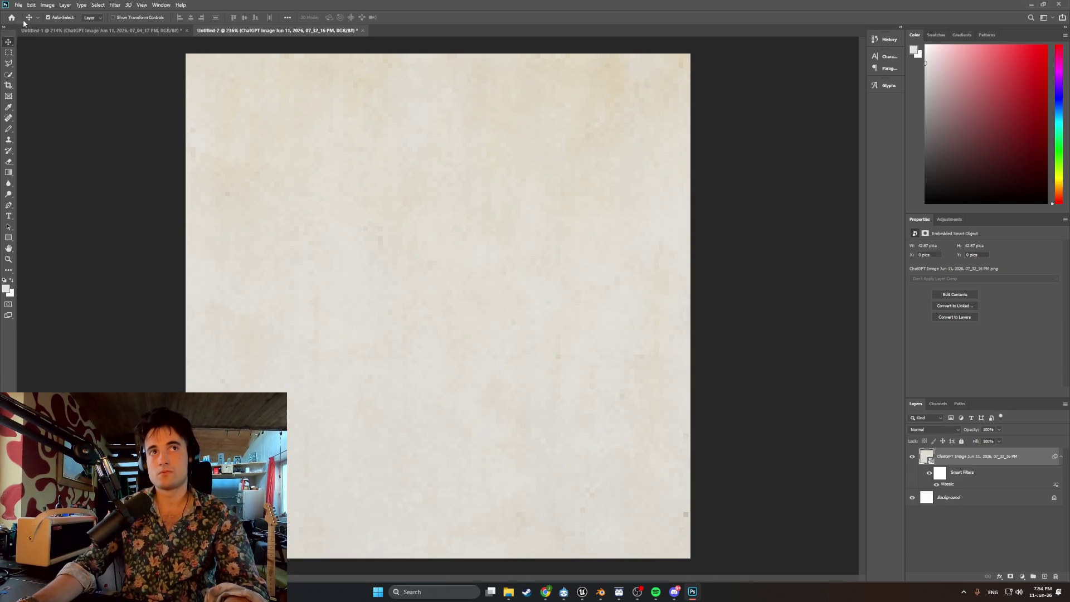
- Undo and reapply Mosaic, trying several cell sizes before settling on 6 square
key("ctrl+z")
left_click(115, 5)
mouse_move(152, 133)
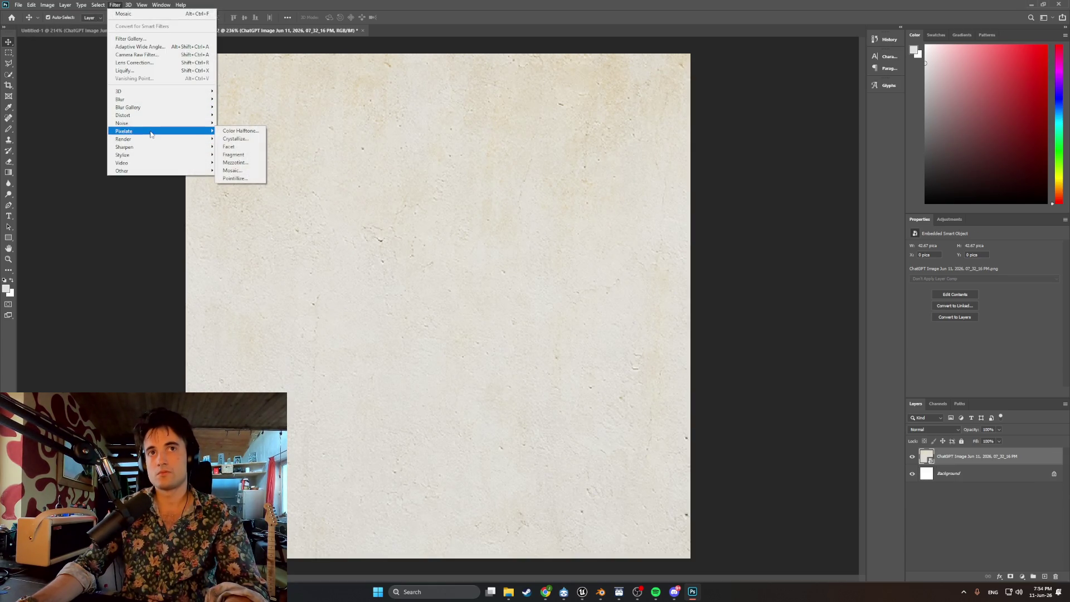
left_click(233, 171)
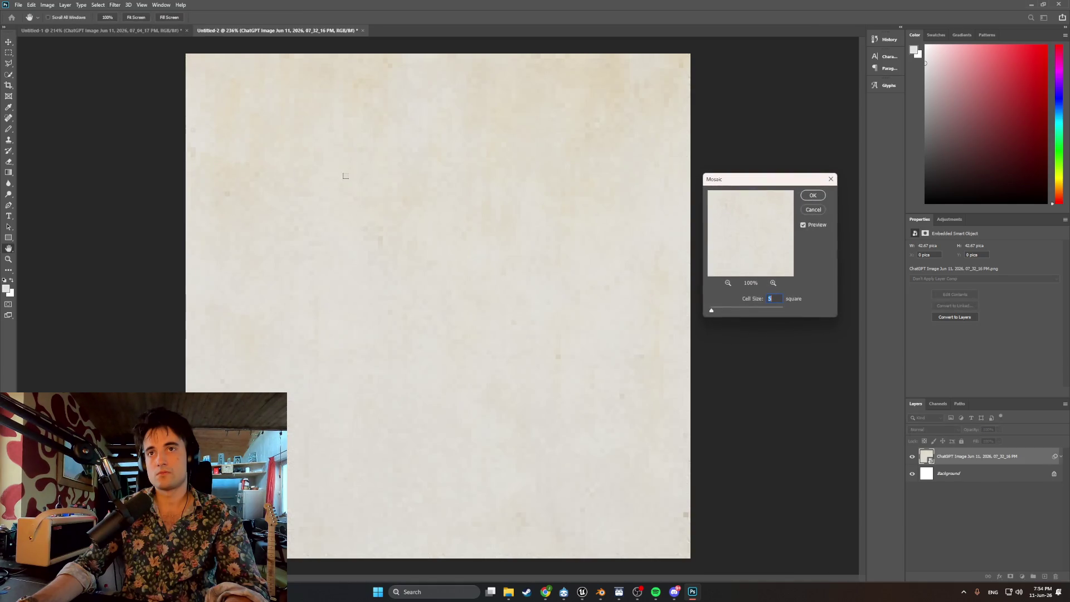
type("7")
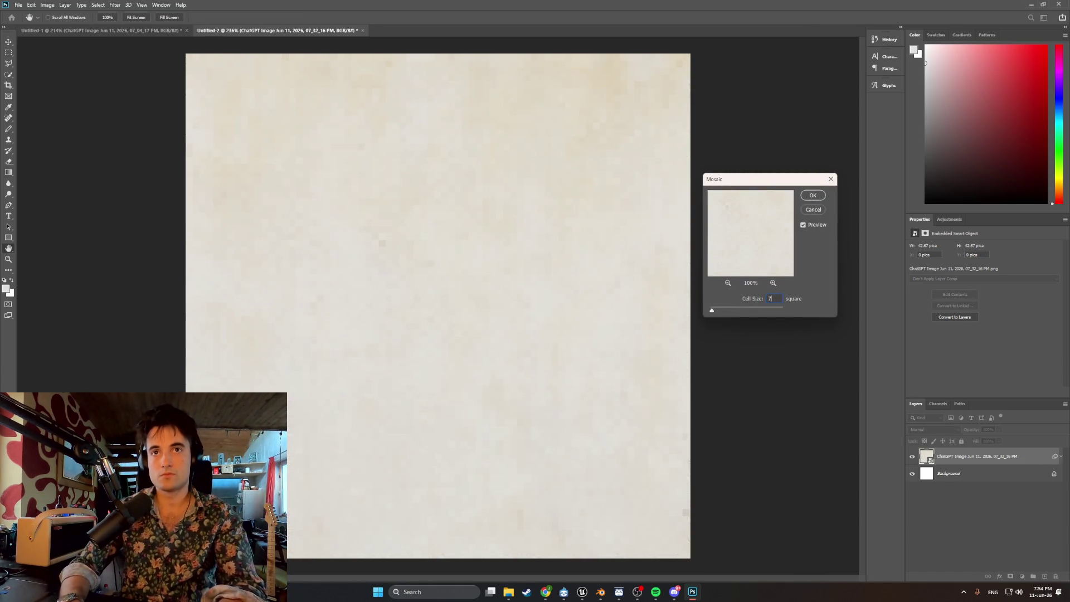
type("7")
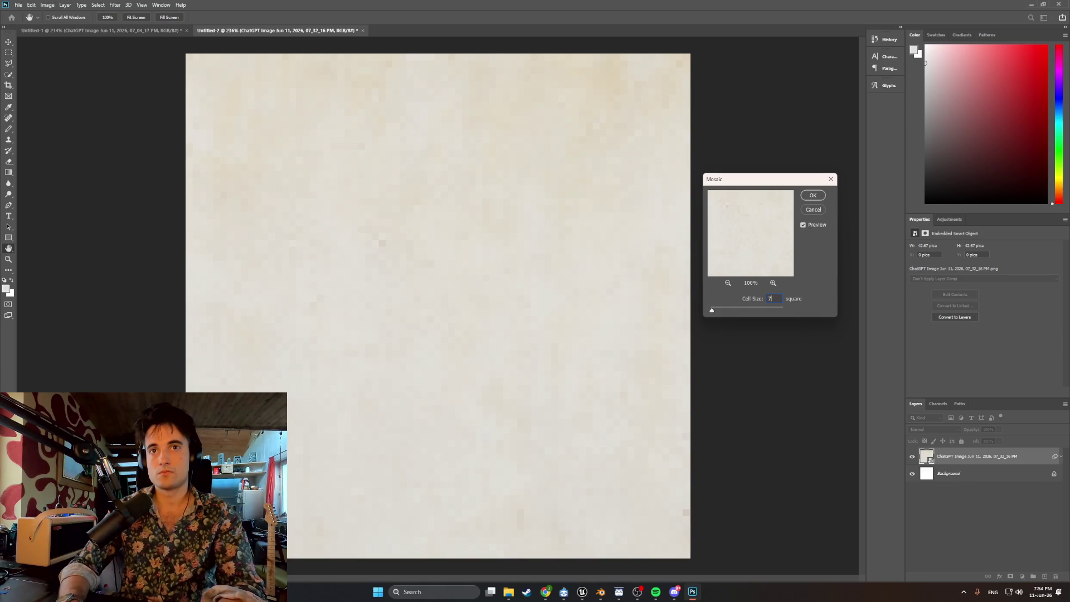
key("Up")
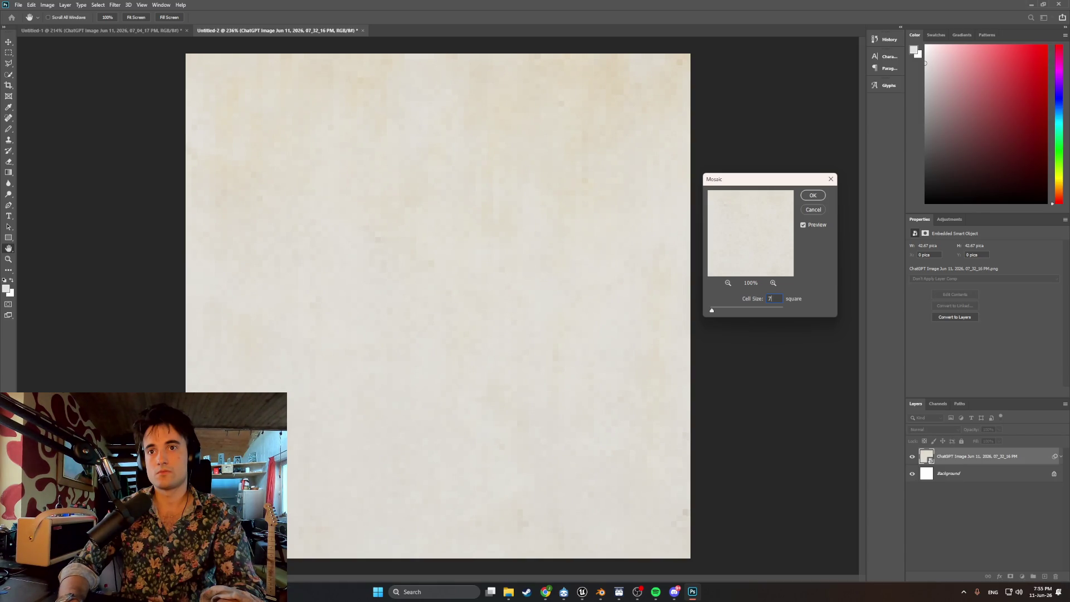
type("9")
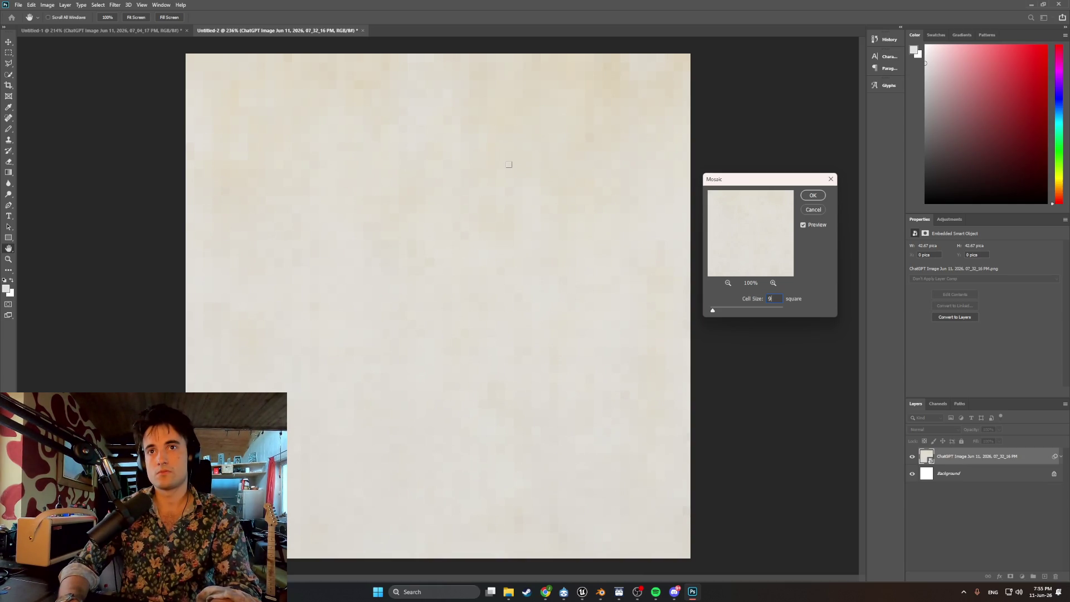
type("0")
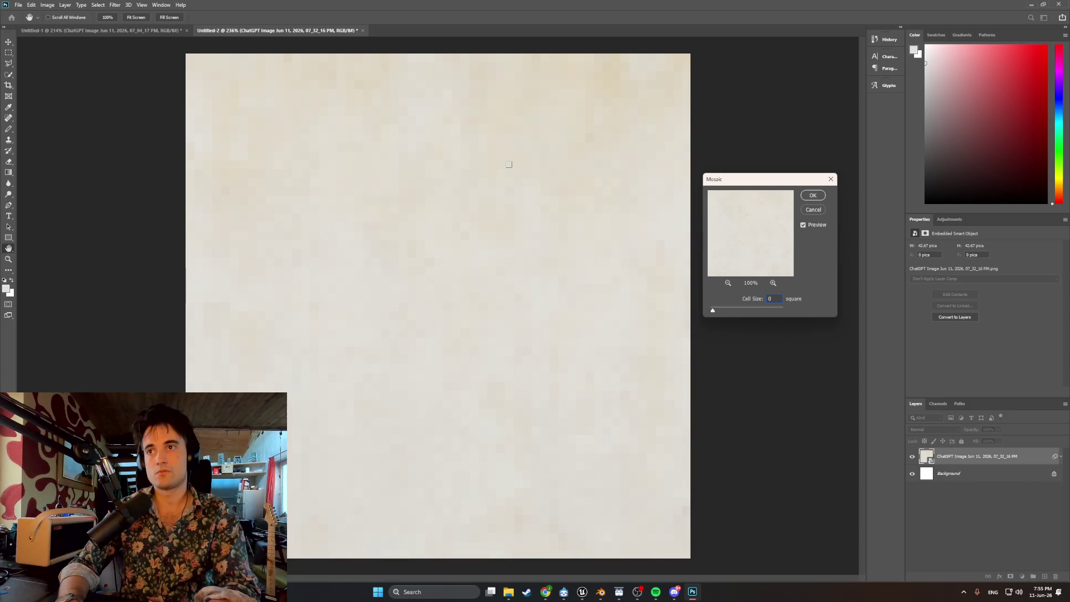
key("BackSpace")
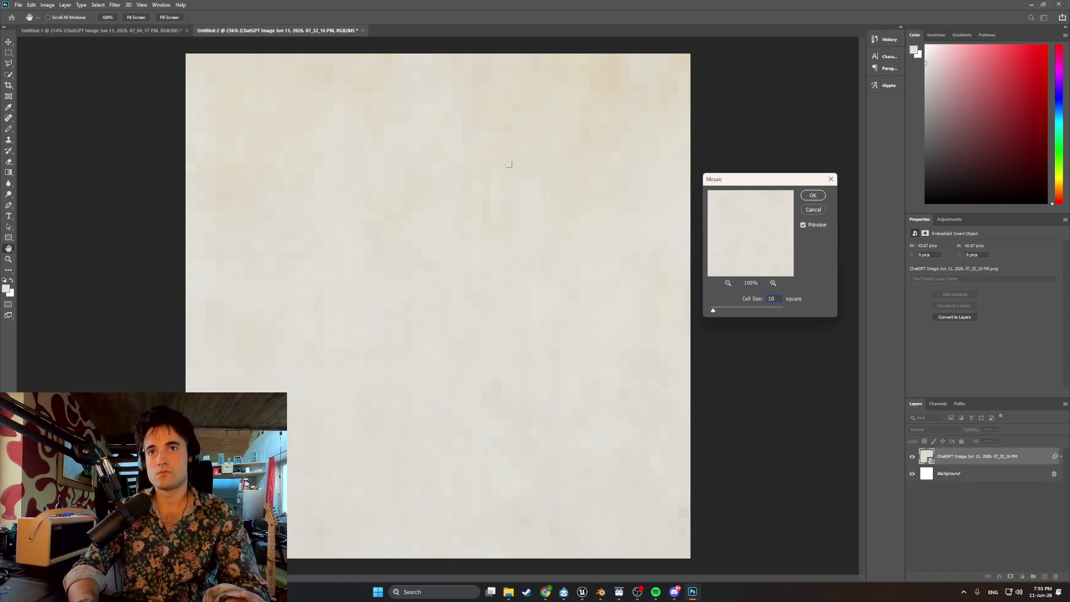
type("10")
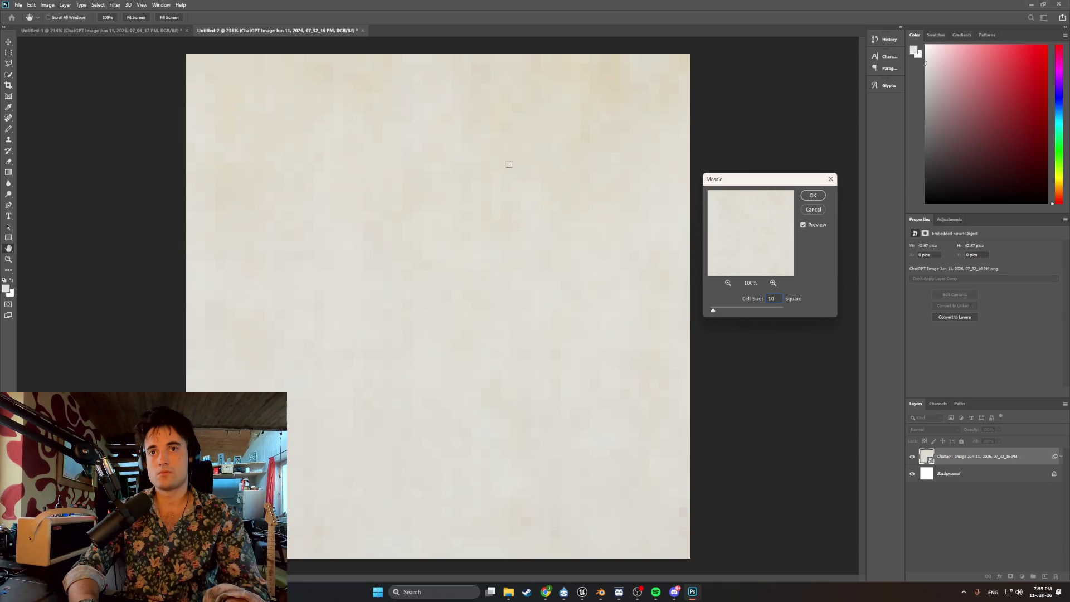
type("8")
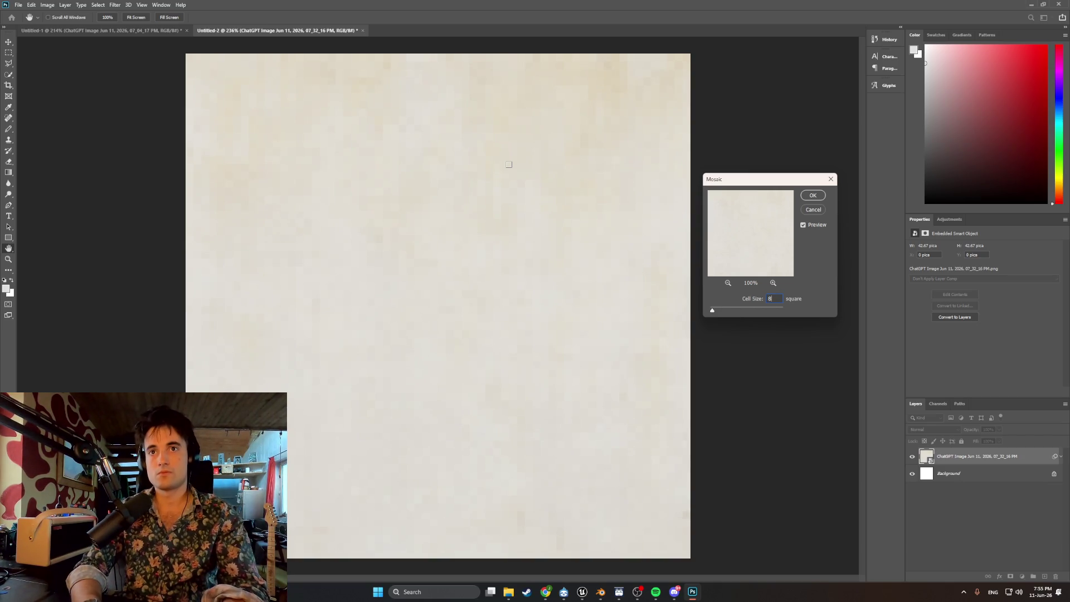
key("Down")
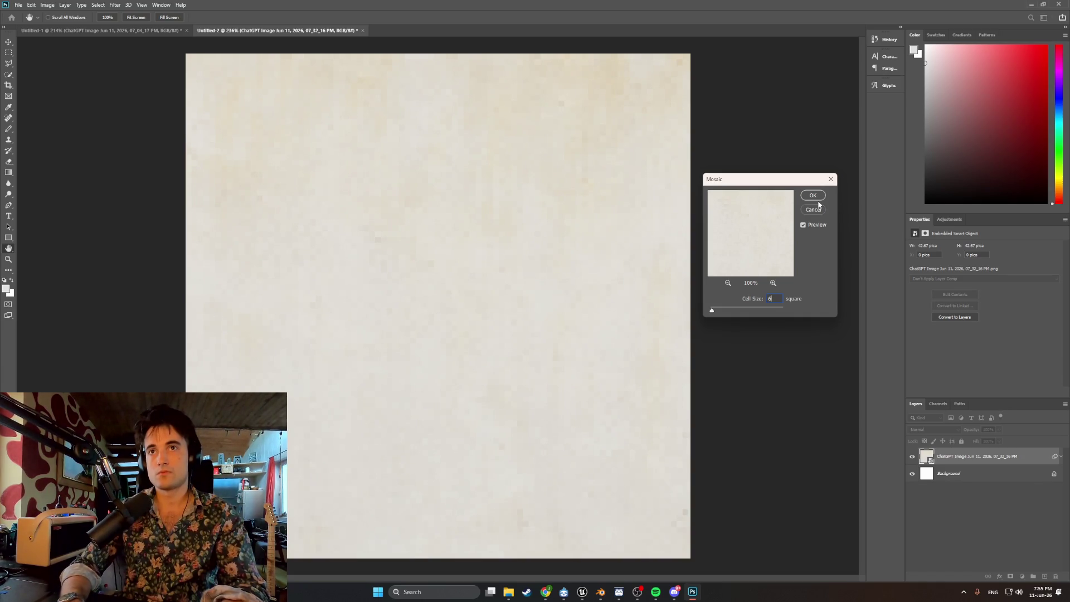
left_click(813, 196)
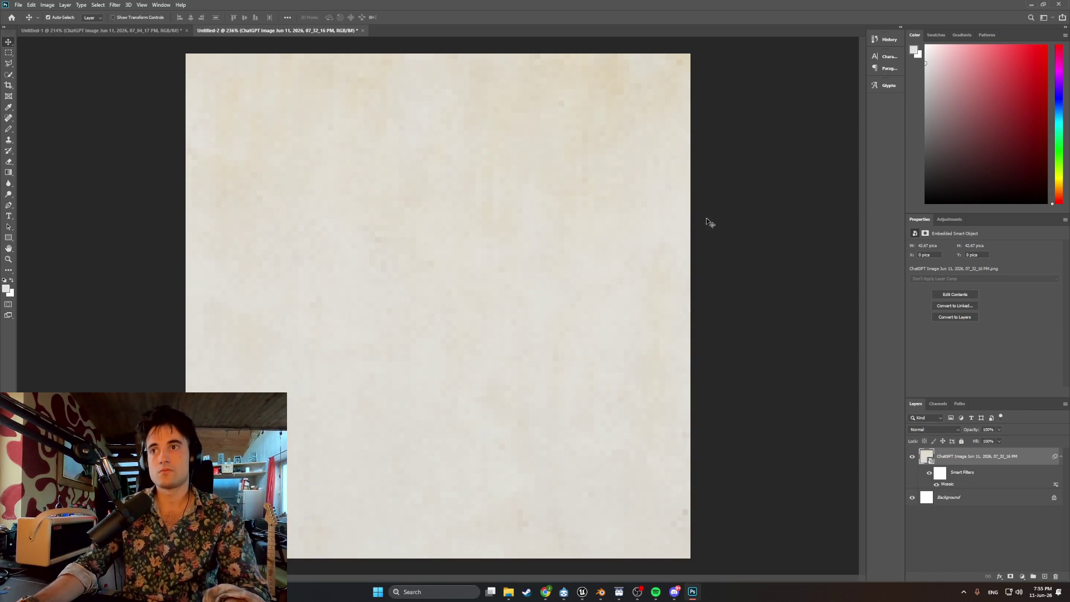
- Export the pixelated texture over the existing Apt_Interior_wall1_texture file, replacing it
left_click(19, 7)
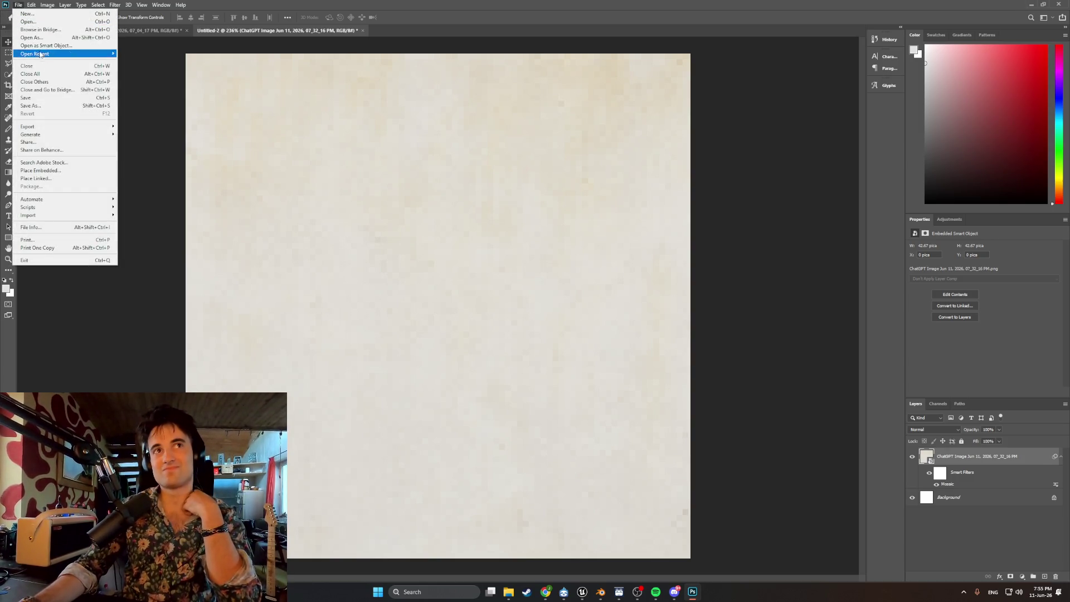
mouse_move(62, 126)
left_click(129, 128)
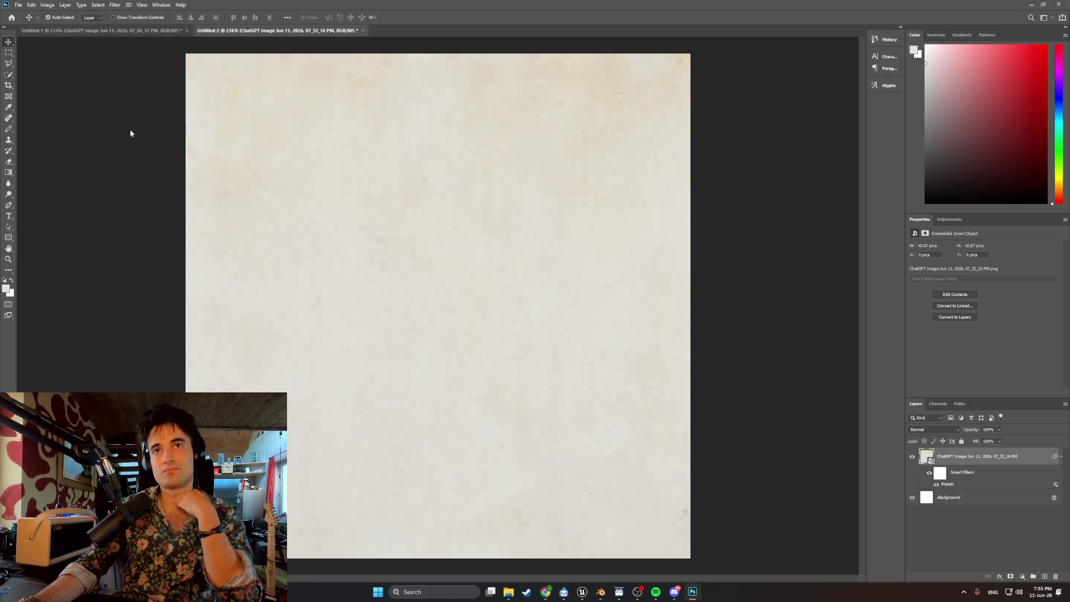
left_click(154, 95)
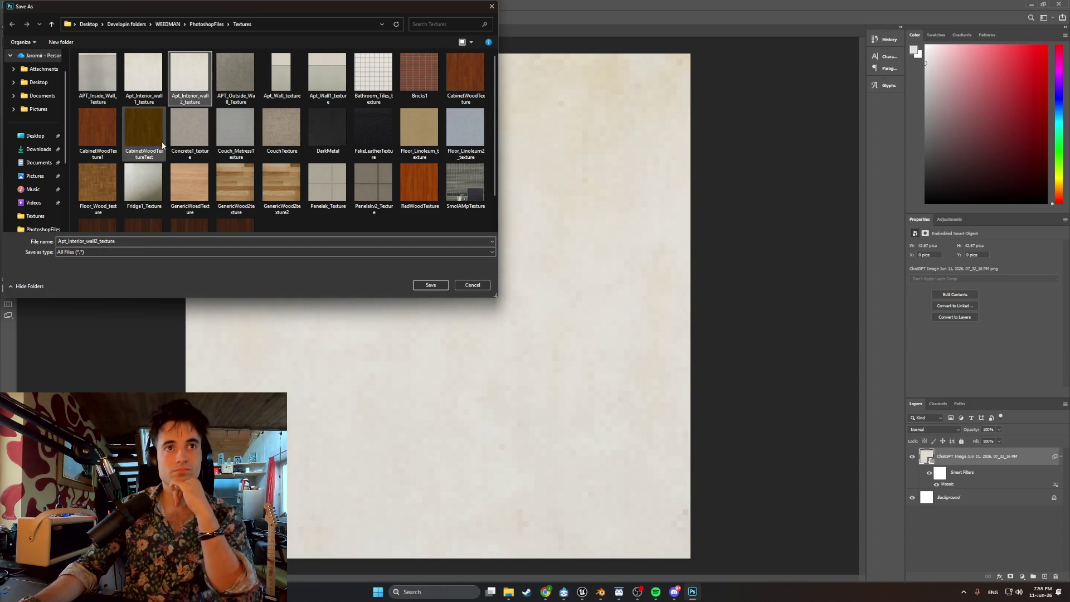
left_click(428, 285)
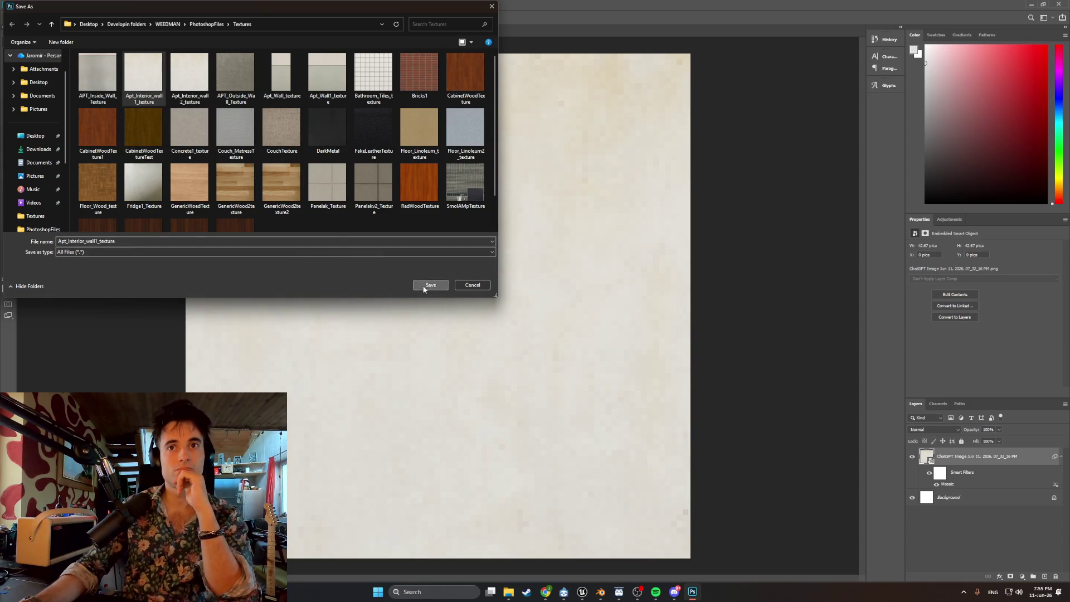
left_click(546, 297)
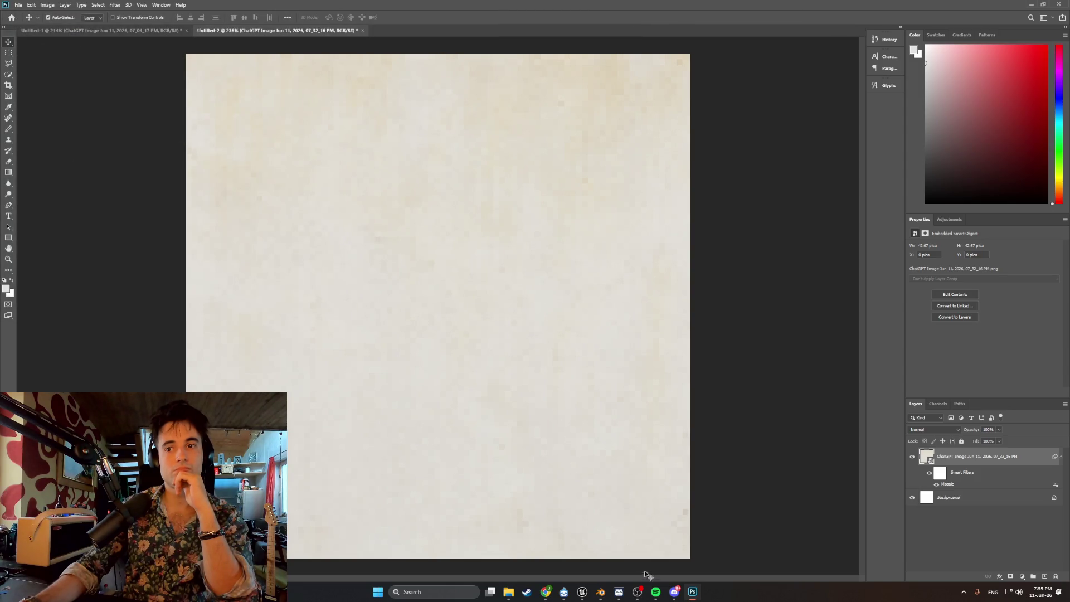
- In Blender, refresh the walls by toggling edit mode, then browse for a new wall image
left_click(601, 590)
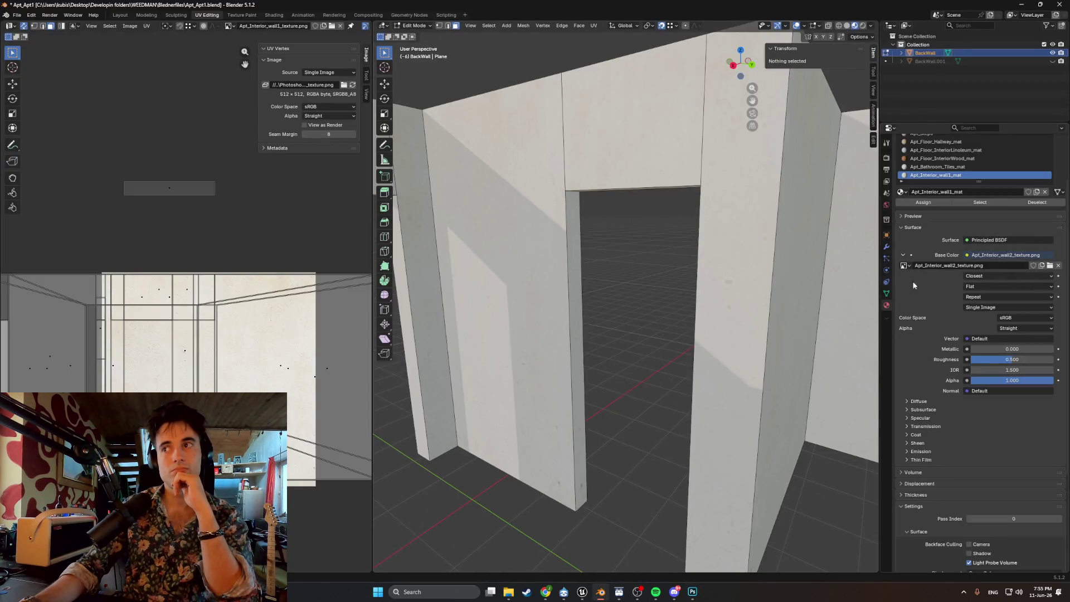
key("Tab")
left_click(603, 311)
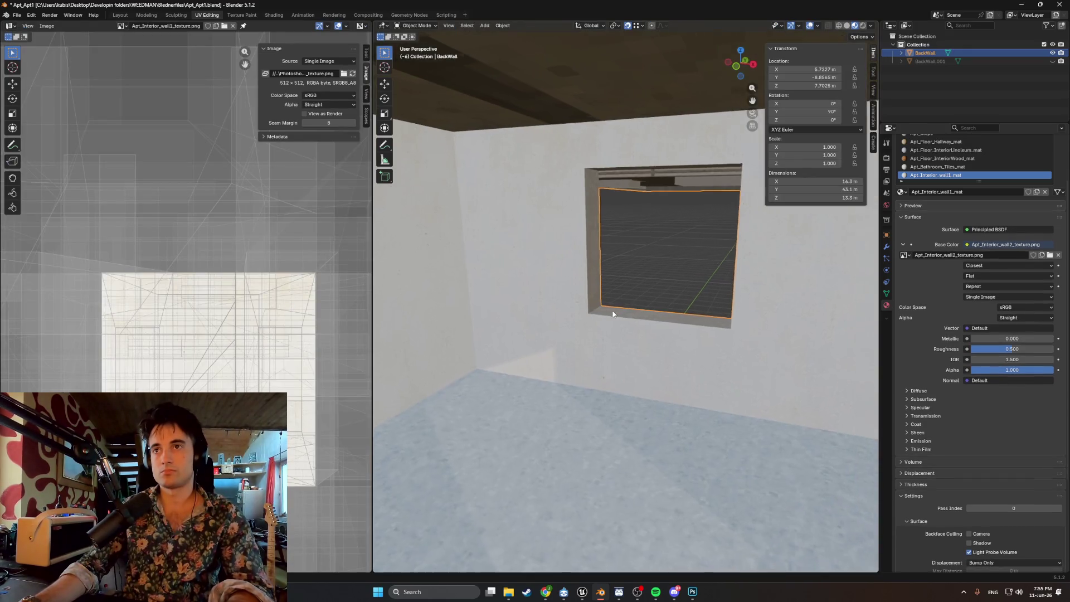
key("Tab")
middle_click_drag(613, 310, 632, 311)
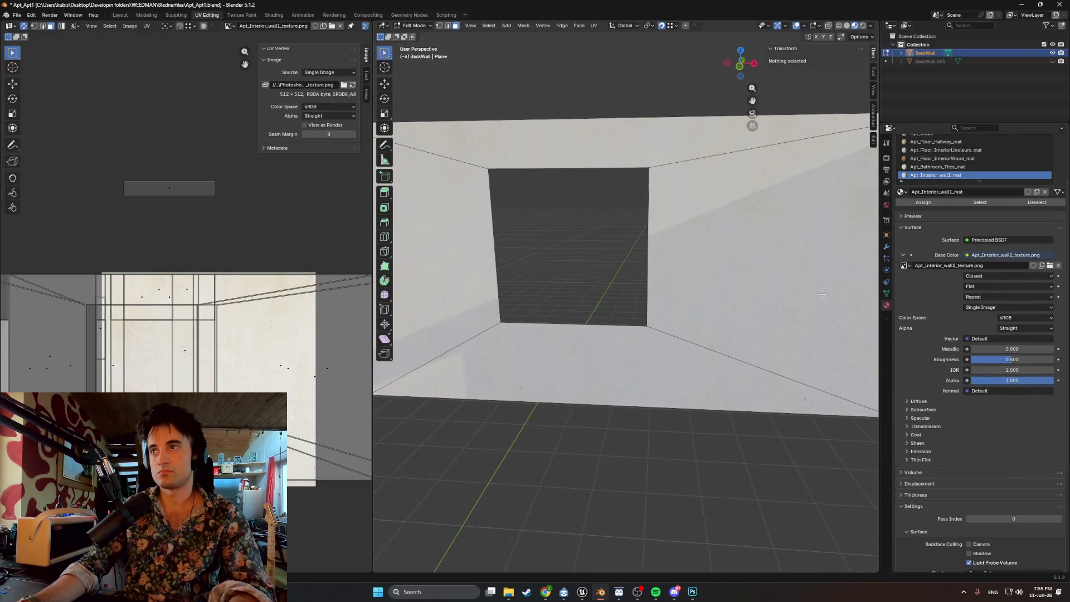
left_click(1050, 266)
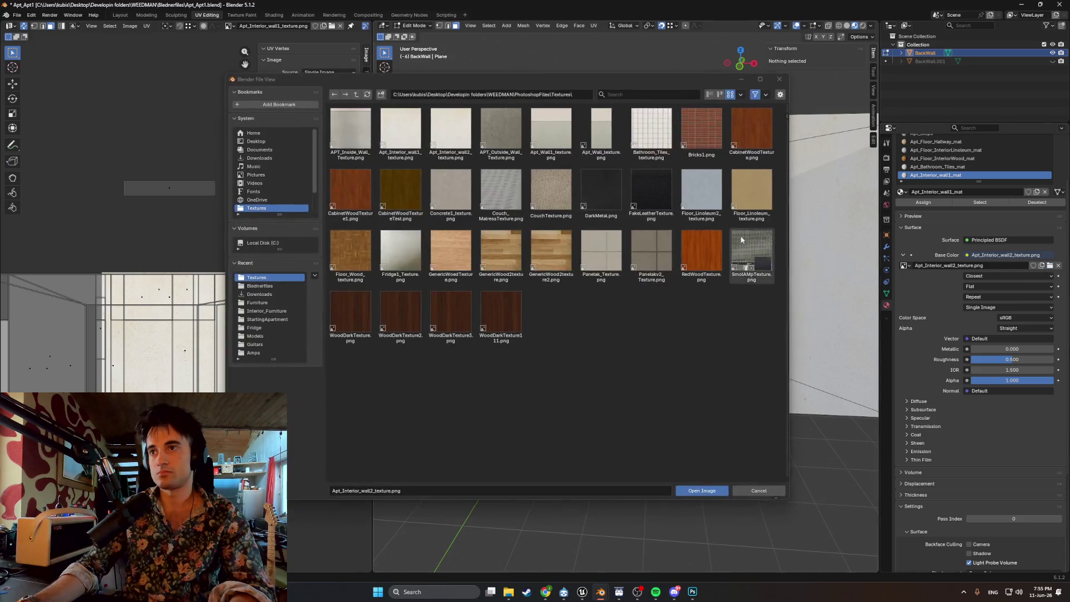
double_click(402, 134)
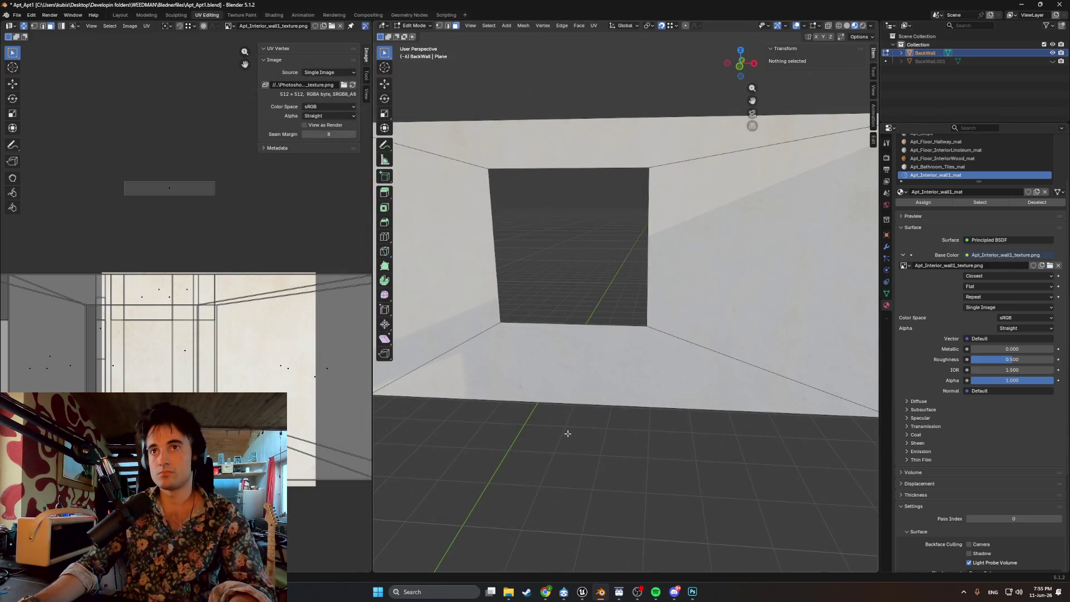
mouse_move(585, 424)
middle_mouse_down()
mouse_move(567, 389)
mouse_move(591, 380)
mouse_move(512, 381)
mouse_move(571, 366)
middle_mouse_up()
key("shift+grave")
key("w")
key("s")
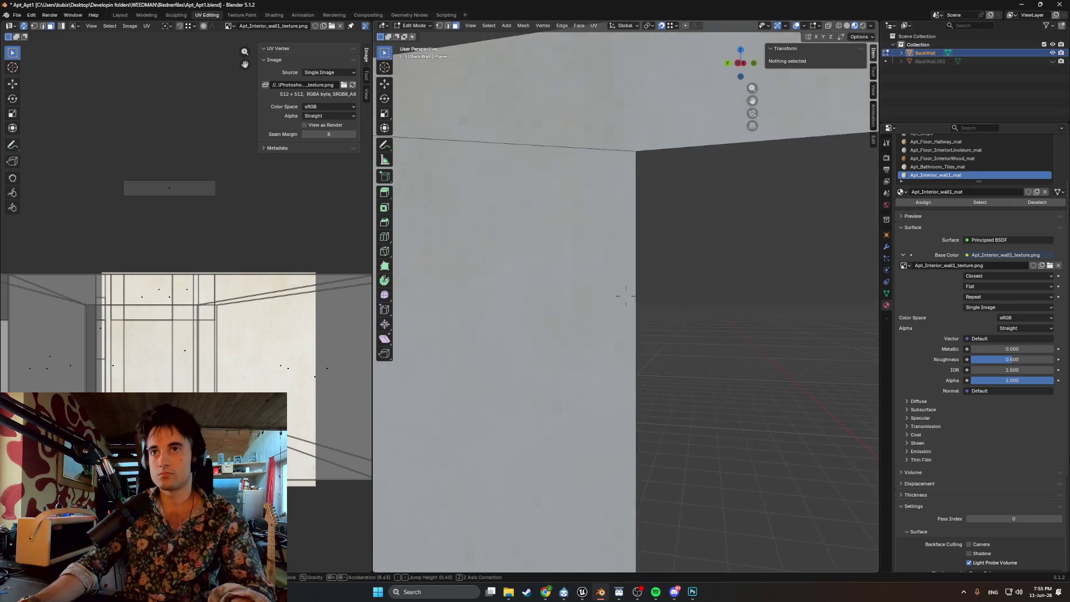
key("w")
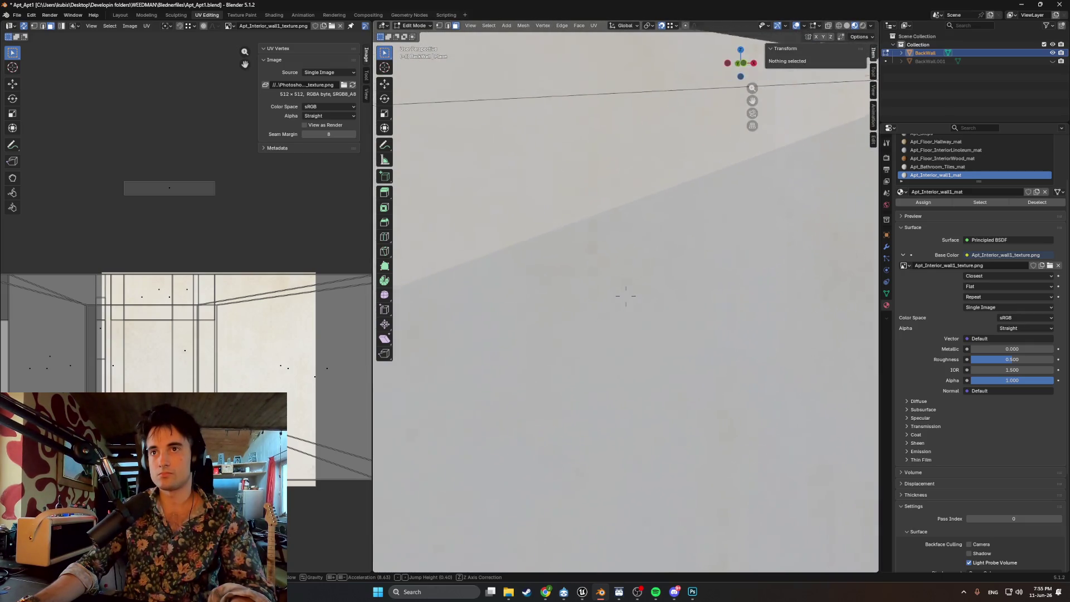
key("s")
key("w")
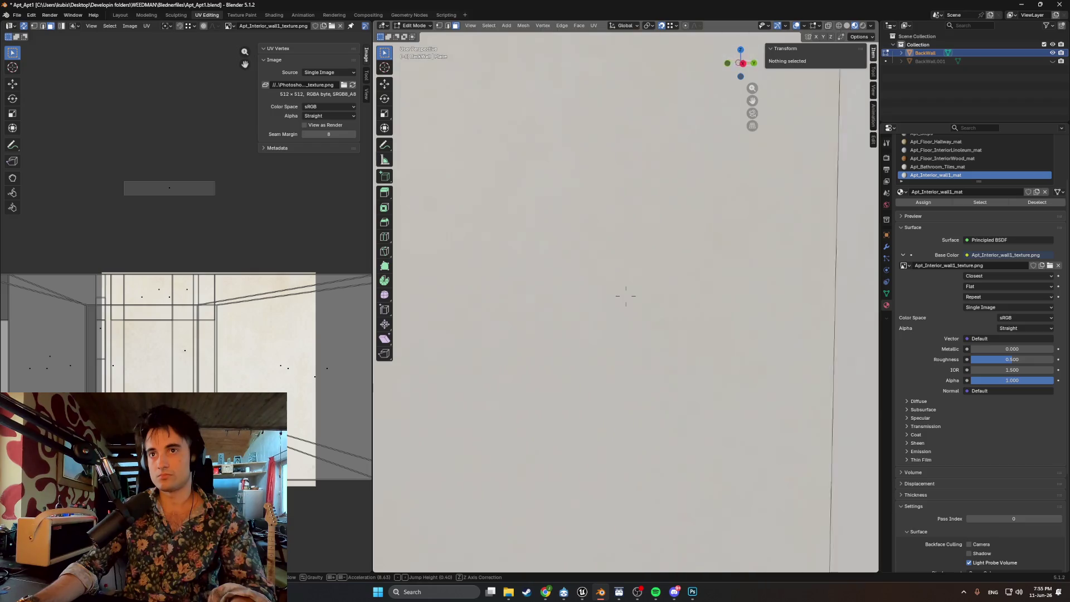
key("s")
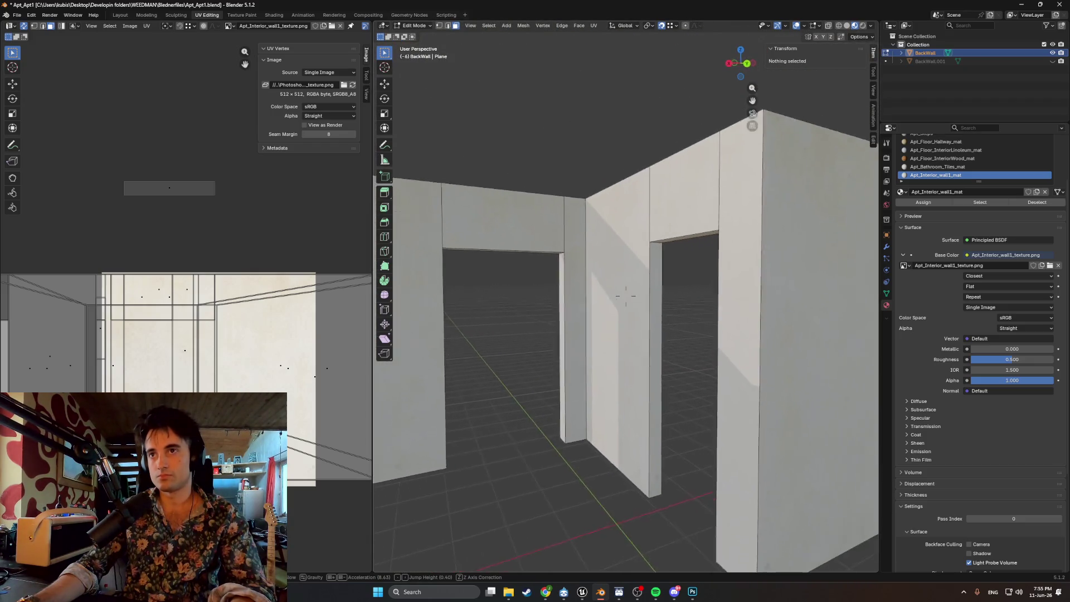
key("w")
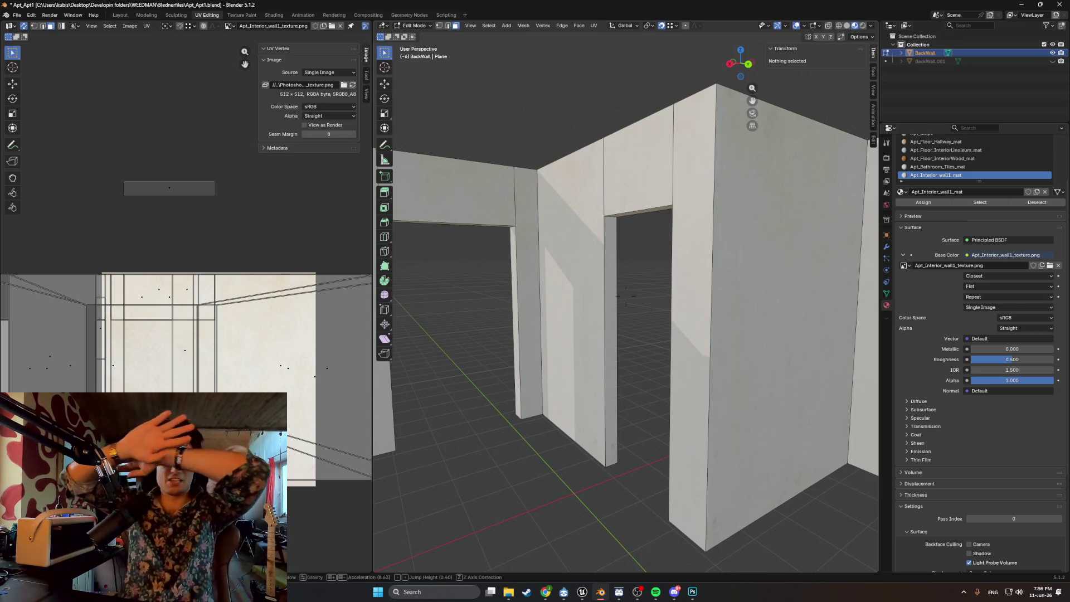
key("w")
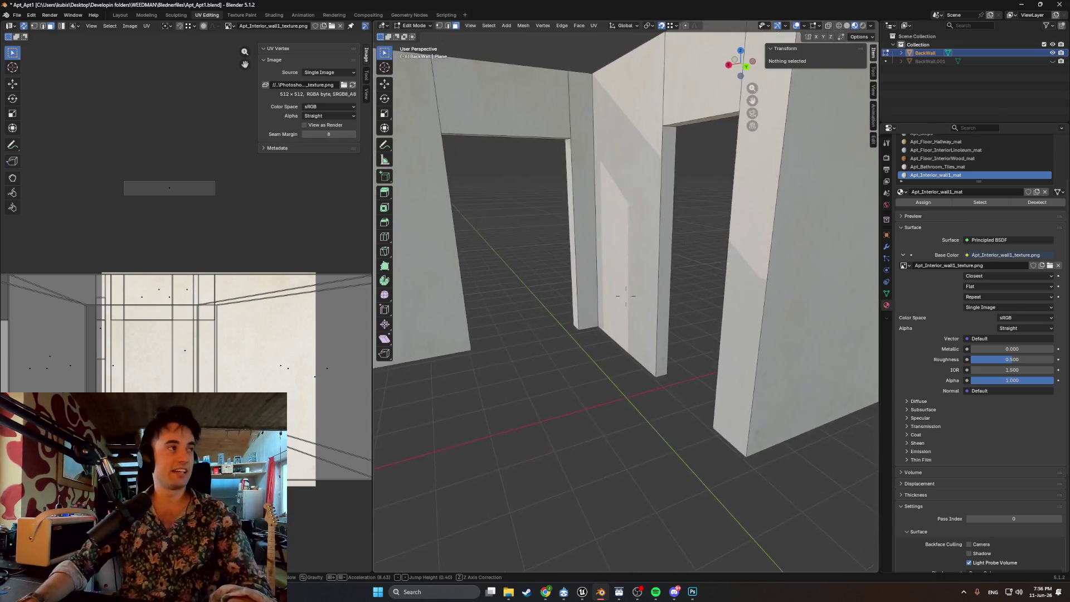
key("w")
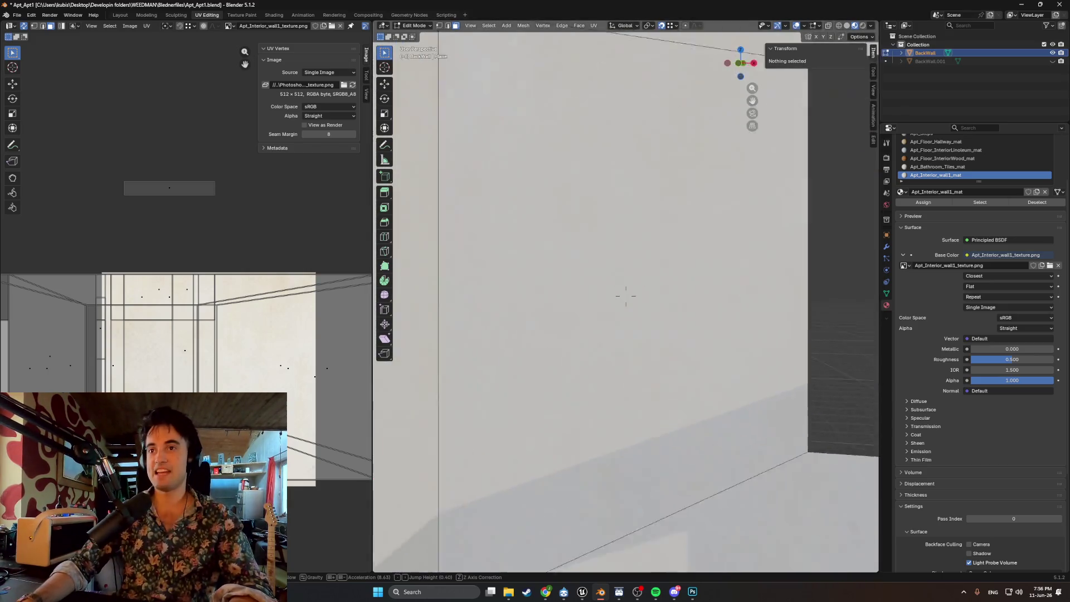
key("w")
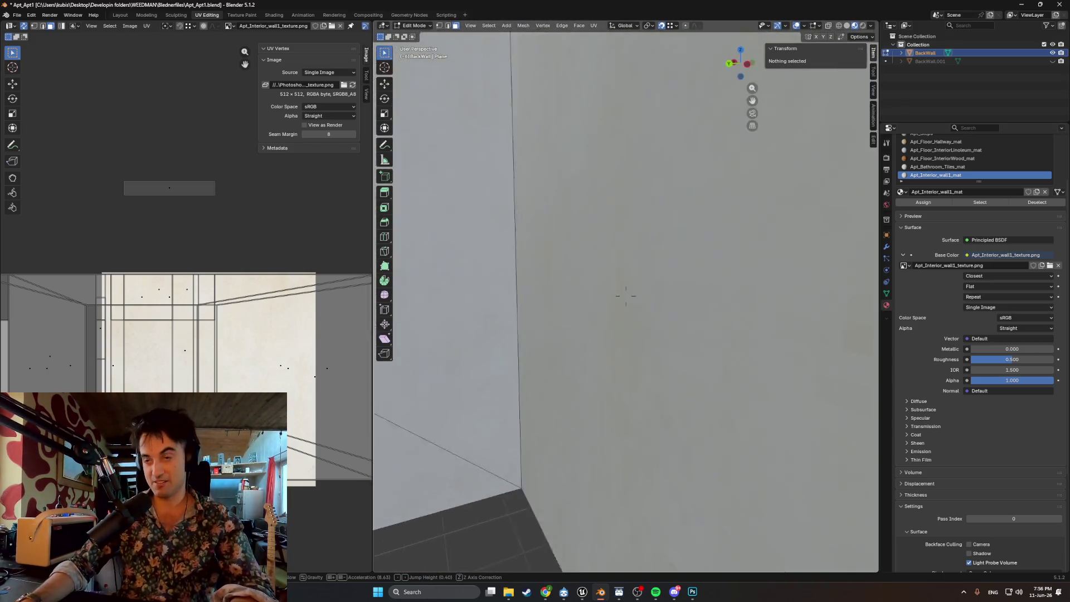
key("s")
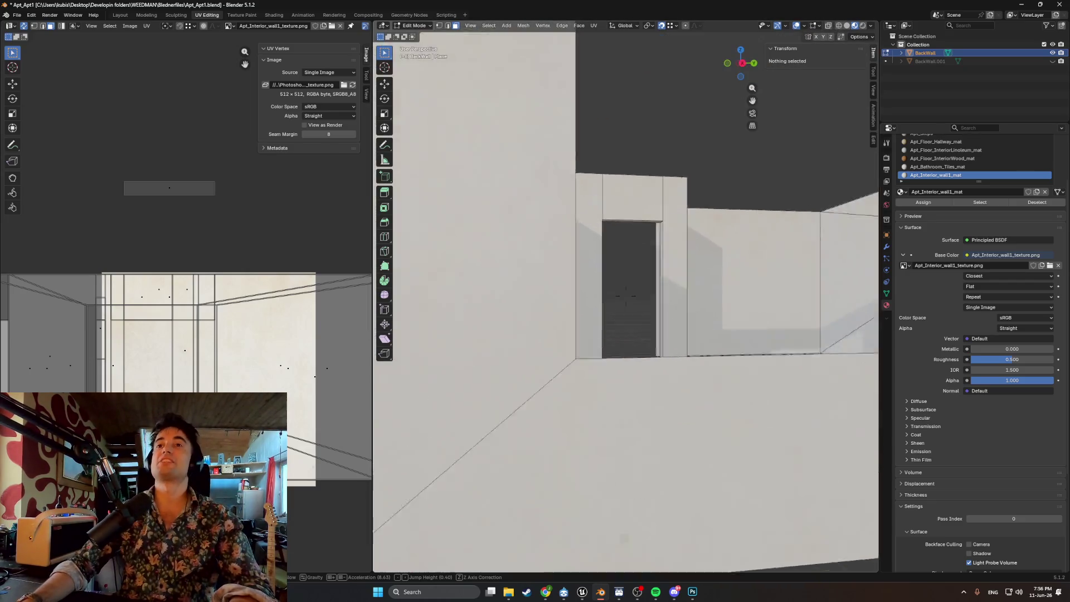
key("w")
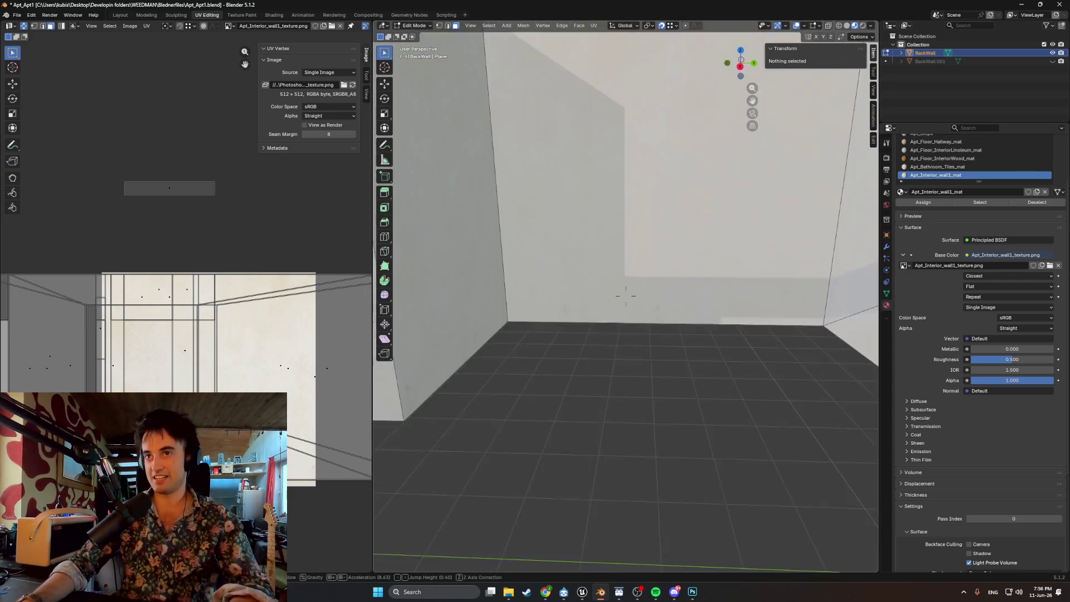
key("s")
key("w")
key("s")
key("w")
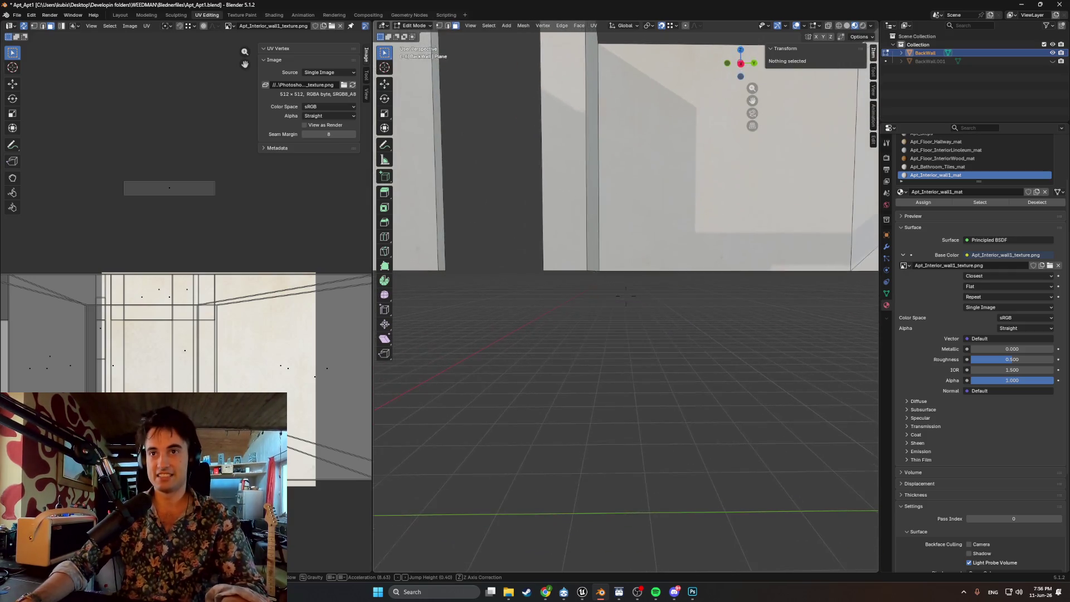
key("w")
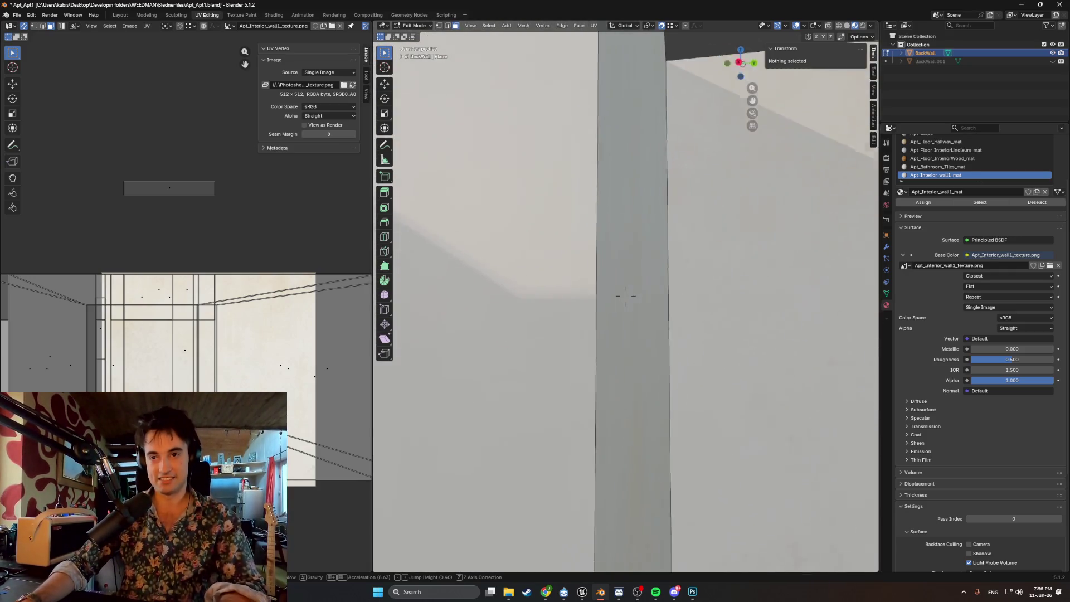
key("s")
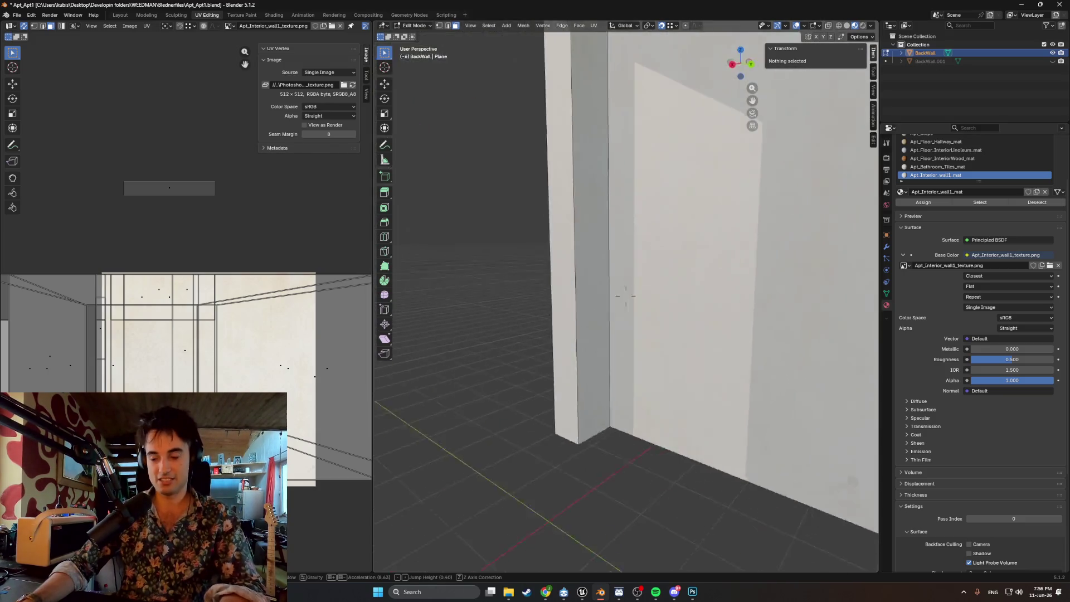
key("w")
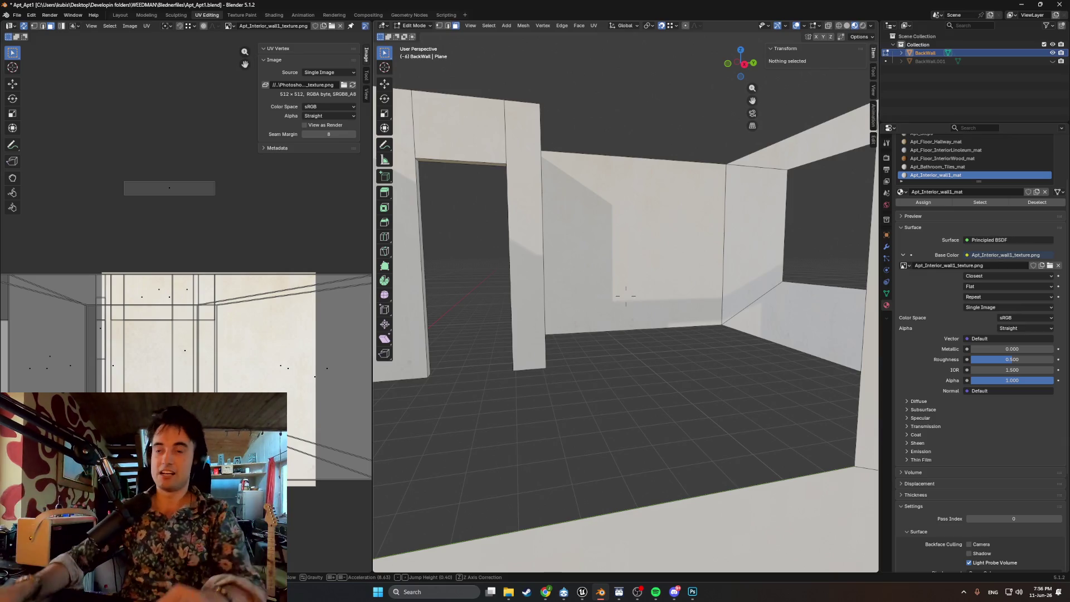
key("w")
key("w")
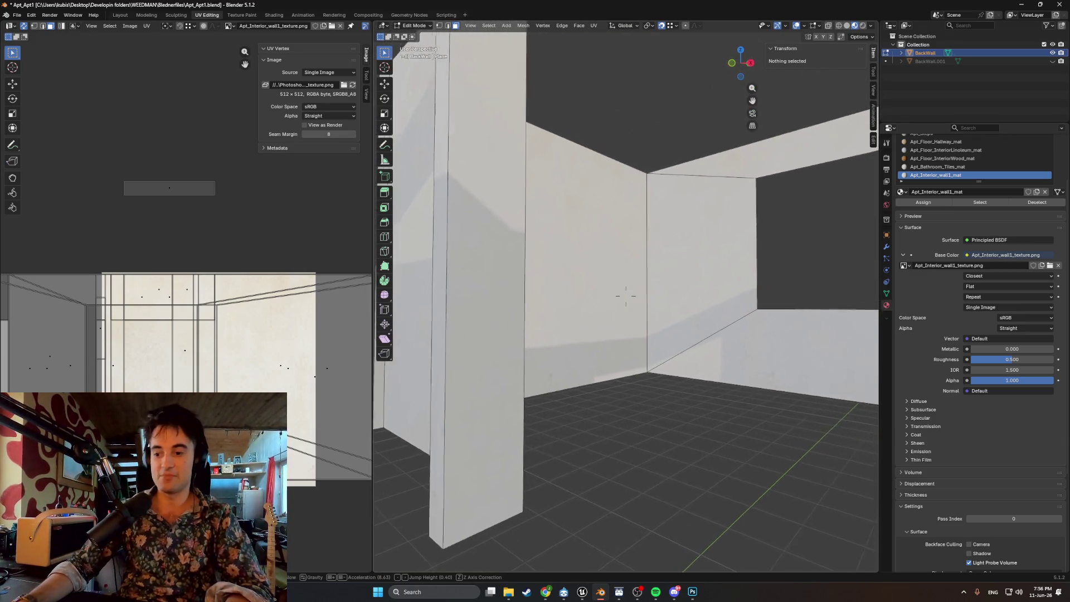
key("w")
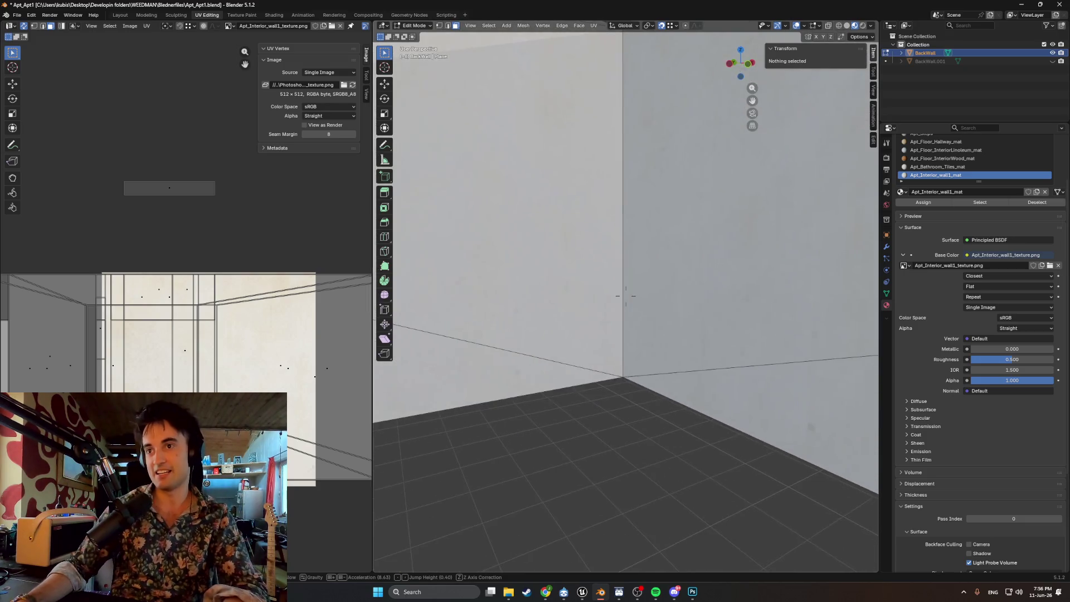
key("s")
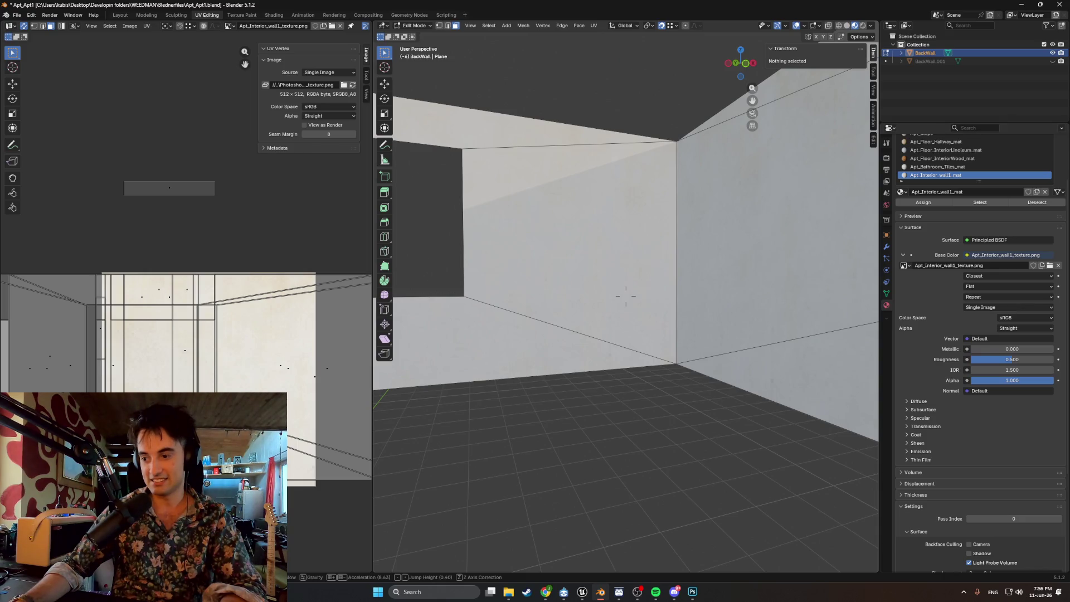
mouse_move(626, 296)
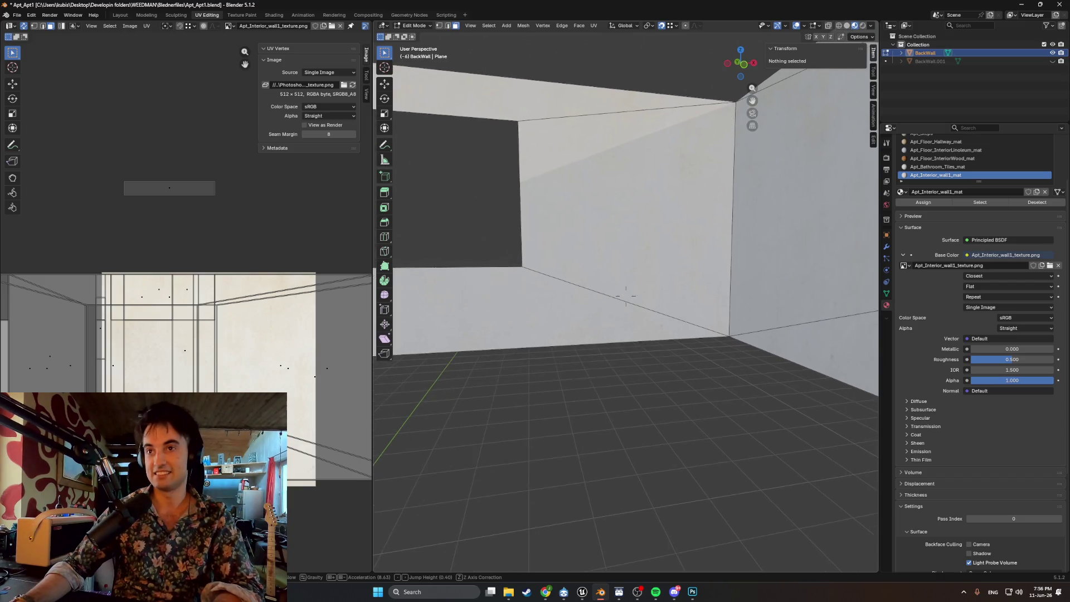
left_click(626, 295)
- Reveal all hidden apartment geometry with Alt+H and deselect everything
middle_click_drag(589, 277, 602, 283)
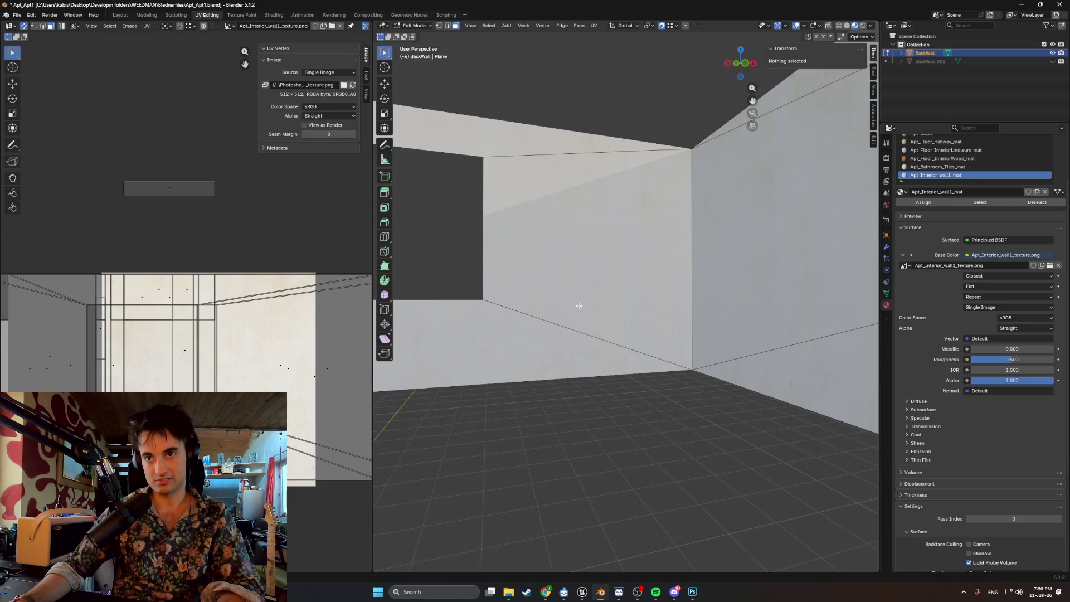
key("alt+h")
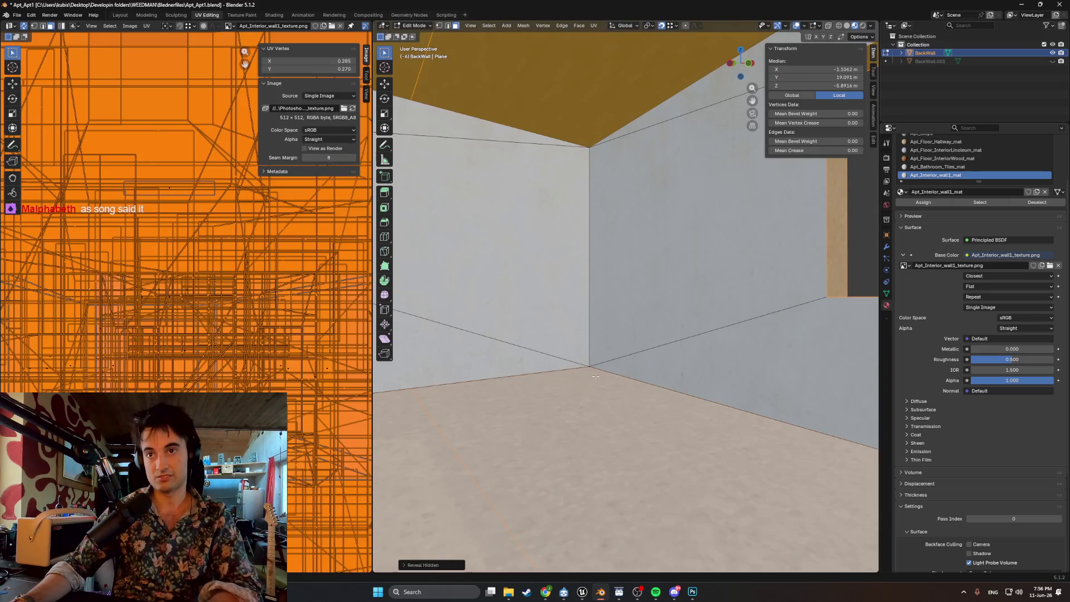
middle_click_drag(565, 401, 561, 361)
scroll(562, 361, "down", 15)
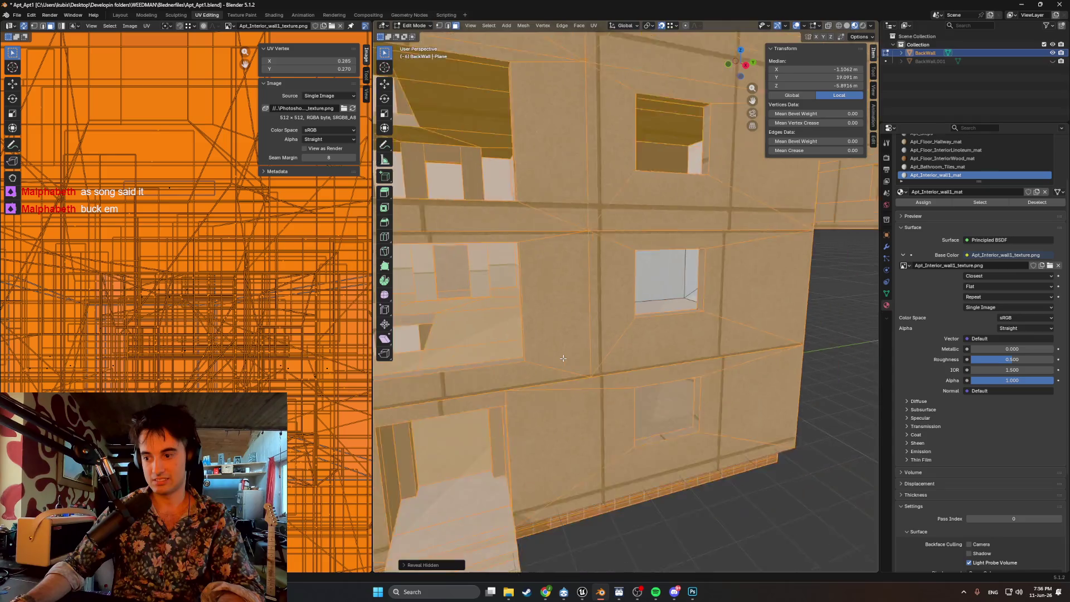
left_click(711, 394)
- Orbit around the room and doorway, then walk toward the tiled bathroom wall
mouse_move(711, 394)
middle_mouse_down()
mouse_move(607, 341)
mouse_move(662, 330)
mouse_move(839, 334)
middle_mouse_up()
scroll(607, 341, "up", 10)
scroll(604, 340, "up", 12)
middle_click_drag(702, 318, 762, 317)
scroll(606, 351, "up", 10)
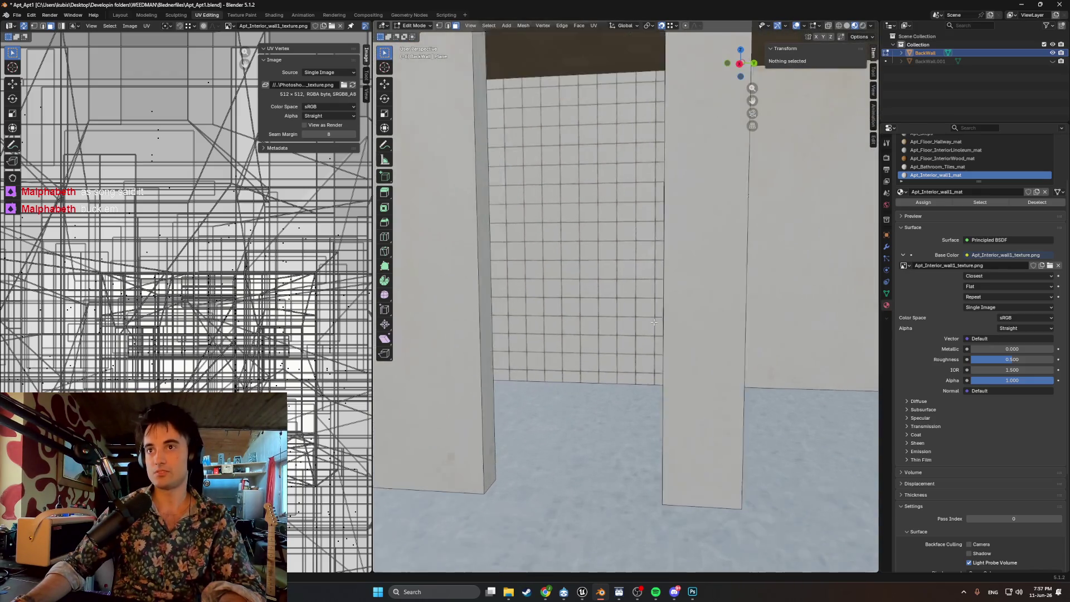
key("shift+grave")
key("w")
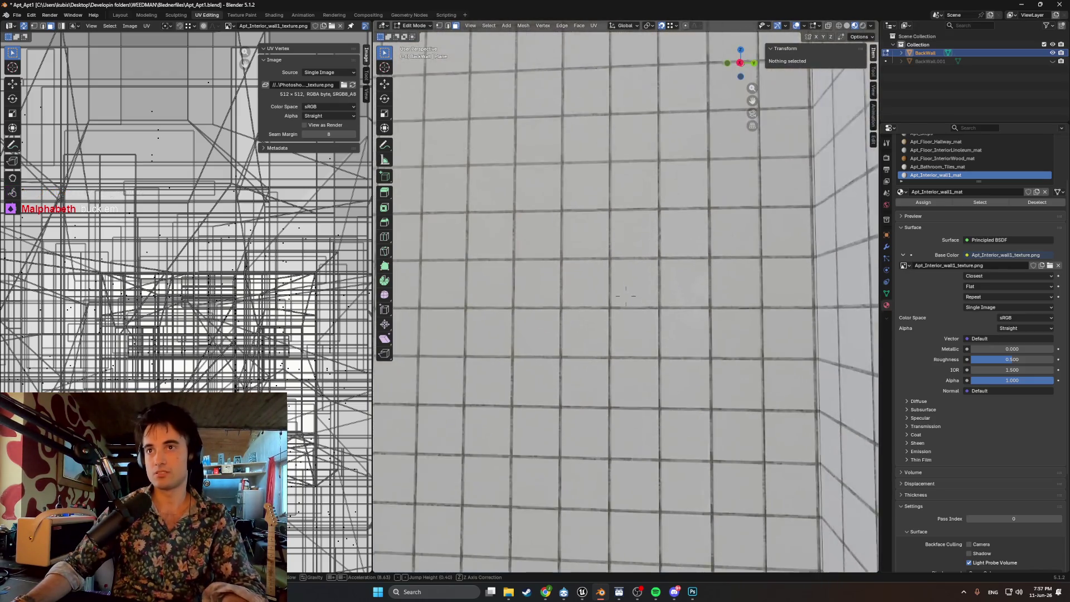
mouse_move(625, 296)
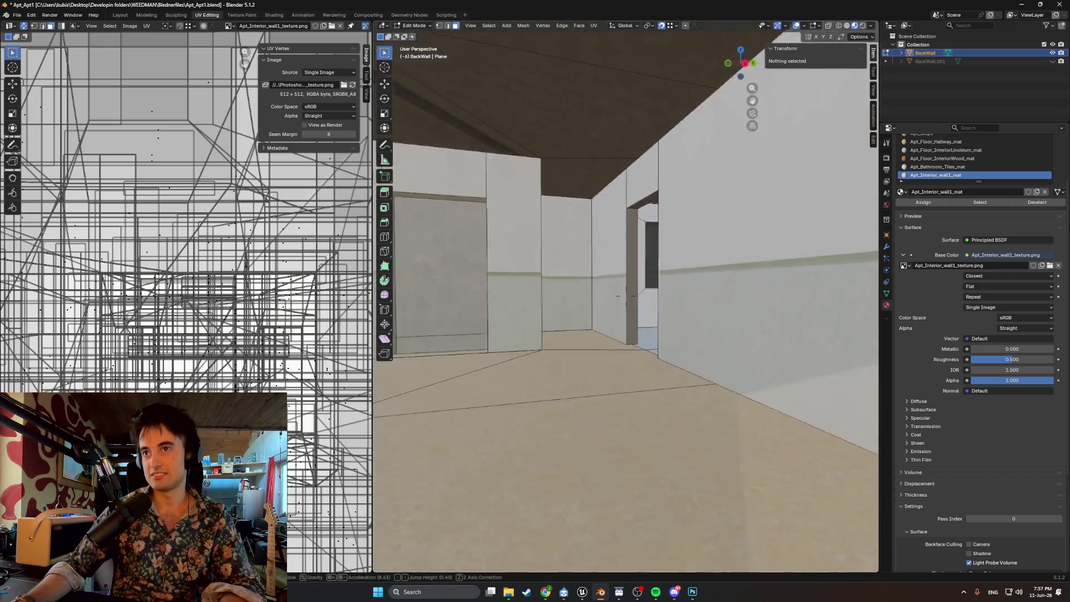
- Walk through the corridor, past the tiled doorway and window wall, into the wood-floored room
key("s")
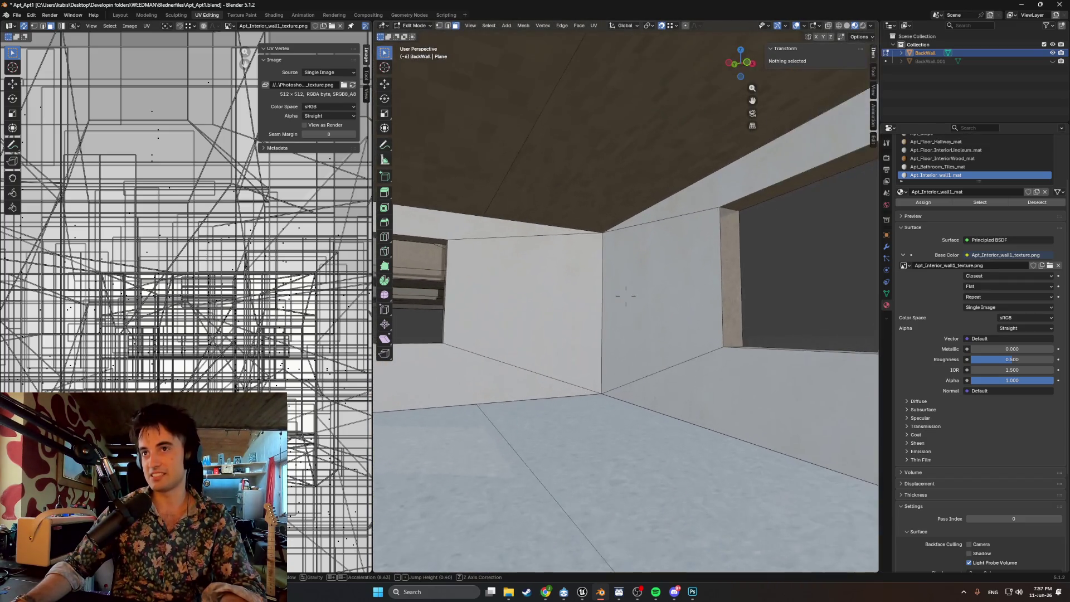
key("w")
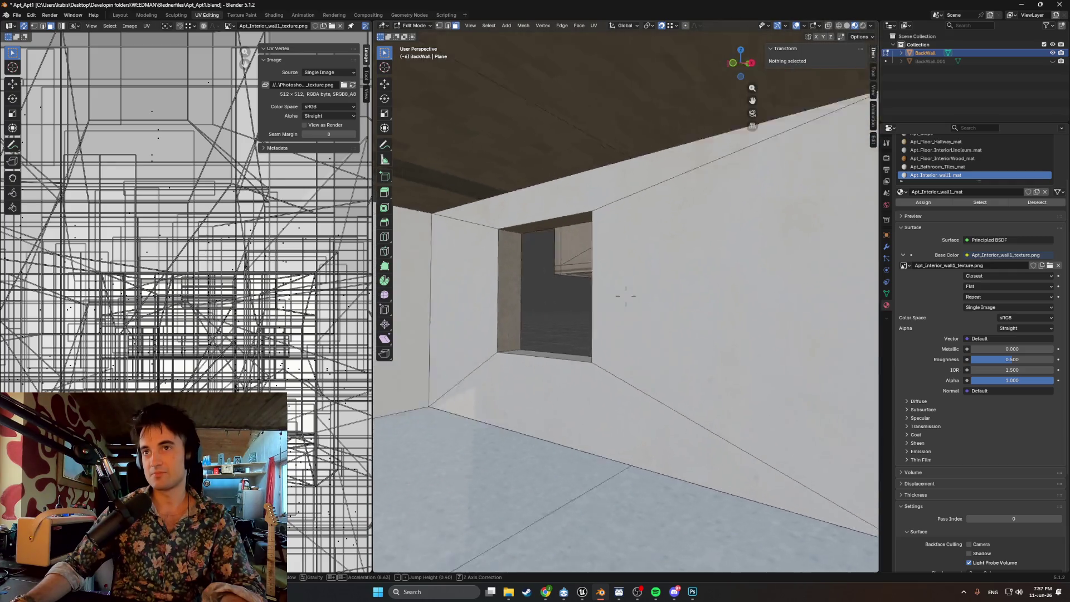
key("w")
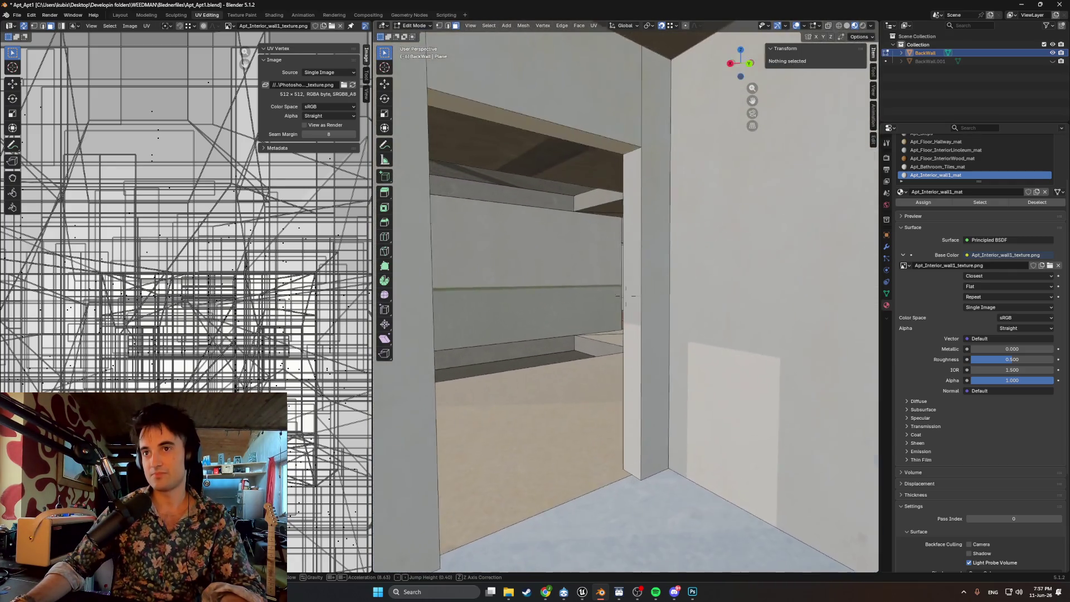
key("w")
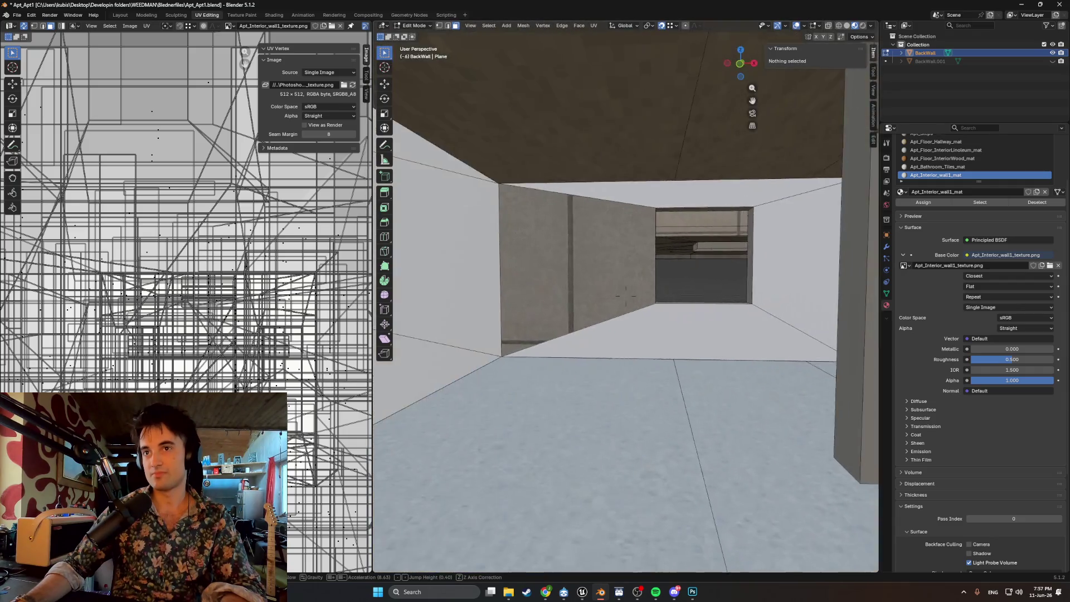
key("w")
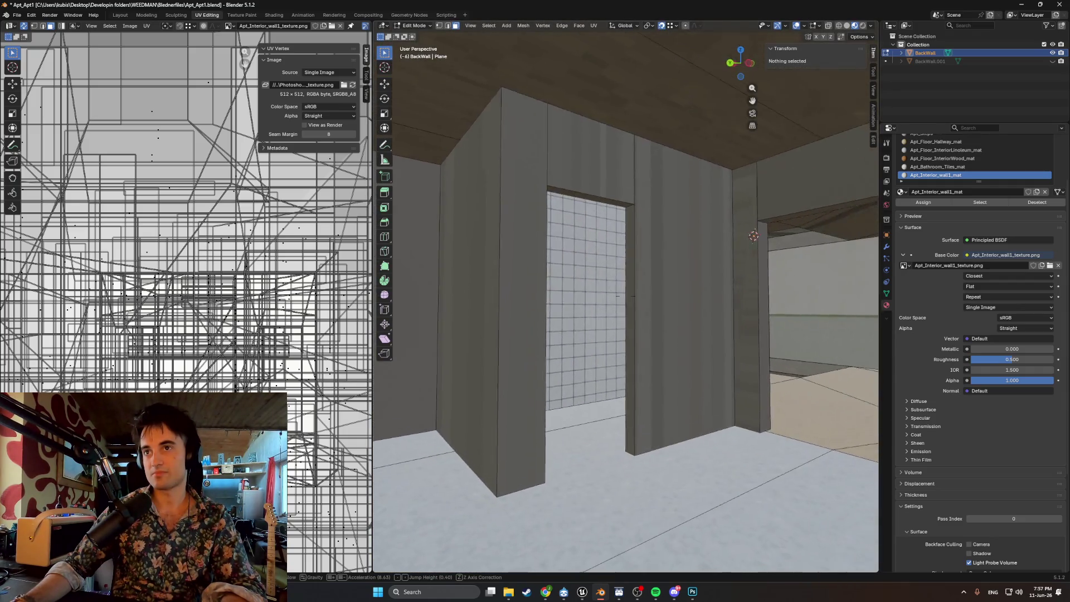
key("w")
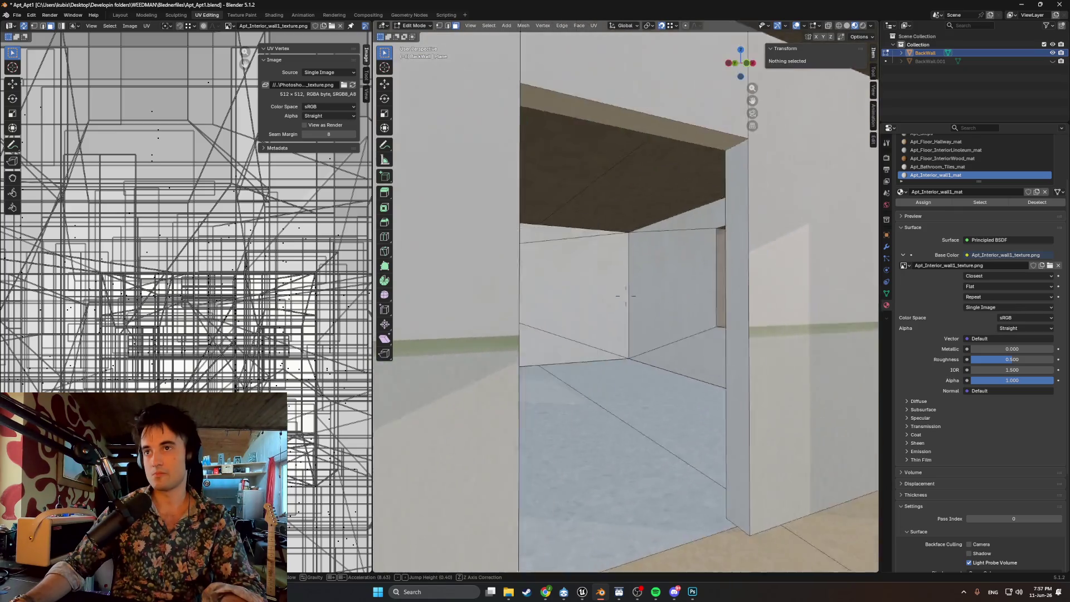
key("w")
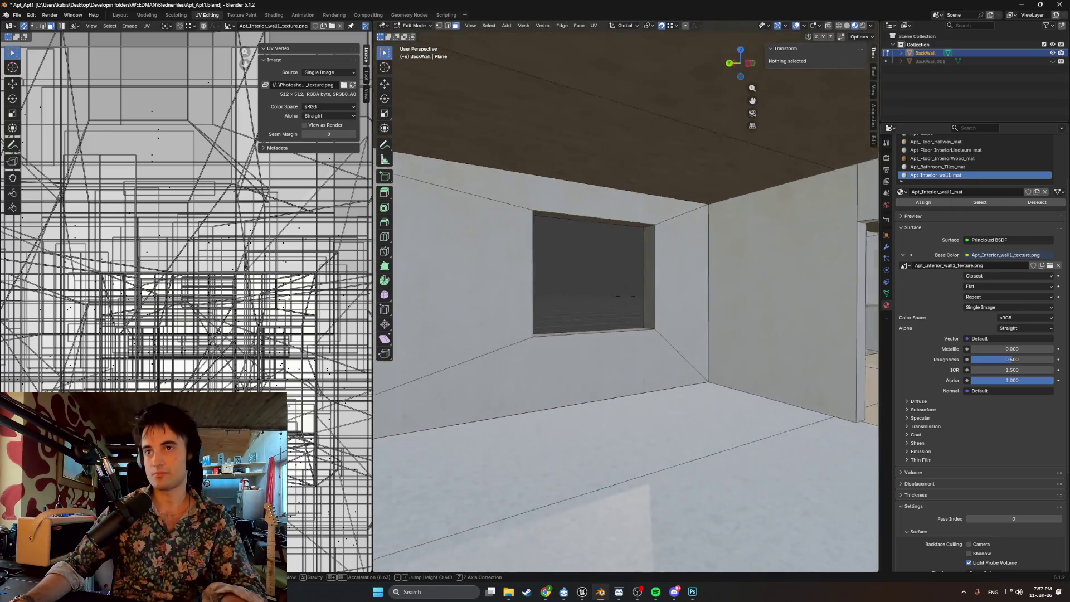
key("w")
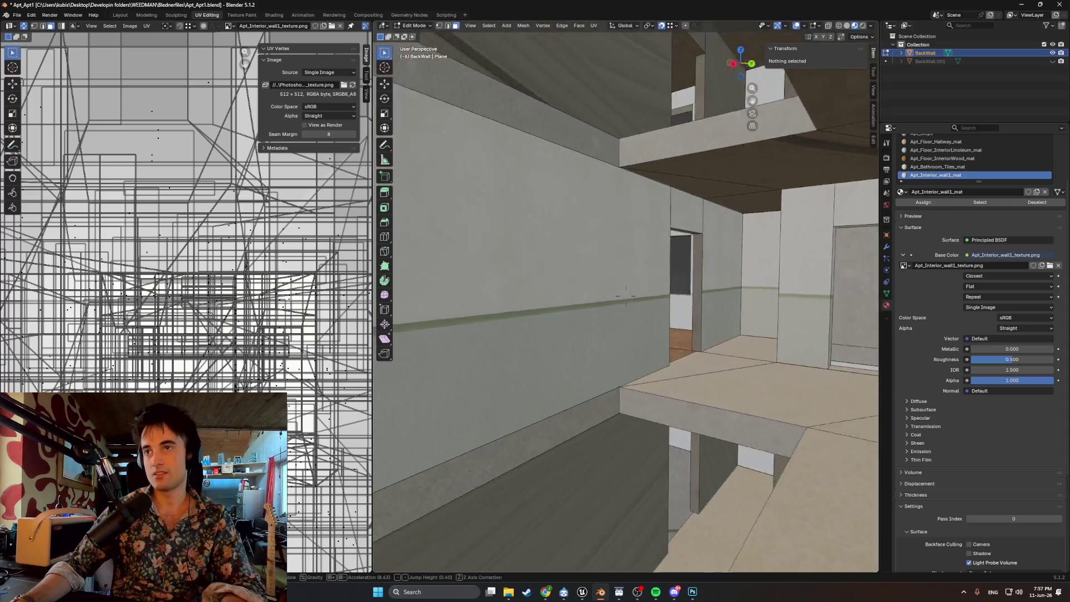
key("w")
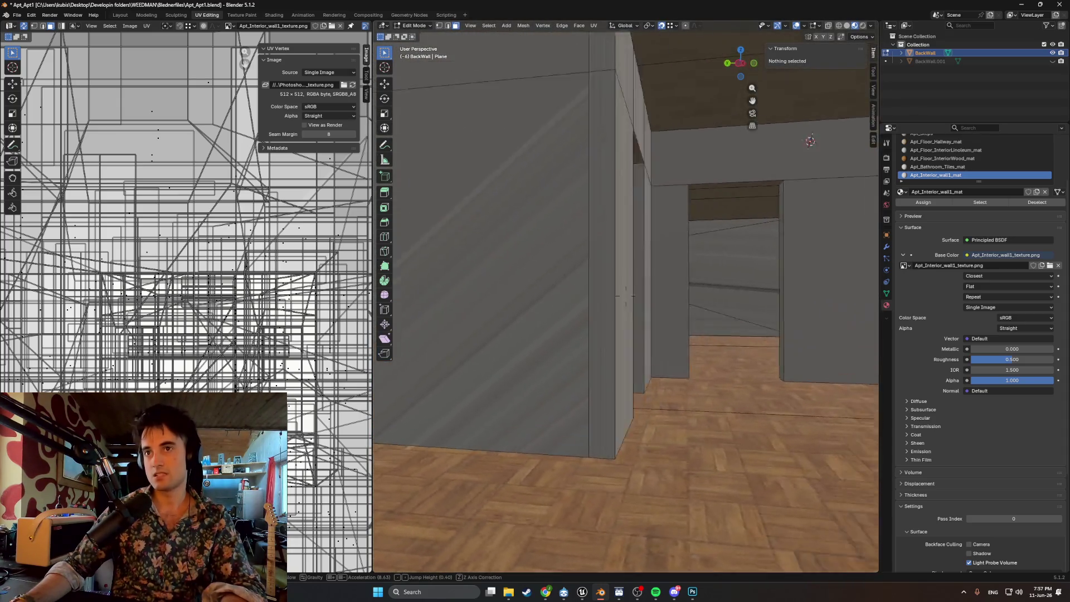
- Face the grey walls and select the grey wall face beside the tiled doorway
key("w")
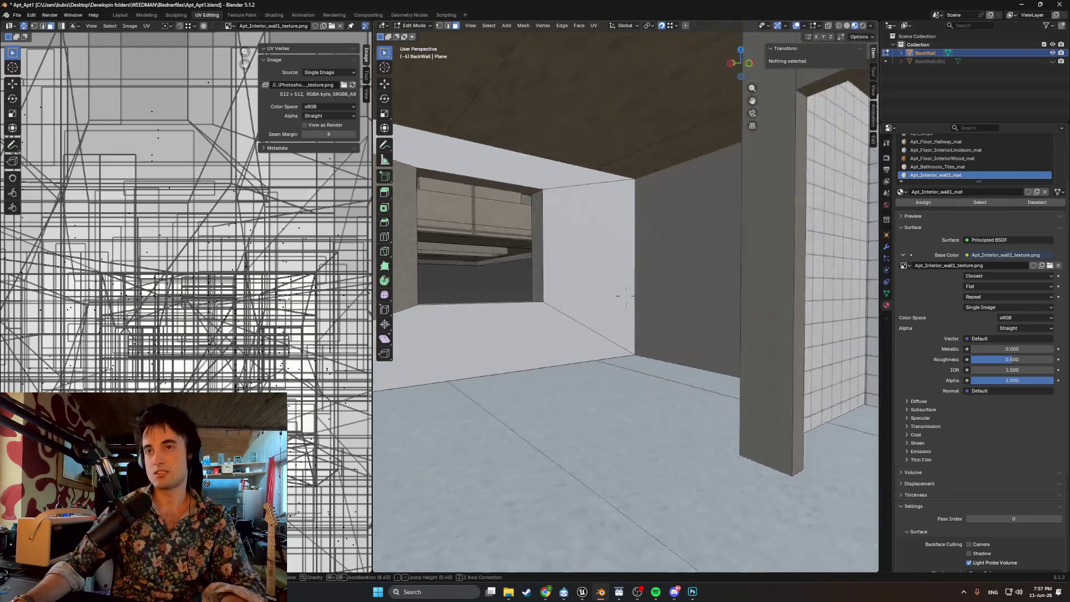
key("s")
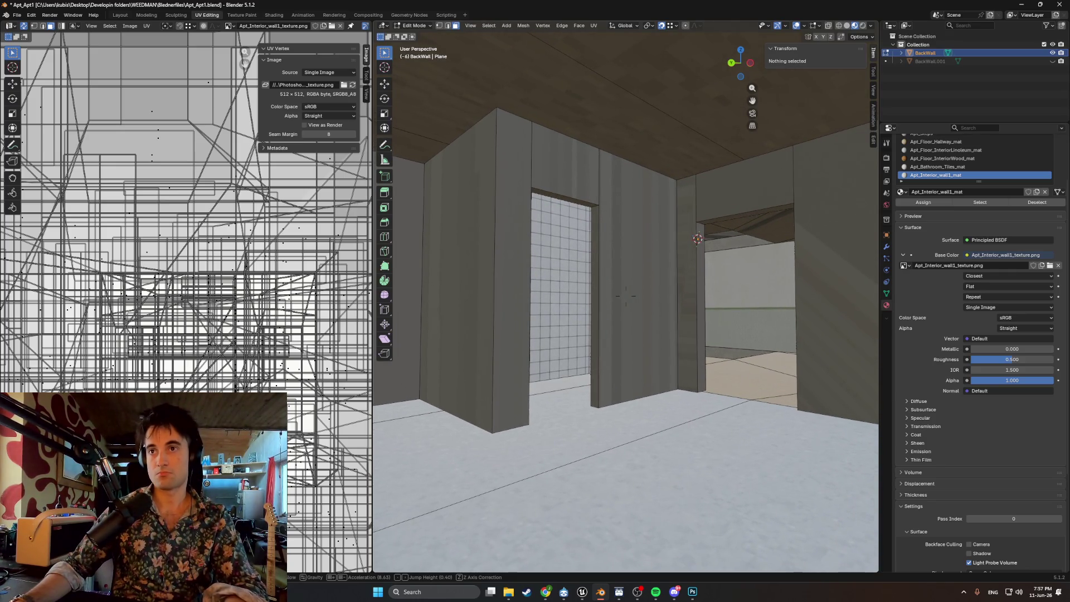
left_click(656, 274)
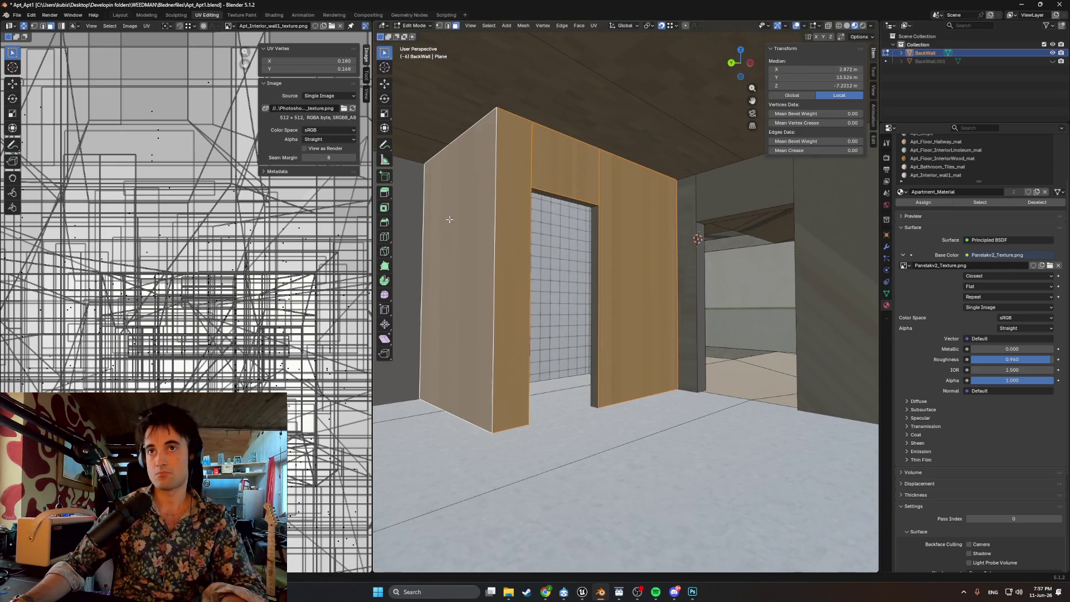
- Select the wall and door-jamb faces around the doorway pillars
scroll(480, 242, "up", 5)
left_click(549, 253)
middle_click_drag(549, 253, 441, 207)
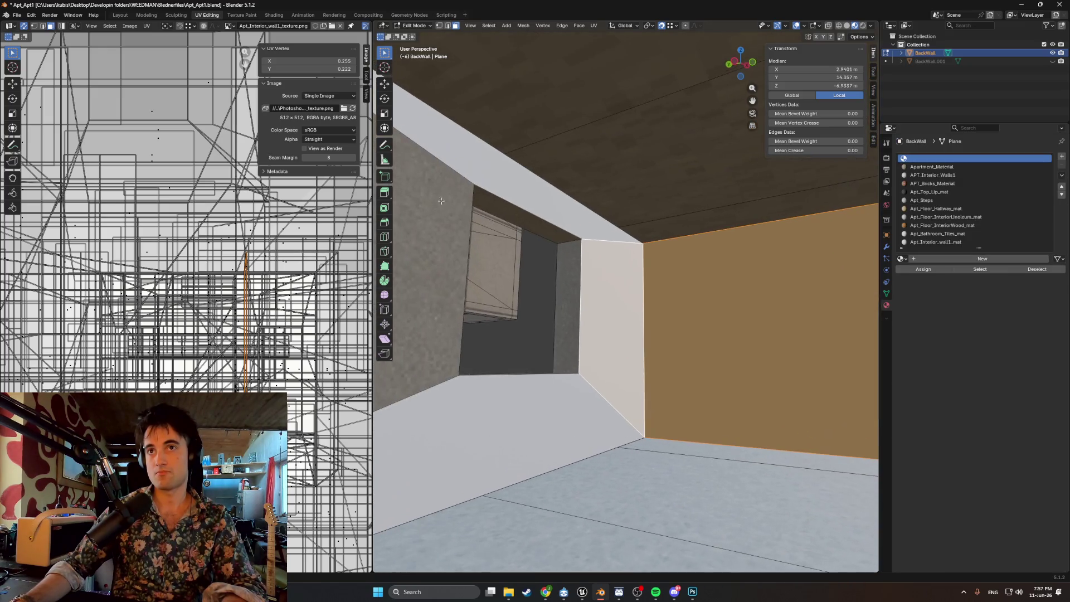
left_click(484, 234)
scroll(487, 335, "up", 5)
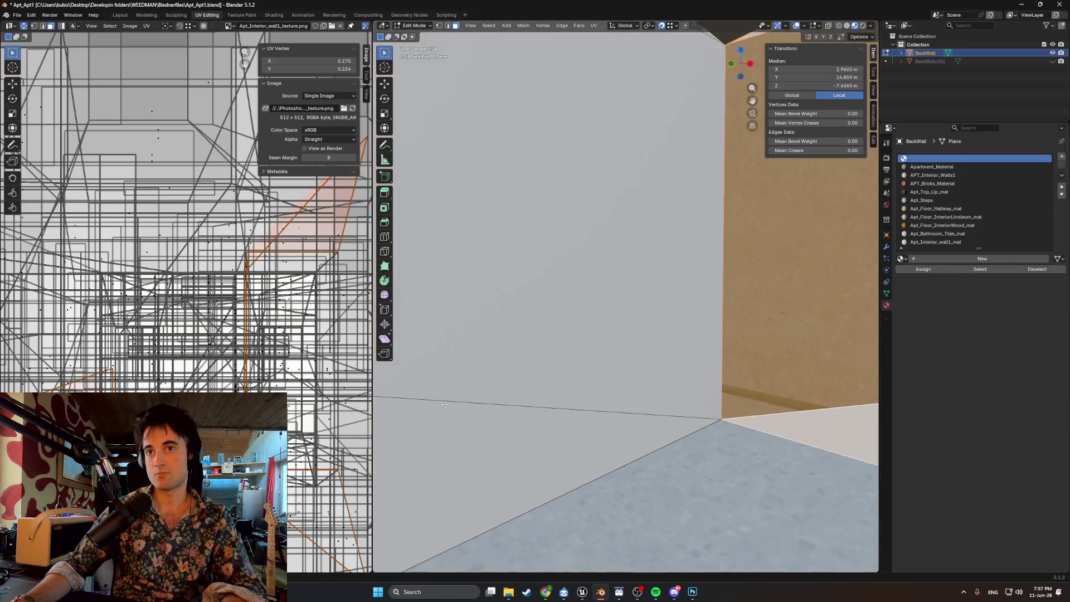
left_click(491, 422)
middle_click_drag(491, 422, 453, 383)
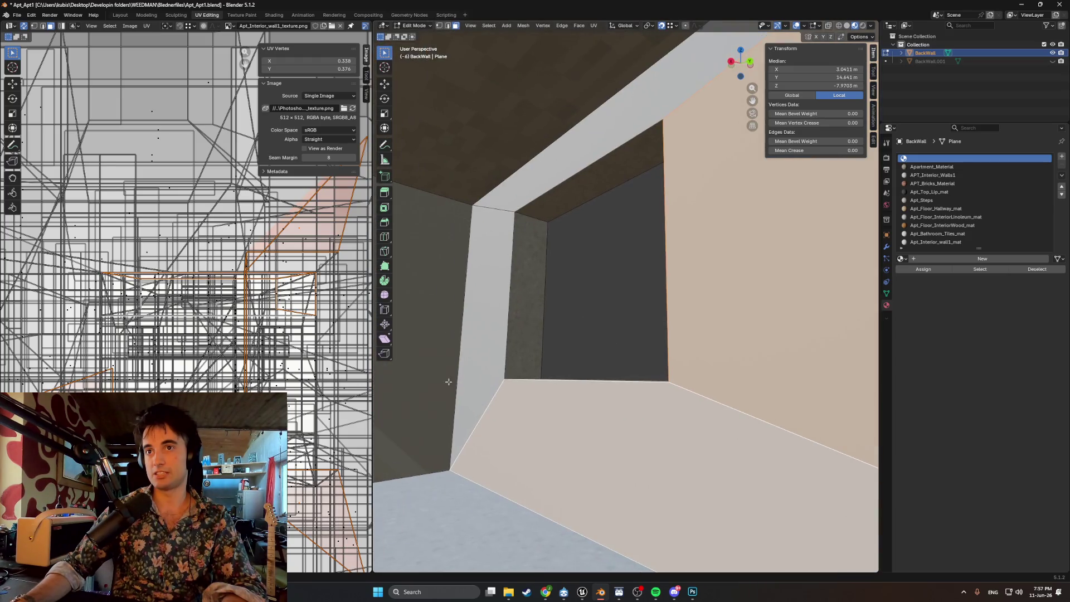
mouse_move(491, 262)
middle_mouse_down()
mouse_move(492, 239)
mouse_move(462, 249)
middle_mouse_up()
left_click(462, 249)
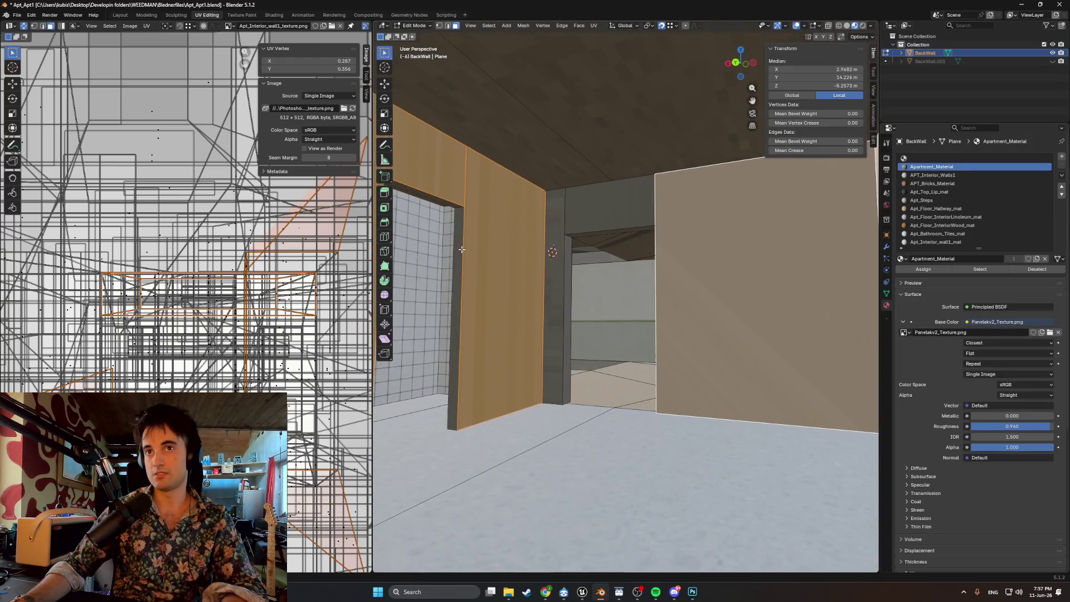
mouse_move(564, 220)
middle_mouse_down()
mouse_move(592, 234)
mouse_move(488, 238)
middle_mouse_up()
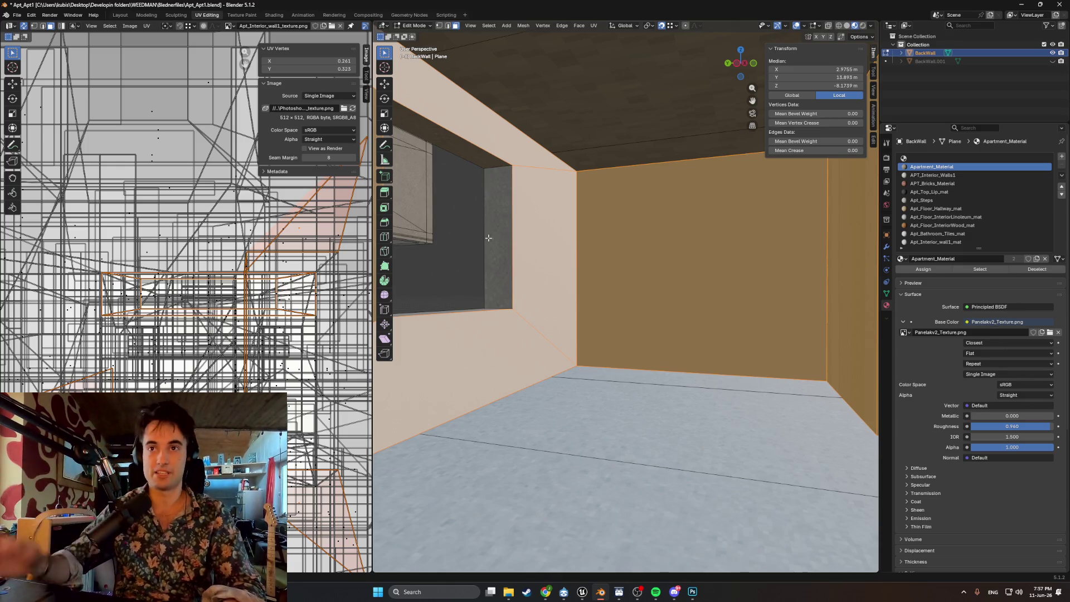
mouse_move(604, 330)
middle_mouse_down()
mouse_move(706, 342)
mouse_move(500, 263)
middle_mouse_up()
left_click(520, 232, "shift")
mouse_move(621, 262)
middle_mouse_down()
mouse_move(640, 269)
mouse_move(581, 265)
middle_mouse_up()
- Walk into the tiled doorway and turn to face the orange wood wall
key("shift+grave")
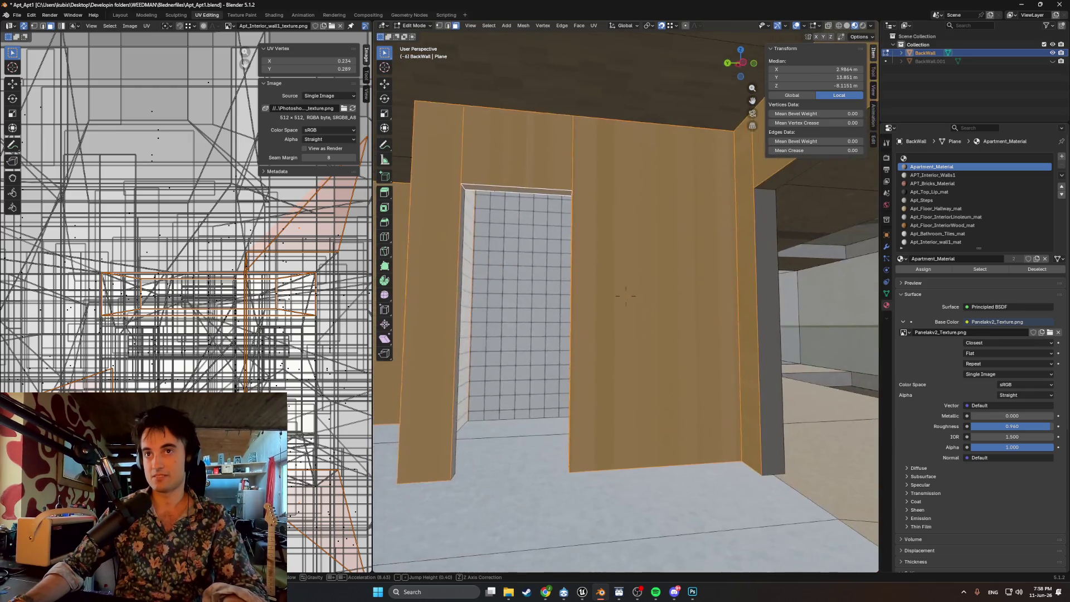
key("w")
left_click(627, 287)
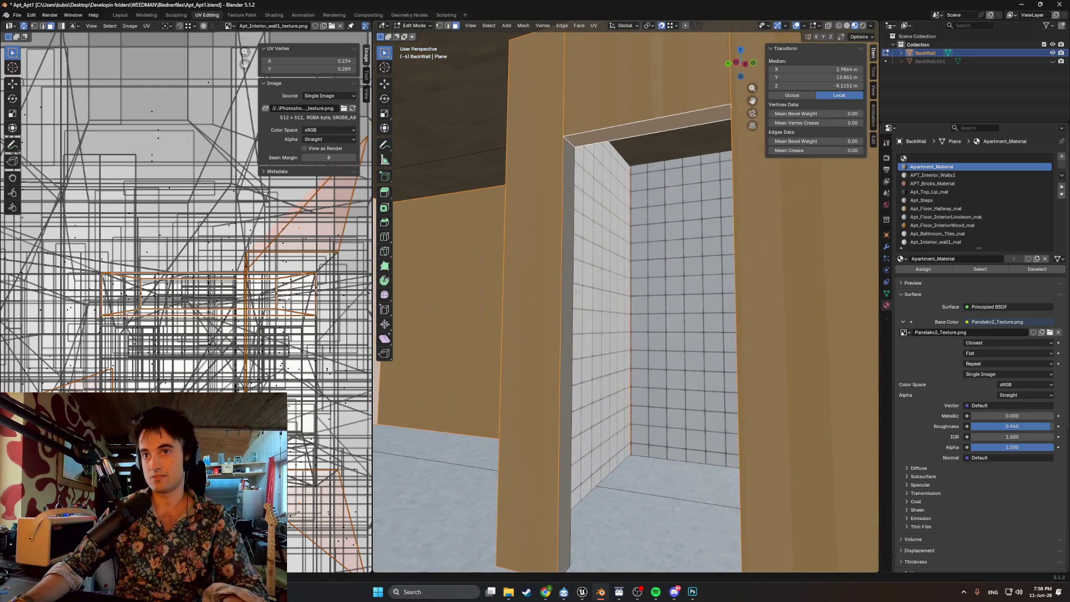
mouse_move(569, 294)
middle_mouse_down()
mouse_move(688, 286)
mouse_move(724, 223)
middle_mouse_up()
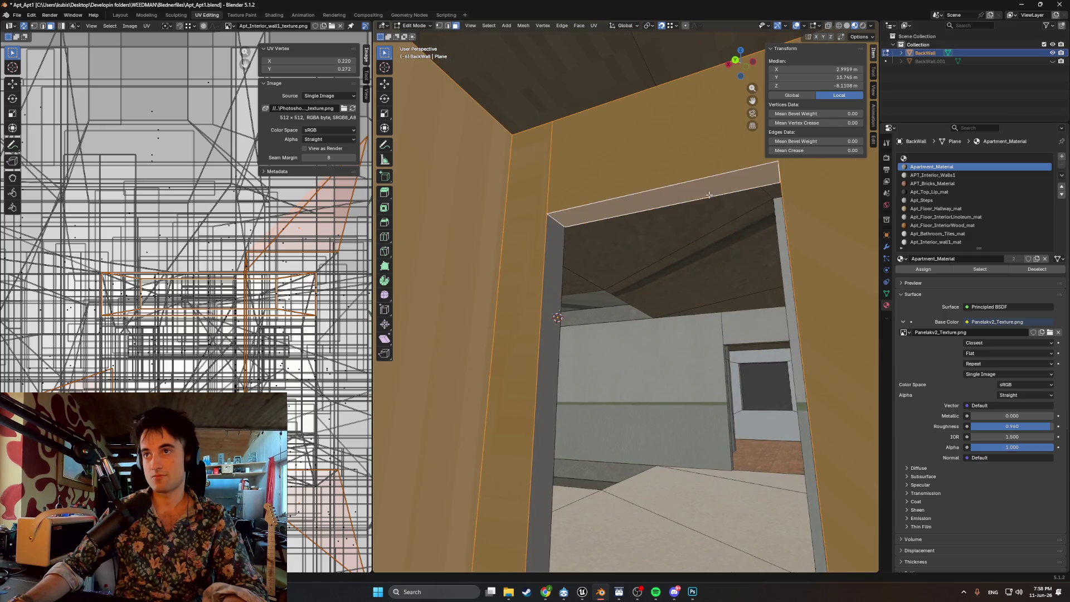
mouse_move(555, 313)
middle_mouse_down()
mouse_move(542, 357)
mouse_move(633, 342)
mouse_move(587, 312)
mouse_move(678, 301)
mouse_move(631, 362)
mouse_move(664, 326)
middle_mouse_up()
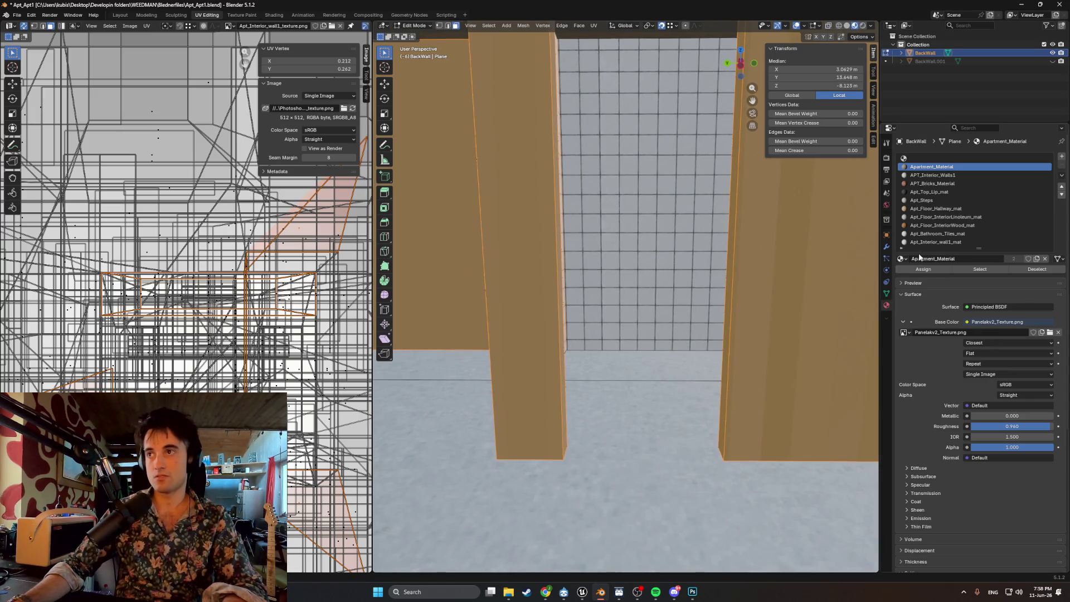
- Assign Apt_Interior_wall1_mat to the selected faces and unwrap them with Cube Projection
left_click(925, 242)
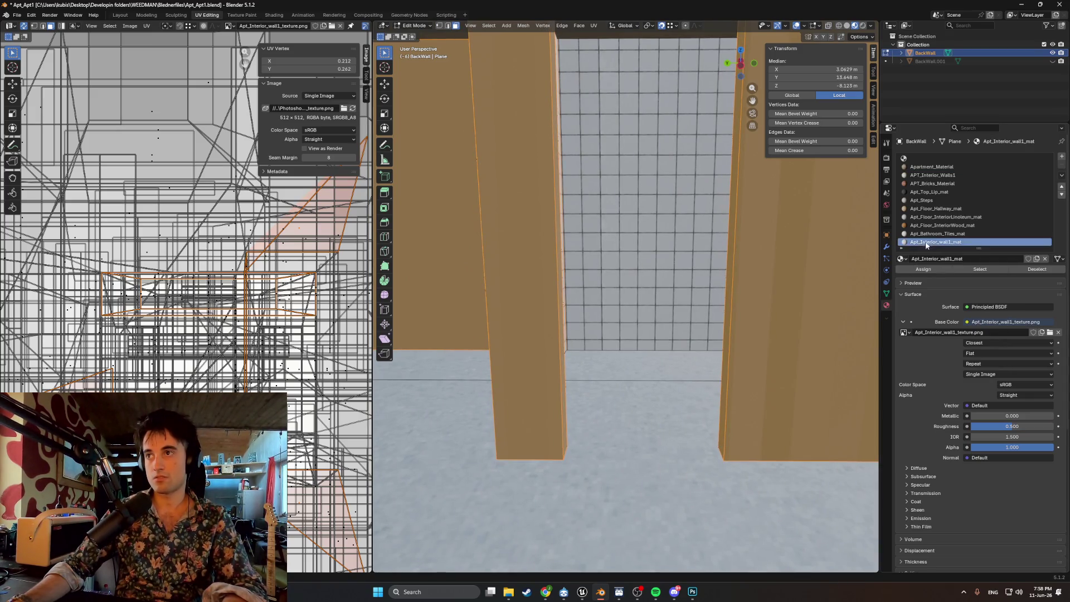
left_click(923, 270)
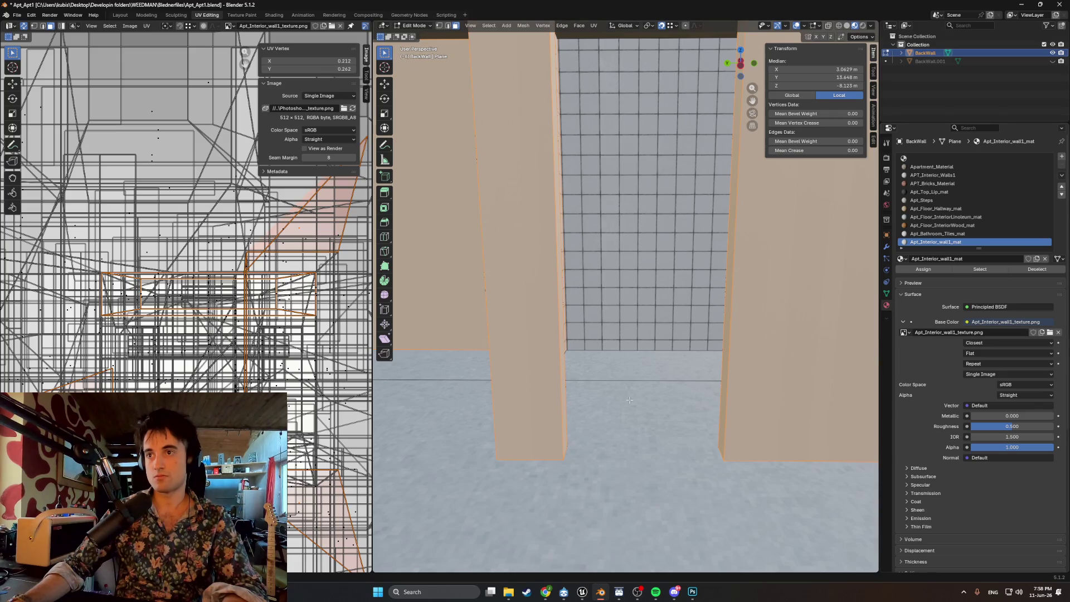
key("u")
left_click(596, 360)
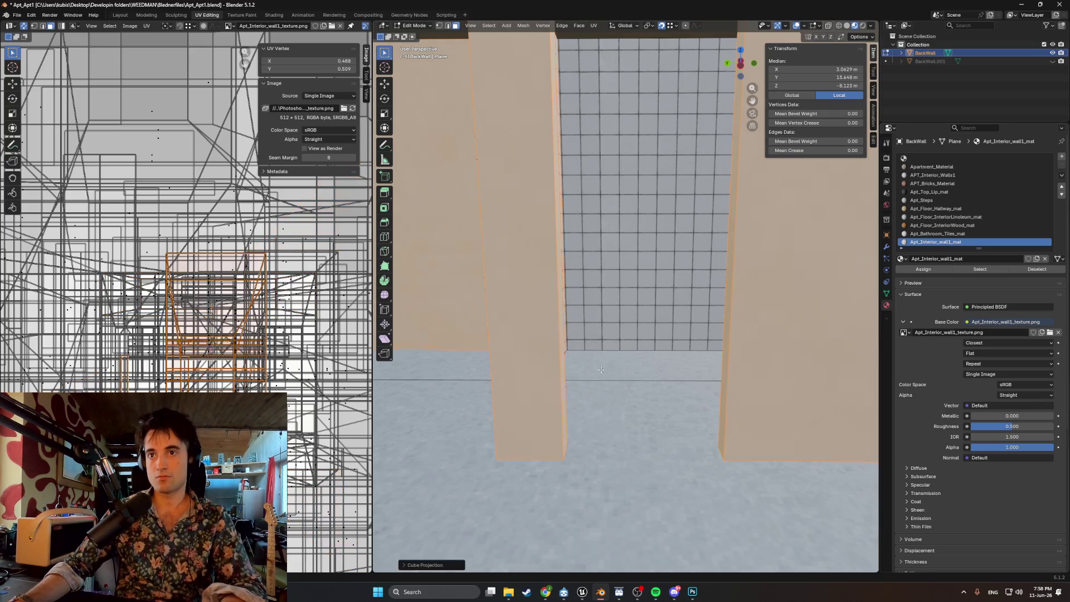
scroll(565, 372, "down", 4)
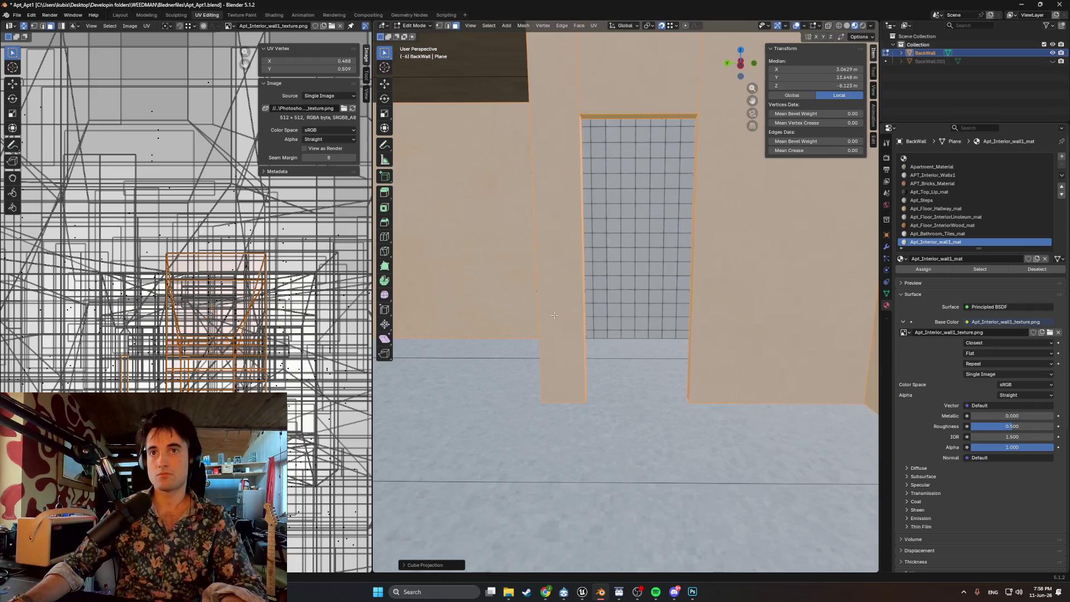
key("alt+a")
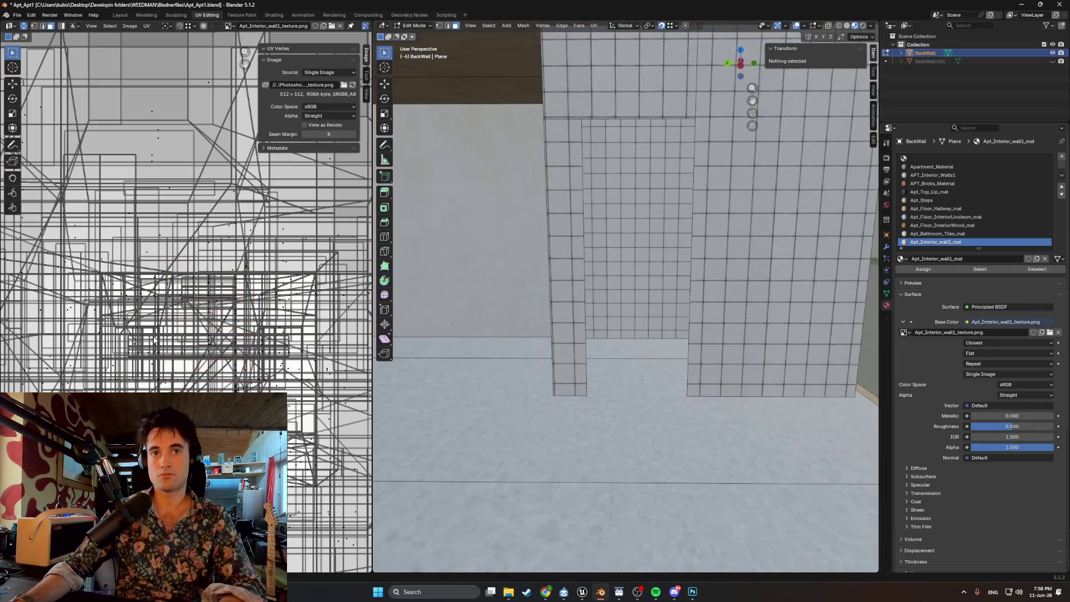
key("ctrl+z")
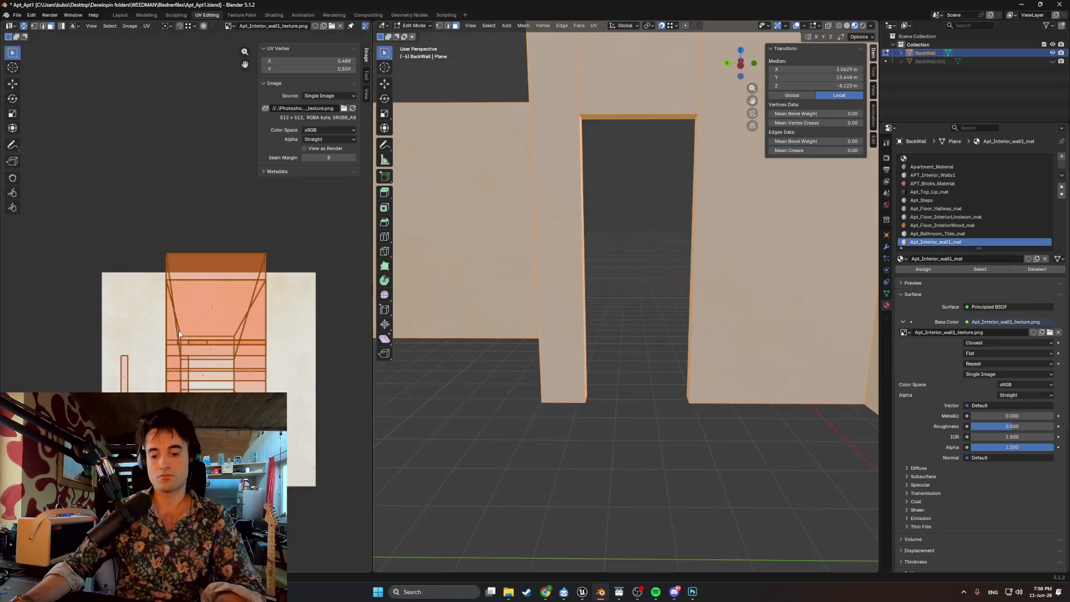
- Rotate the wall's UV islands 180° after a few cancelled attempts
scroll(203, 330, "up", 2)
scroll(172, 341, "down", 2)
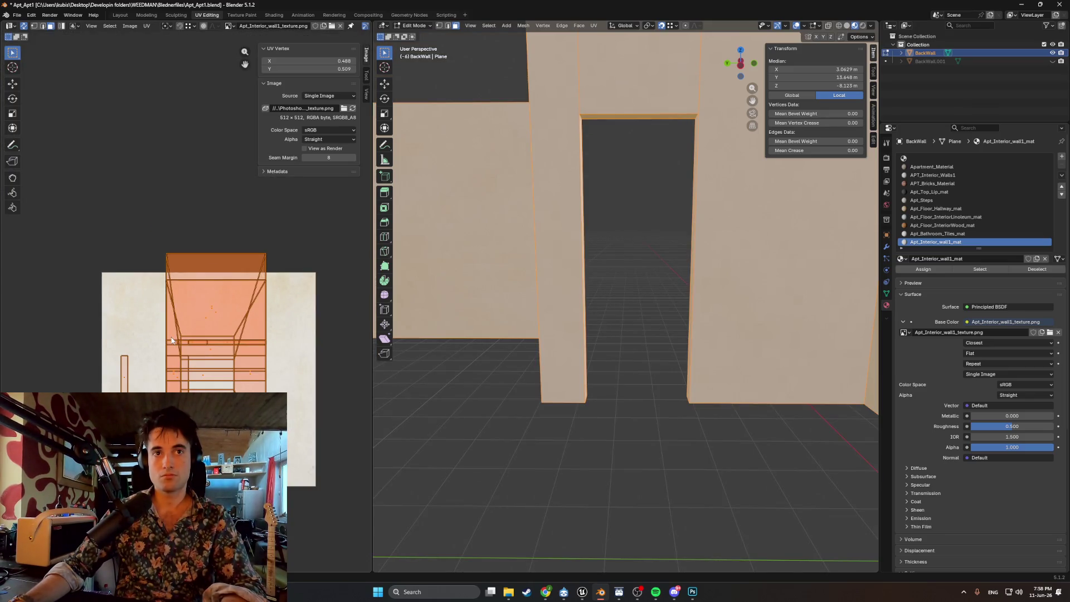
key("r")
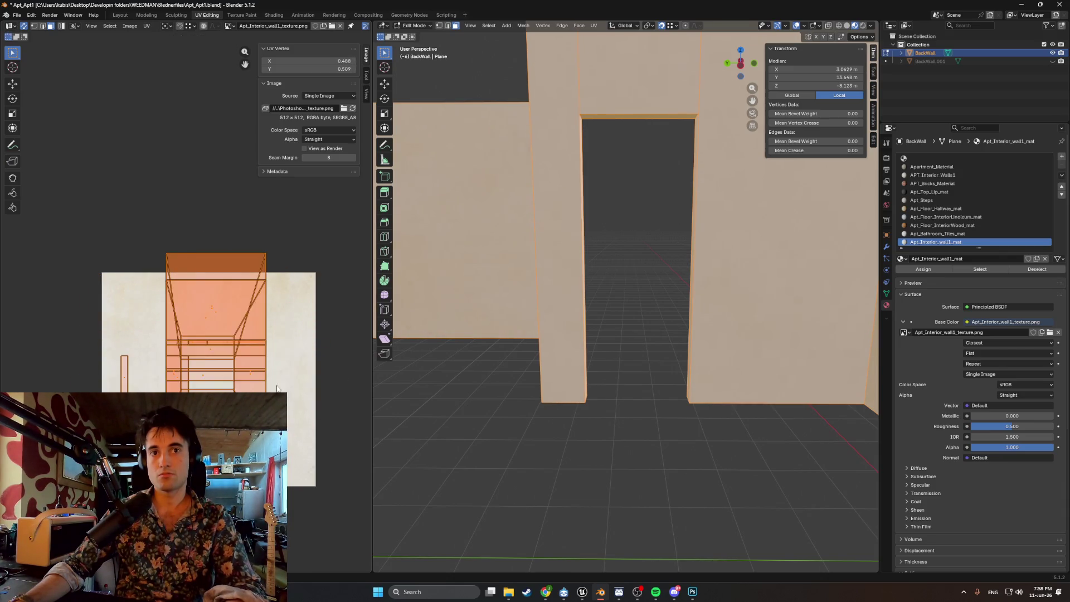
left_click(329, 377)
scroll(207, 350, "down", 3)
key("r")
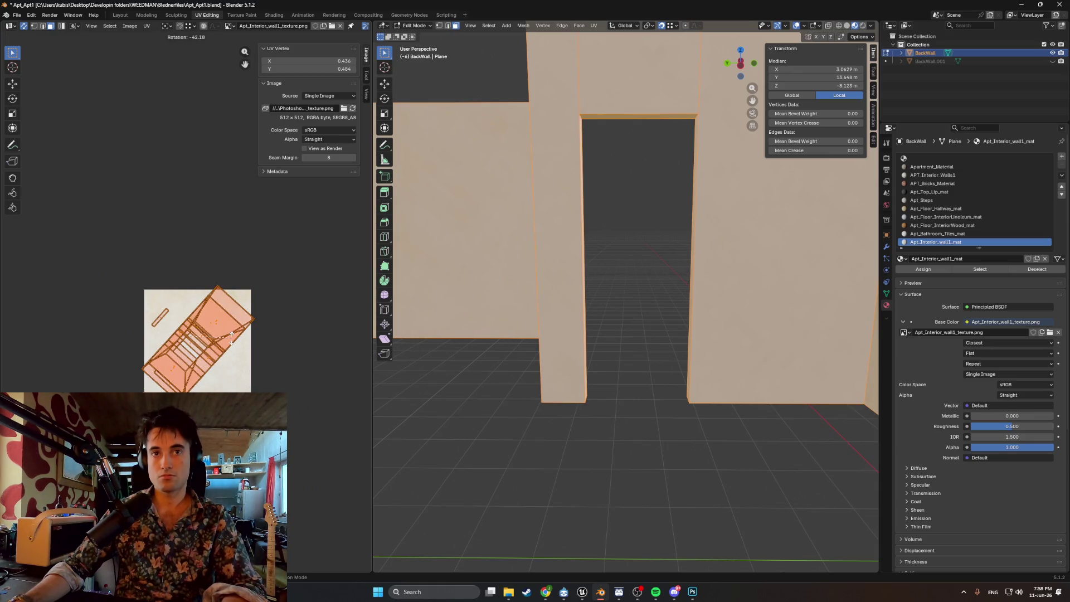
right_click(232, 339)
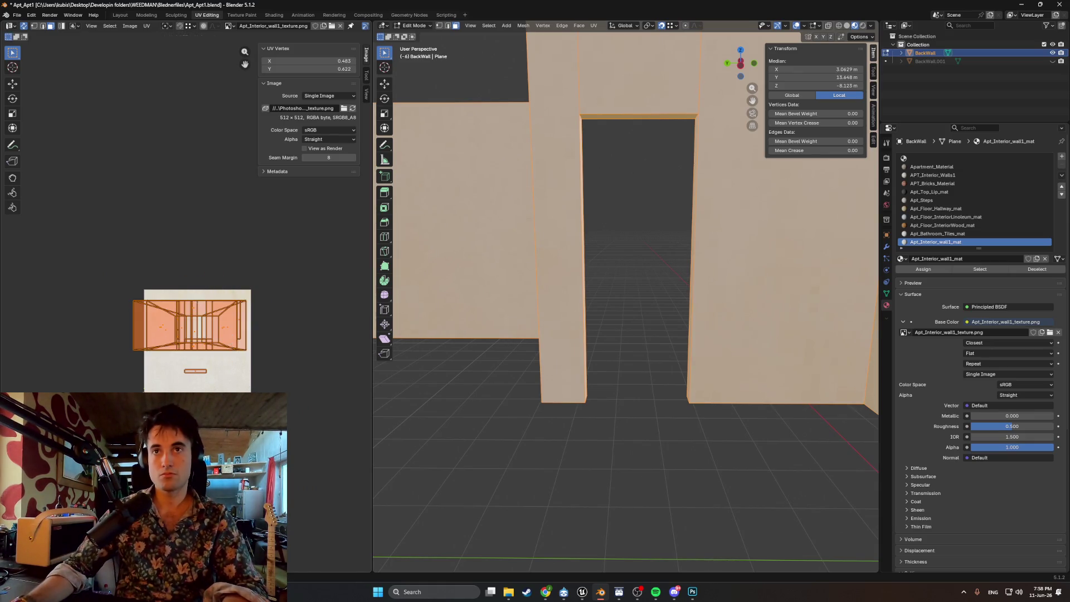
key("s")
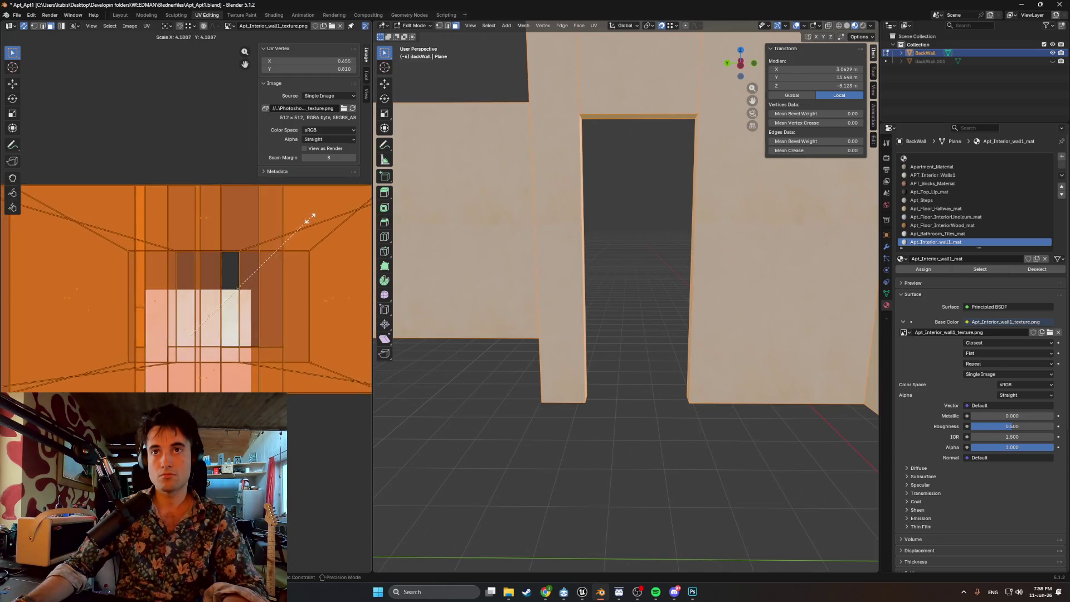
right_click(218, 280)
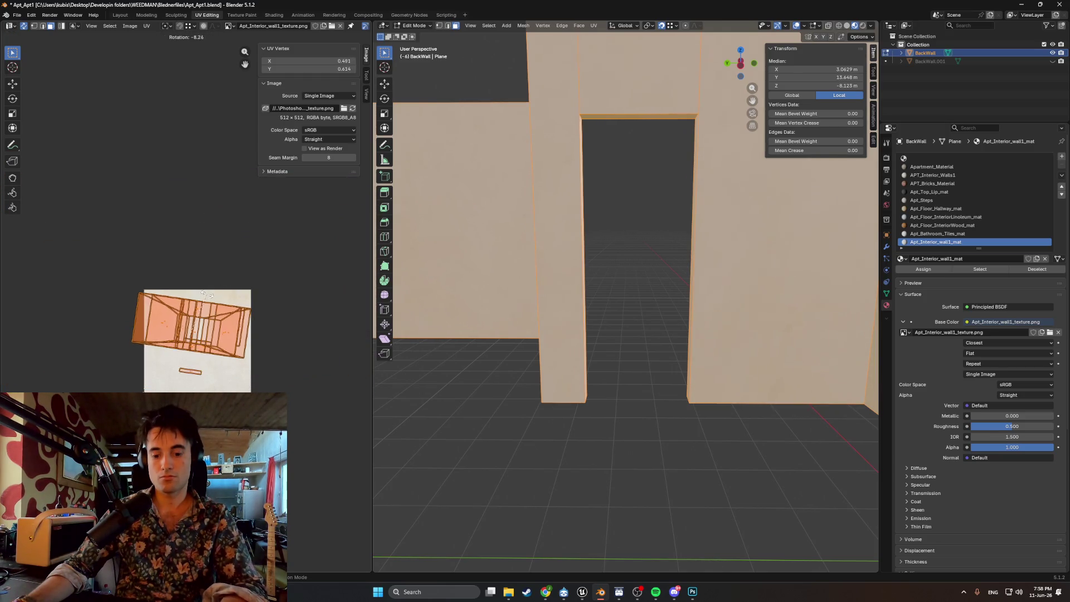
type("180")
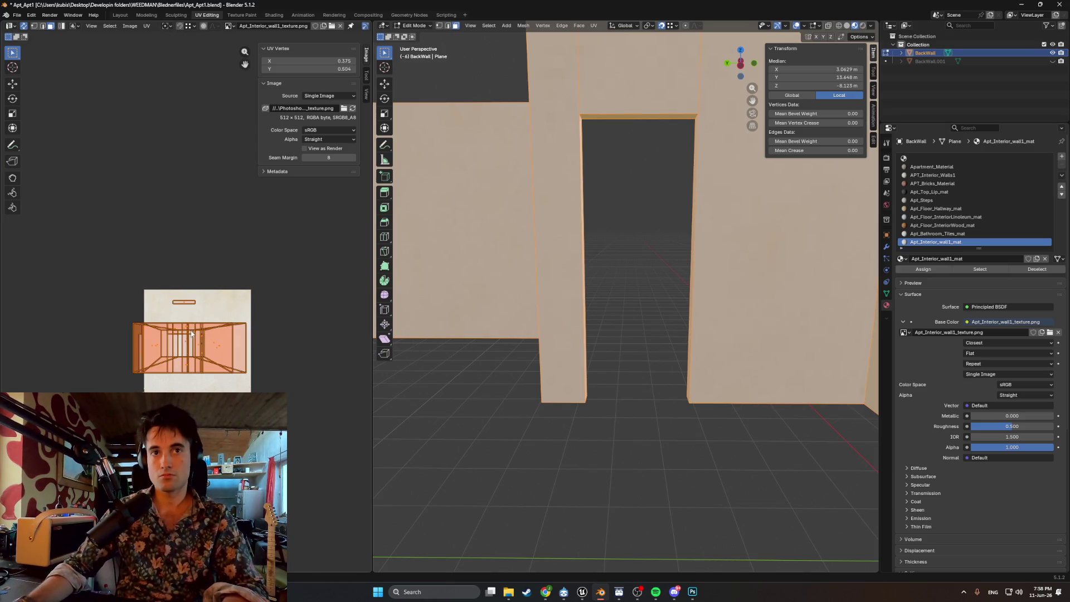
type("s")
left_click(211, 309)
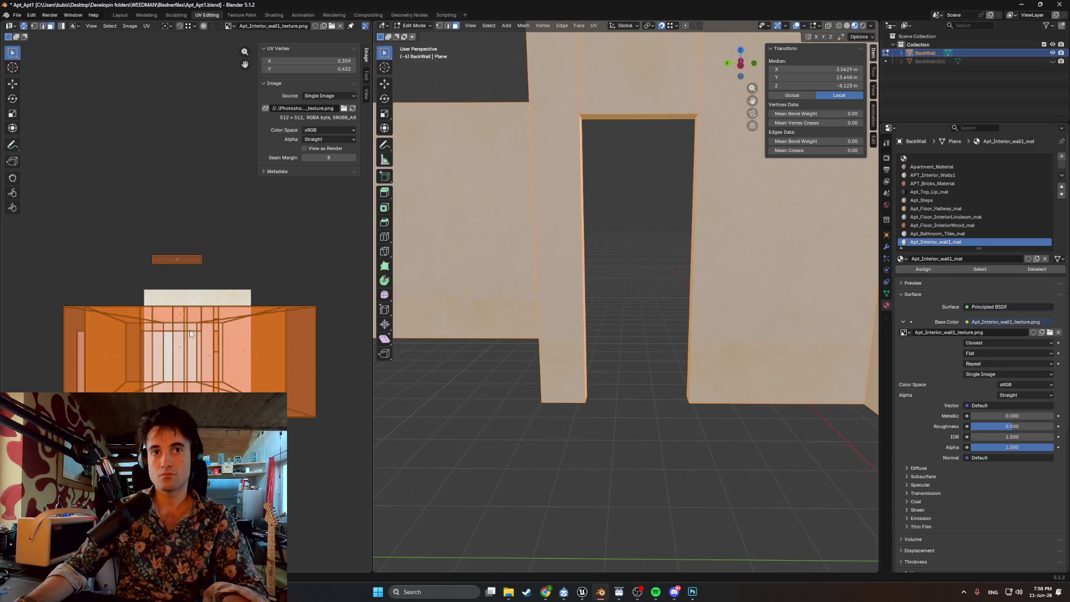
- Scale the UV islands up in two passes so the plaster appears larger
key("s")
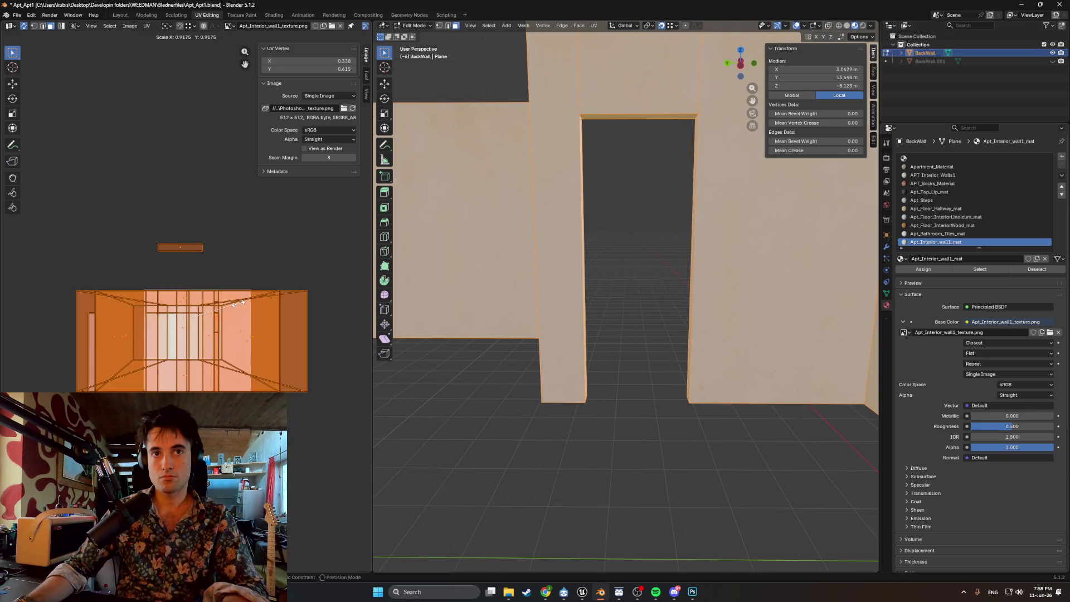
scroll(223, 304, "up", 2)
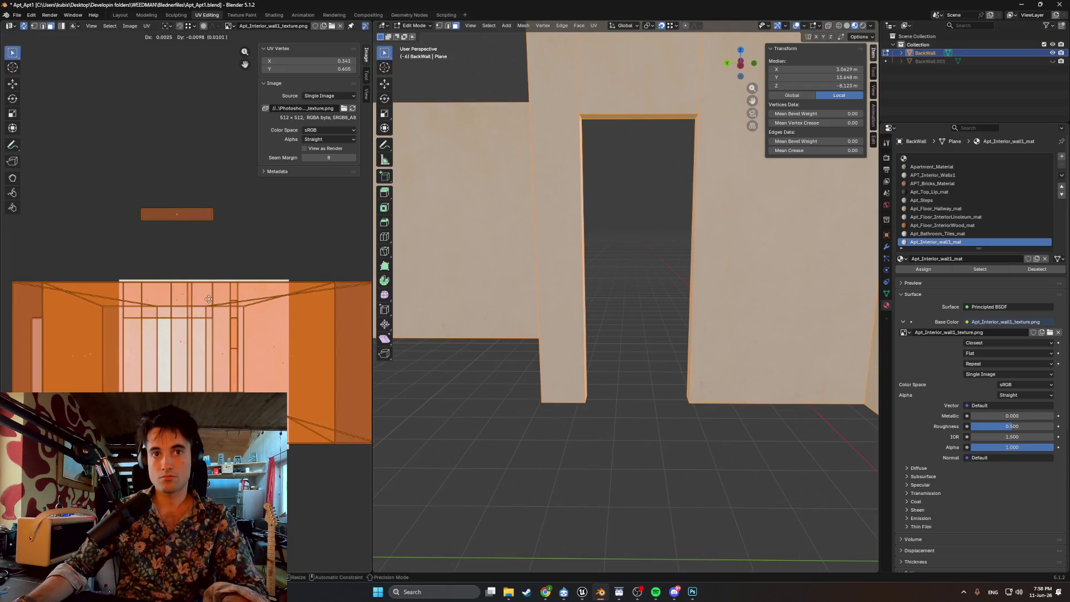
left_click(208, 298)
key("s")
left_click(211, 306)
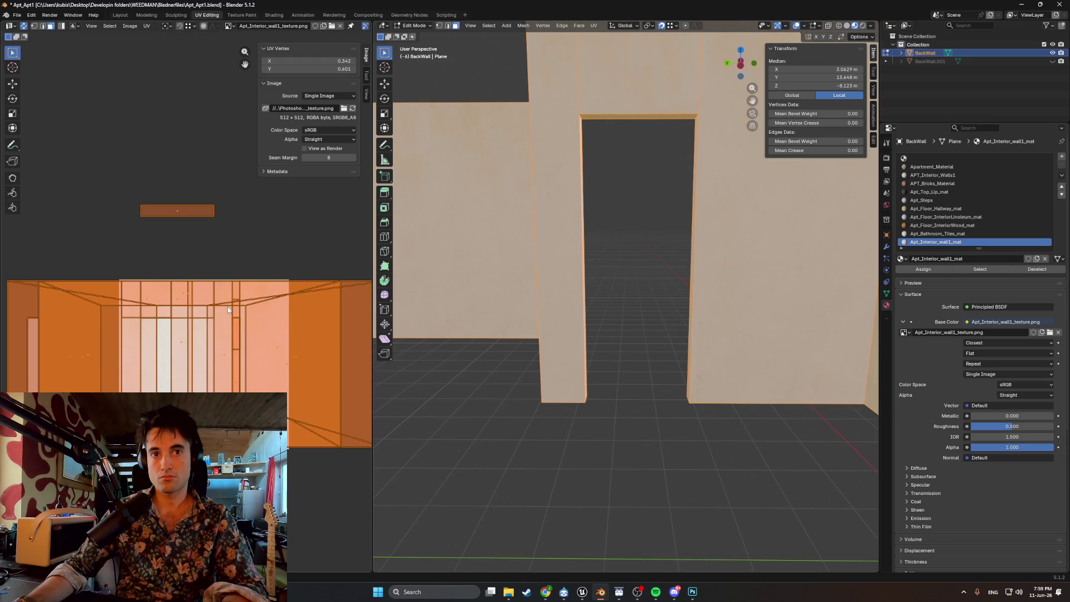
- Inspect the walls from several angles, abandoning a vertical UV move, and deselect all faces
mouse_move(580, 278)
middle_mouse_down()
mouse_move(642, 273)
mouse_move(601, 284)
middle_mouse_up()
key("g")
key("y")
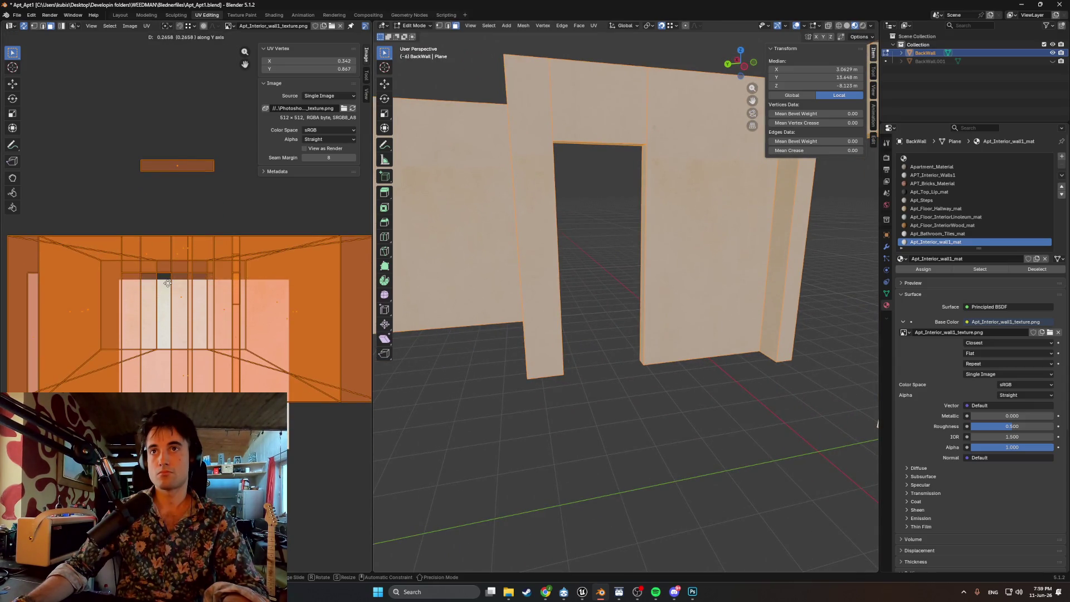
key("Escape")
middle_click_drag(604, 359, 545, 347)
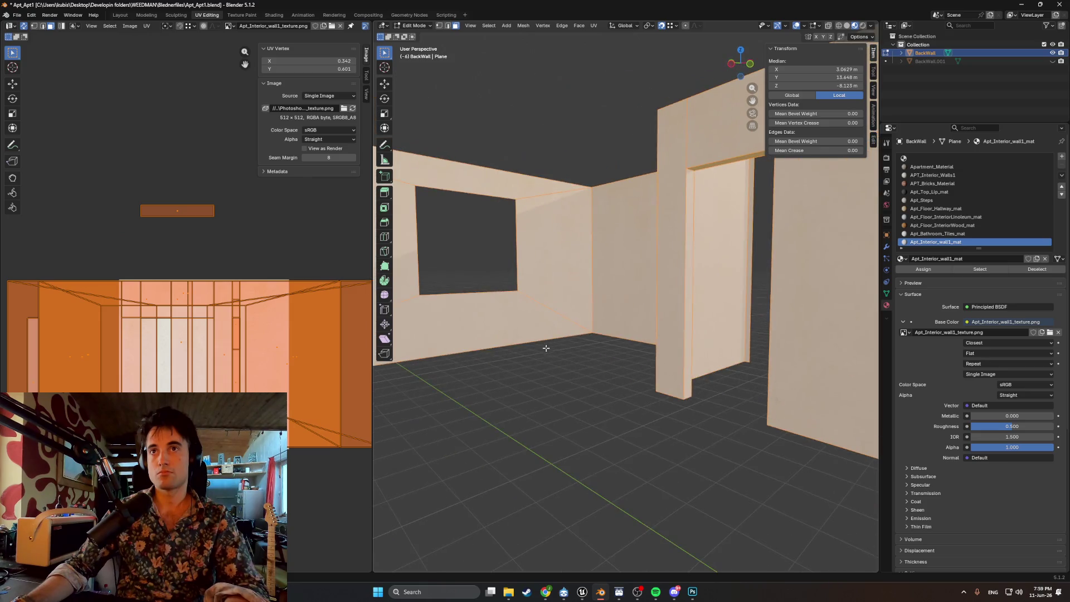
key("alt+a")
mouse_move(530, 437)
middle_mouse_down()
mouse_move(697, 434)
mouse_move(624, 411)
mouse_move(637, 401)
mouse_move(641, 423)
mouse_move(657, 434)
mouse_move(563, 437)
mouse_move(678, 432)
mouse_move(569, 428)
middle_mouse_up()
- Return to Object Mode and frame the building around its wall openings
scroll(563, 429, "down", 8)
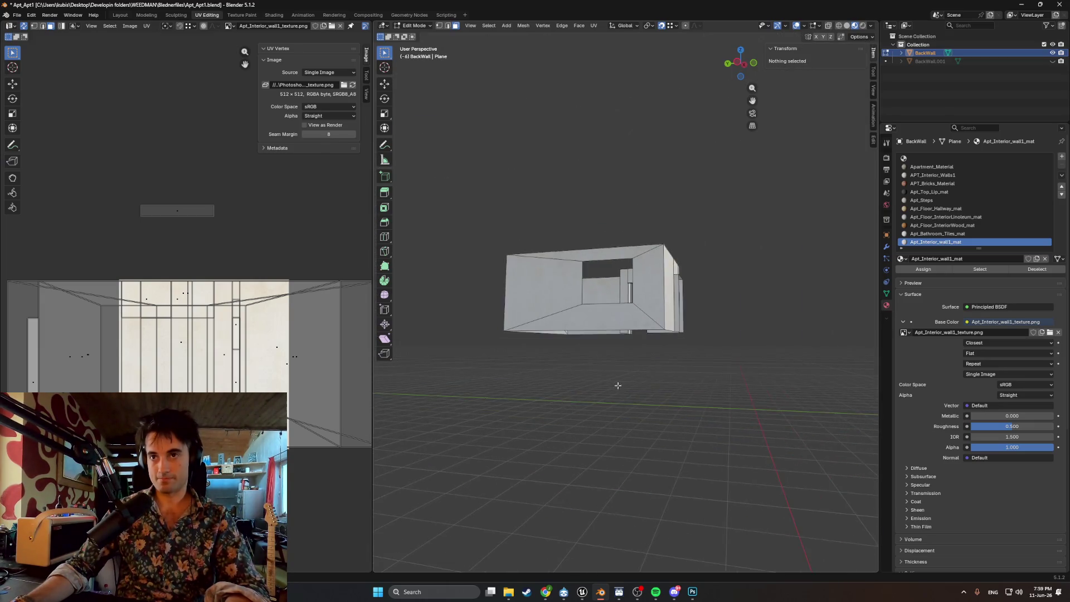
key("Tab")
scroll(617, 385, "up", 10)
mouse_move(614, 375)
middle_mouse_down()
mouse_move(657, 360)
mouse_move(637, 333)
mouse_move(614, 401)
mouse_move(594, 356)
mouse_move(569, 368)
mouse_move(594, 376)
mouse_move(574, 393)
middle_mouse_up()
scroll(636, 333, "up", 5)
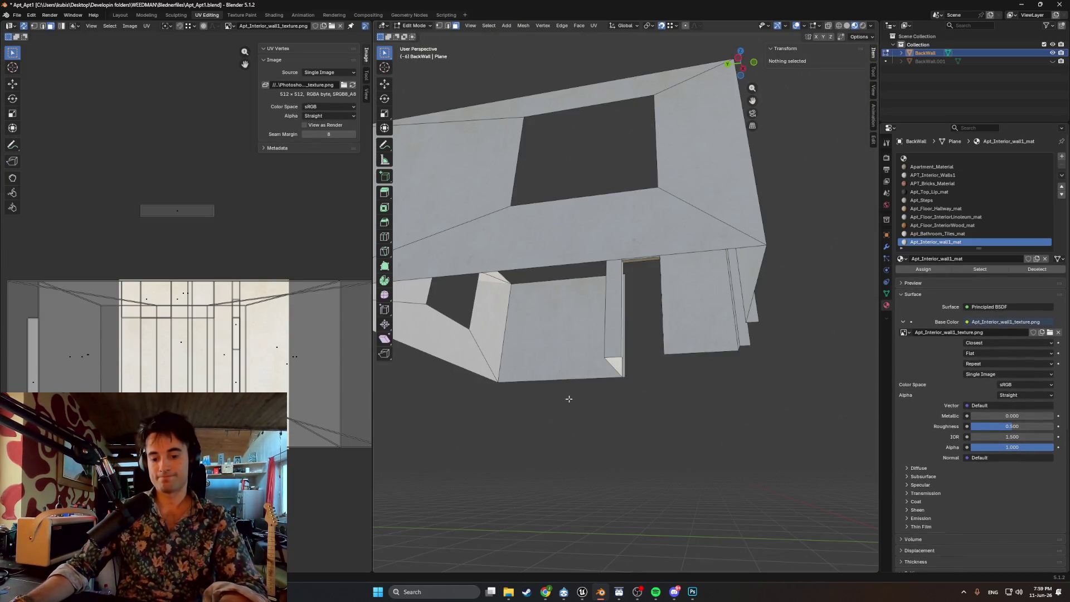
- In Edit Mode, reveal all hidden geometry and select the wood-paneled Apartment_Material faces
key("Tab")
key("alt+h")
left_click(566, 395)
mouse_move(566, 395)
middle_mouse_down()
mouse_move(611, 366)
mouse_move(686, 373)
mouse_move(595, 378)
mouse_move(581, 405)
mouse_move(573, 399)
mouse_move(628, 418)
mouse_move(661, 354)
mouse_move(638, 347)
middle_mouse_up()
left_click(581, 405, "shift")
mouse_move(507, 240)
middle_mouse_down()
mouse_move(588, 287)
mouse_move(573, 298)
mouse_move(599, 303)
mouse_move(582, 293)
mouse_move(592, 291)
mouse_move(425, 294)
mouse_move(488, 294)
middle_mouse_up()
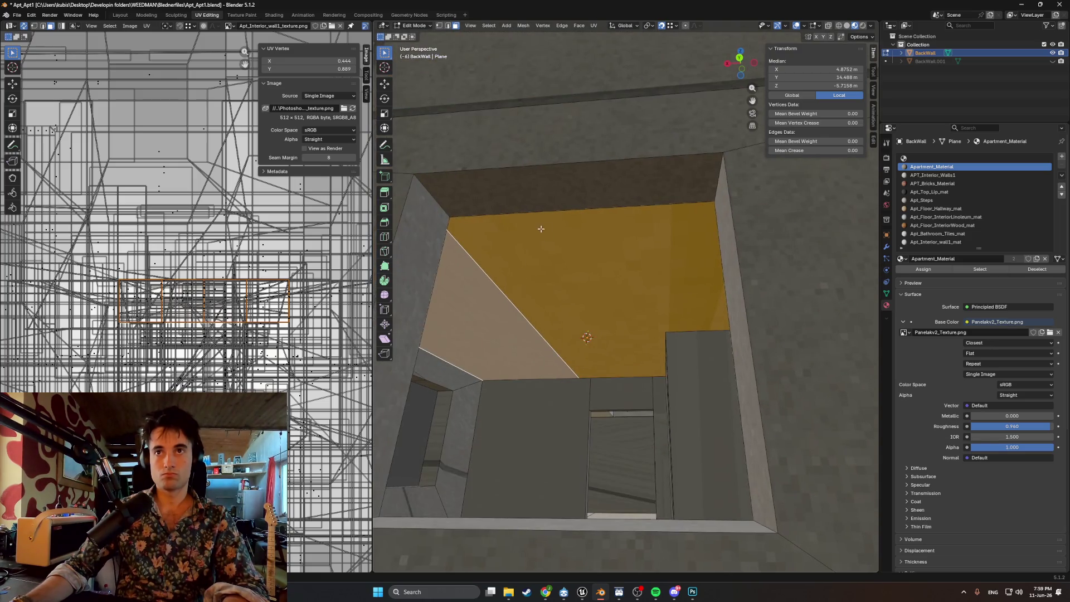
middle_click_drag(543, 229, 529, 245)
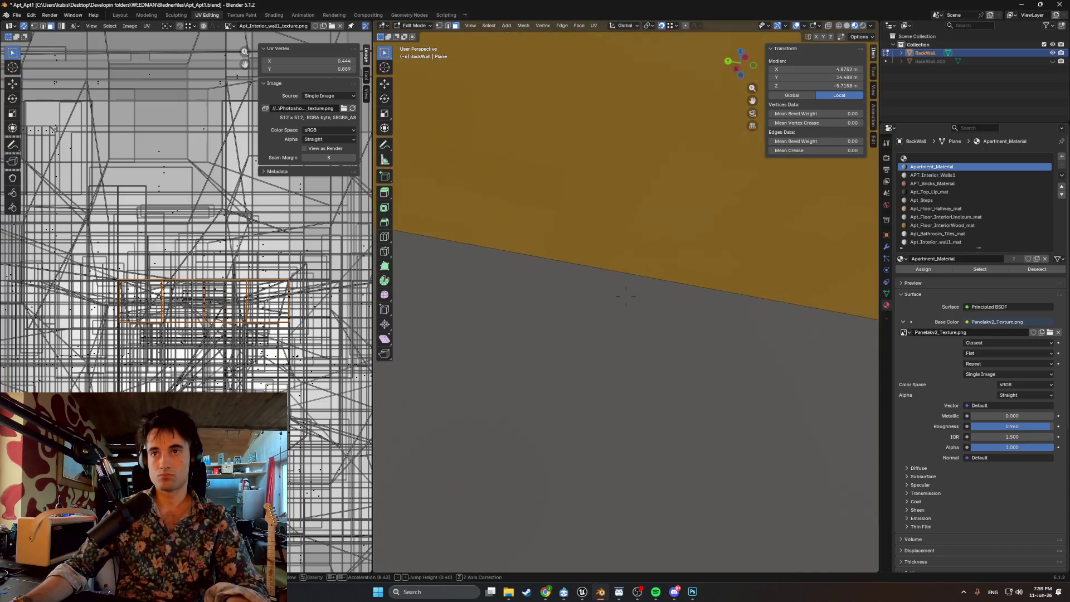
key("s")
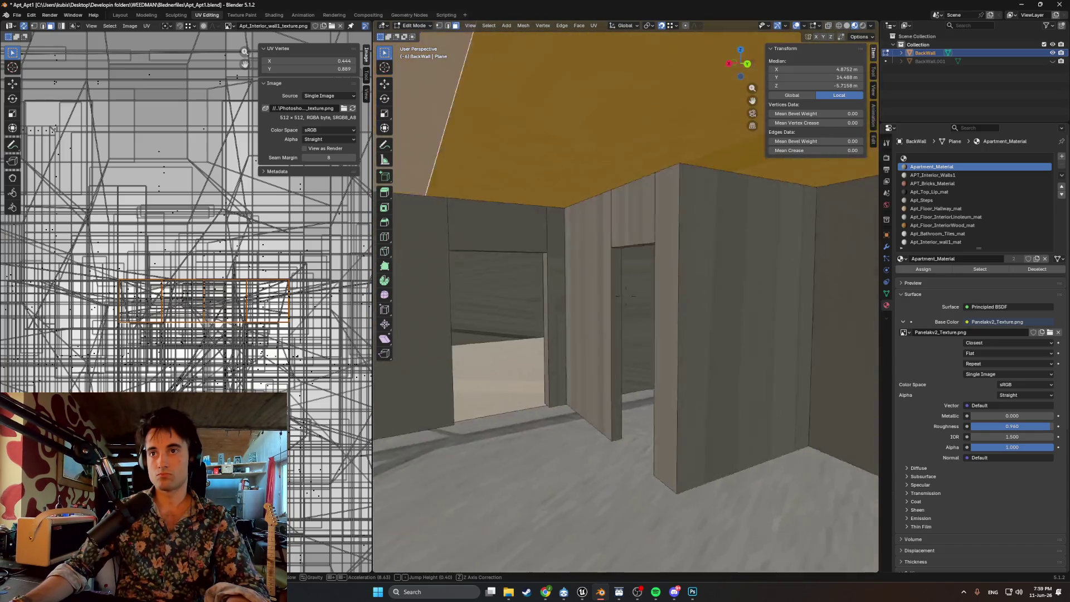
key("s")
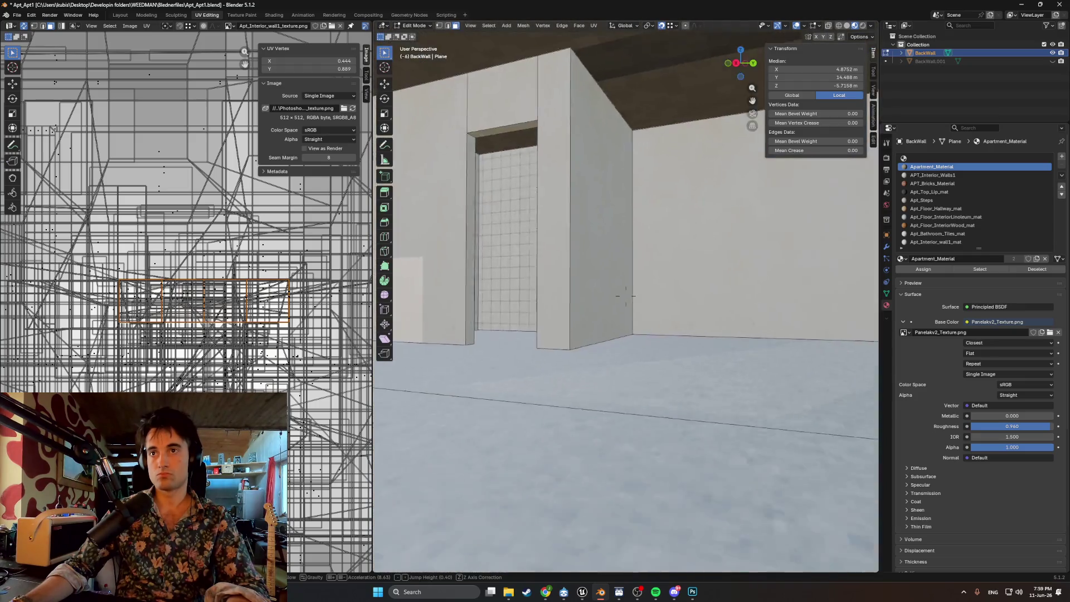
key("s")
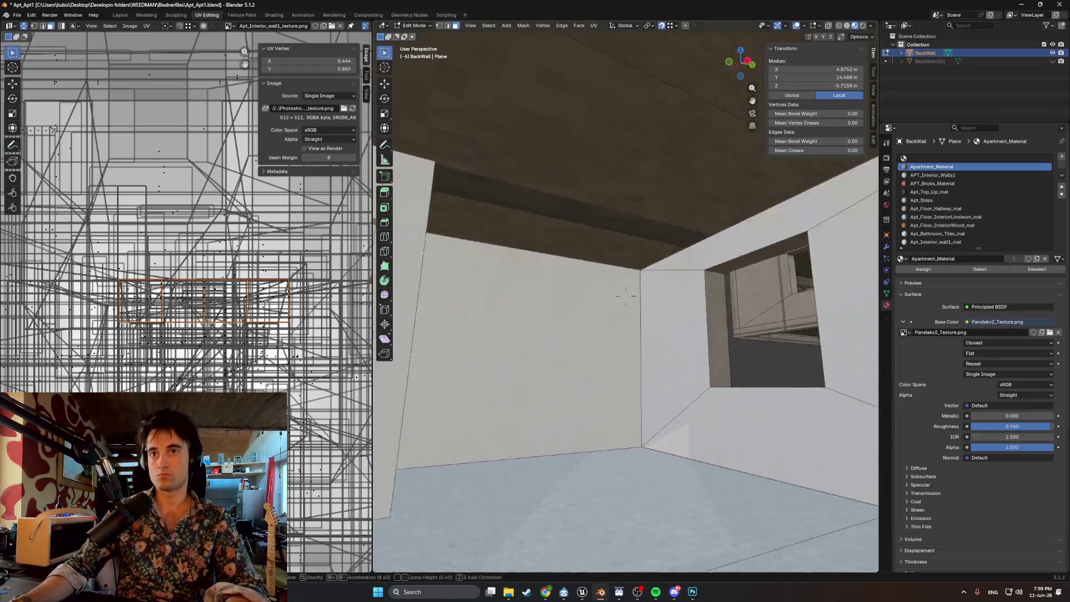
key("s")
key("s")
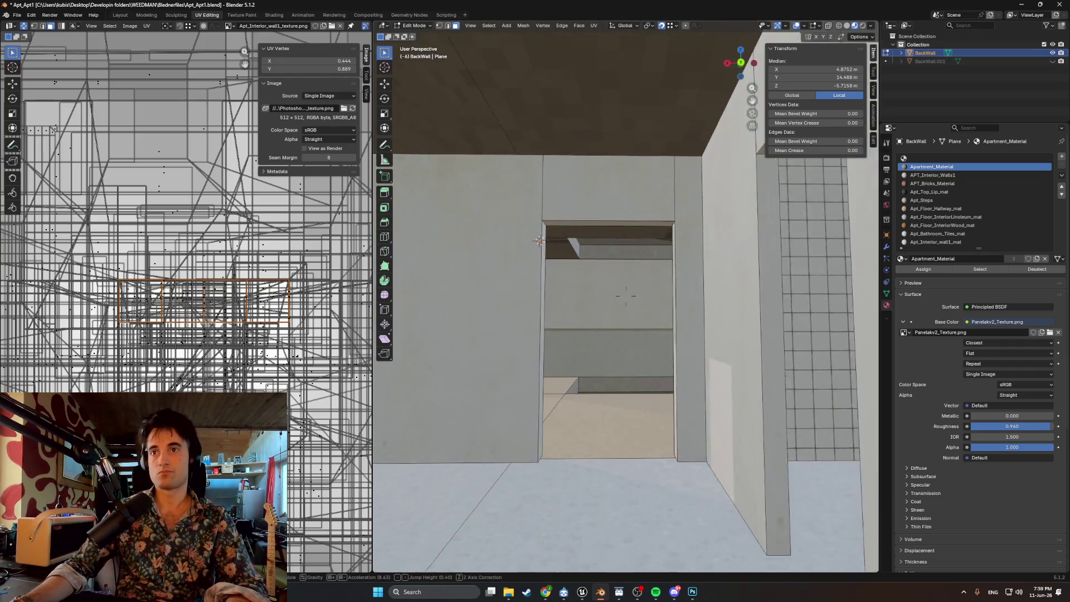
key("w")
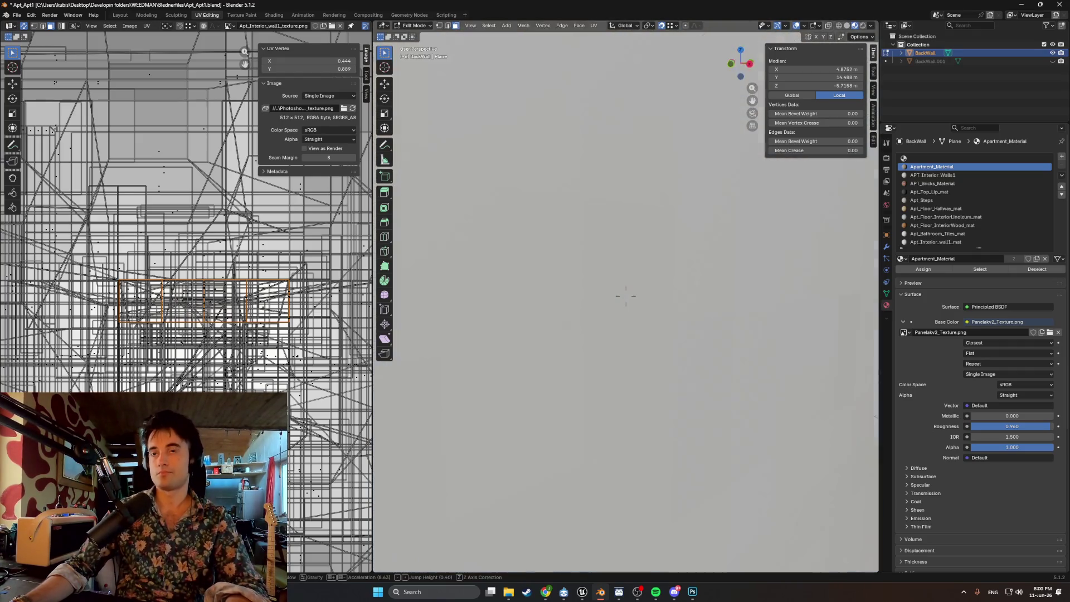
key("w")
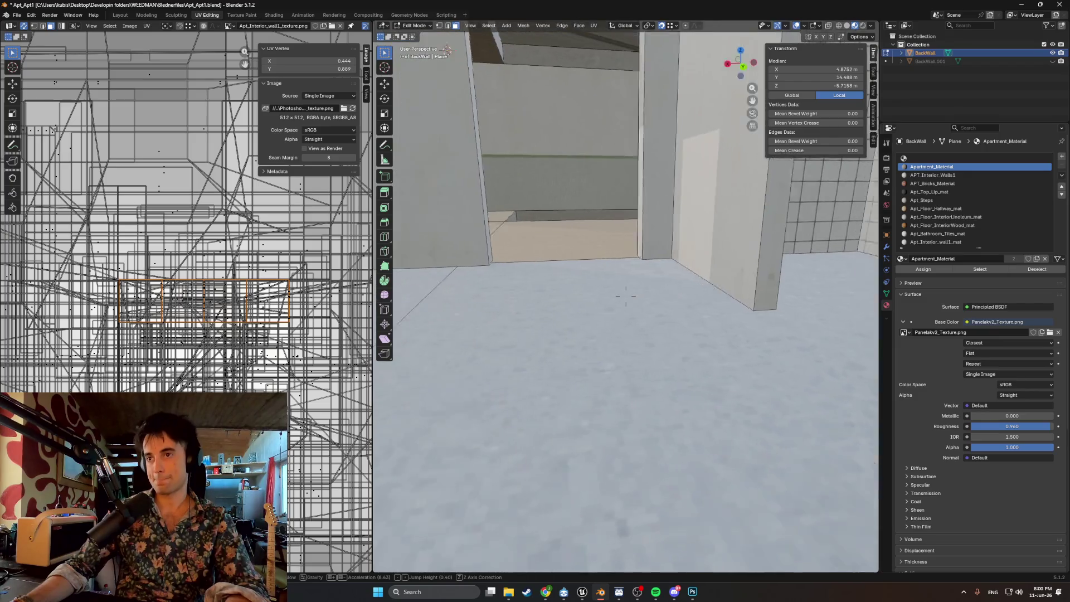
key("w")
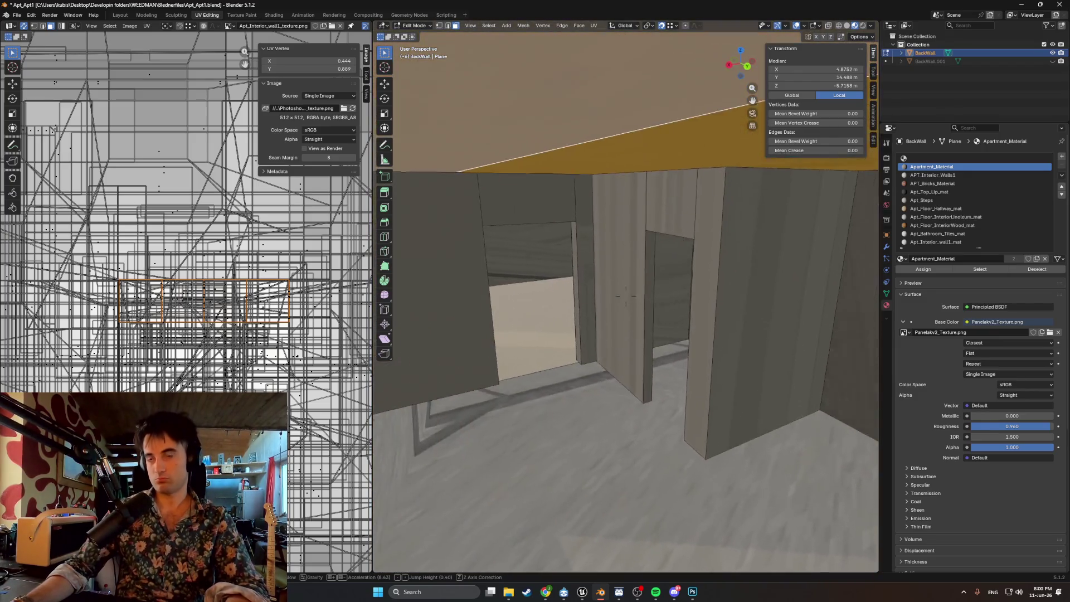
key("w")
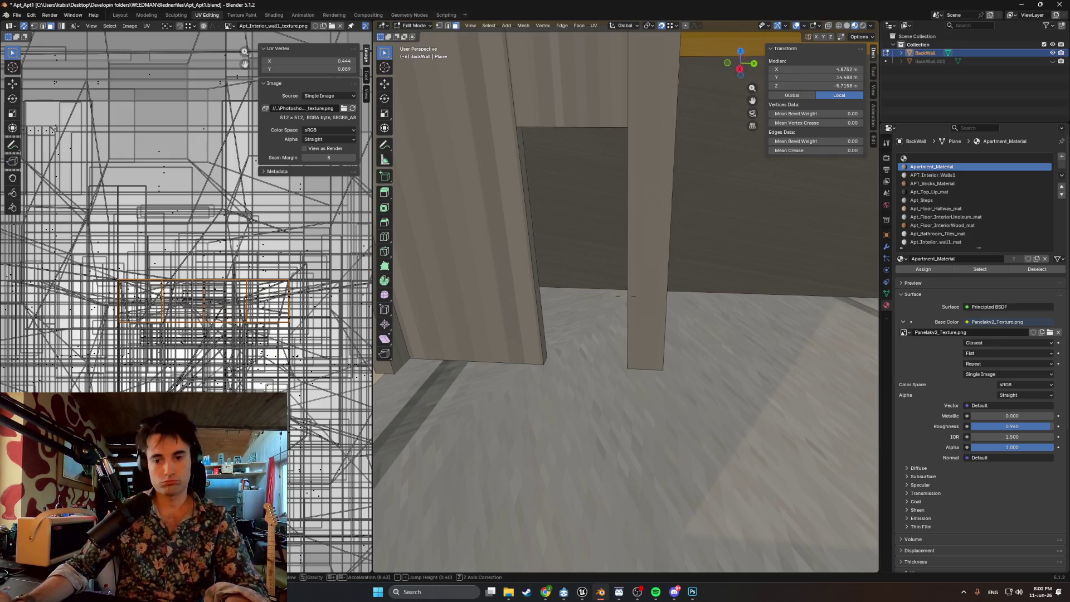
key("w")
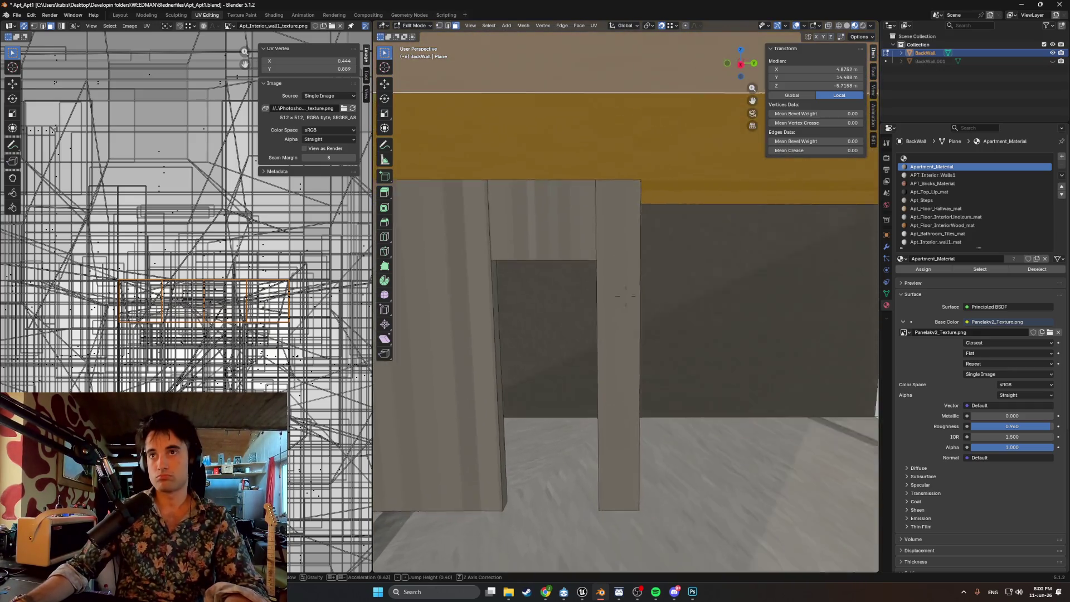
mouse_move(626, 296)
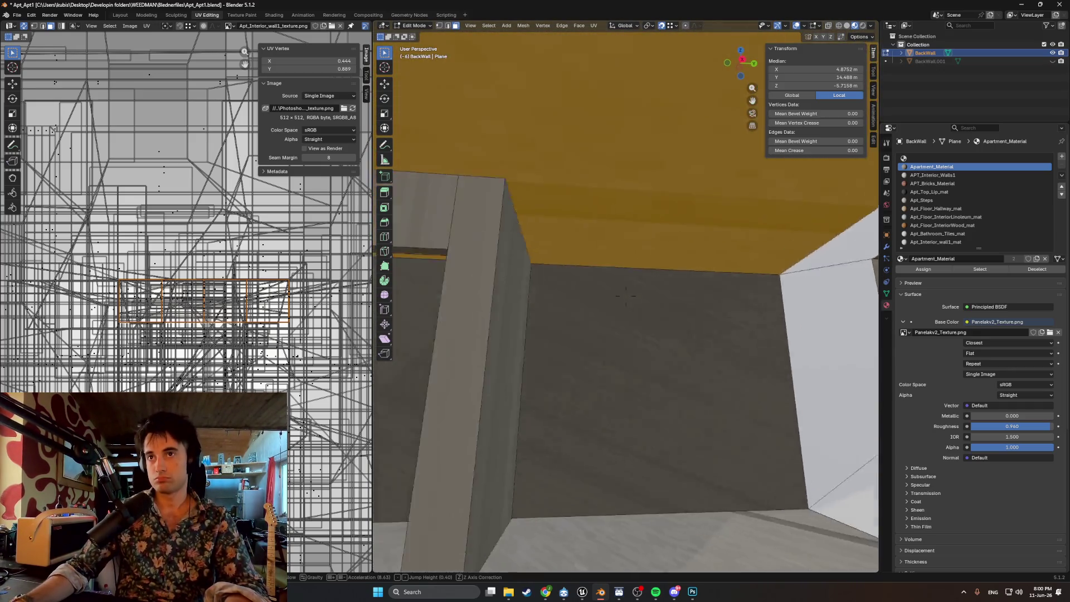
key("s")
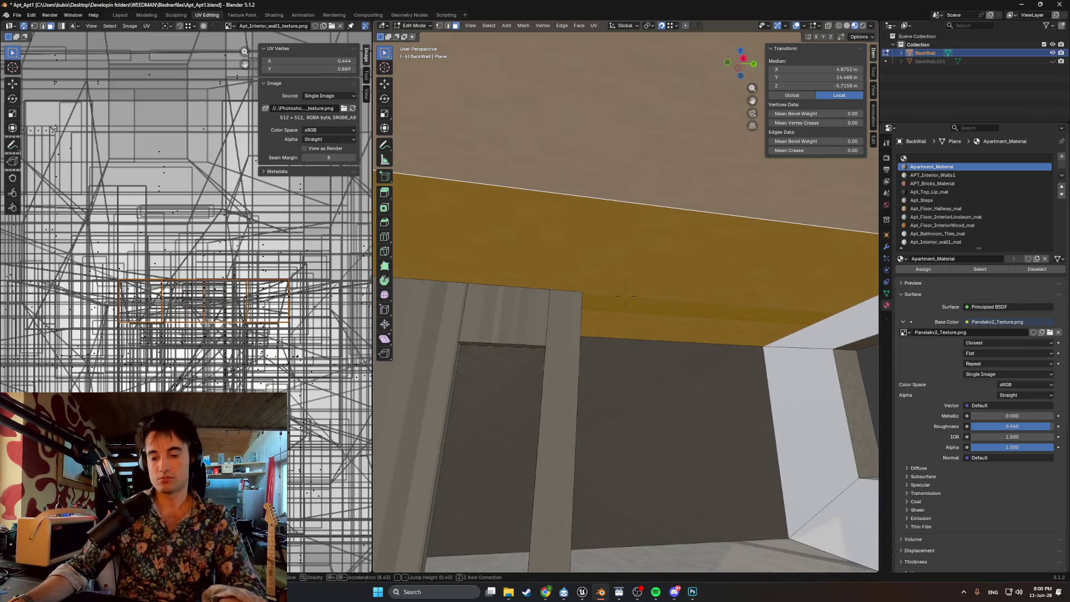
- Assign the Apt_Interior_wall1_mat plaster material to the selected face
left_click(625, 296)
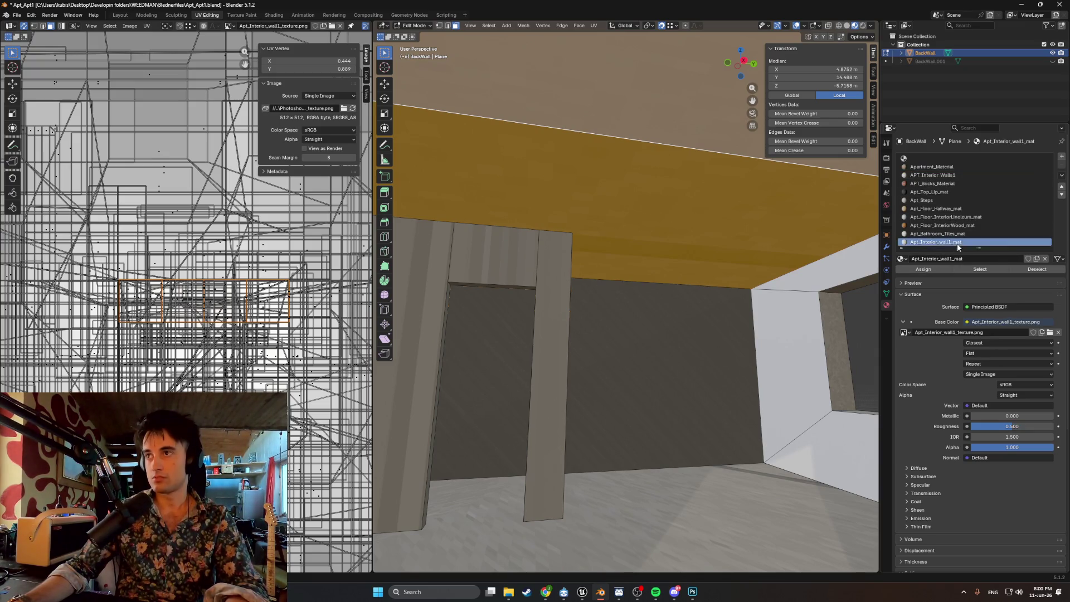
left_click(826, 290)
mouse_move(569, 298)
middle_mouse_down()
mouse_move(614, 306)
mouse_move(613, 334)
mouse_move(630, 284)
mouse_move(626, 306)
middle_mouse_up()
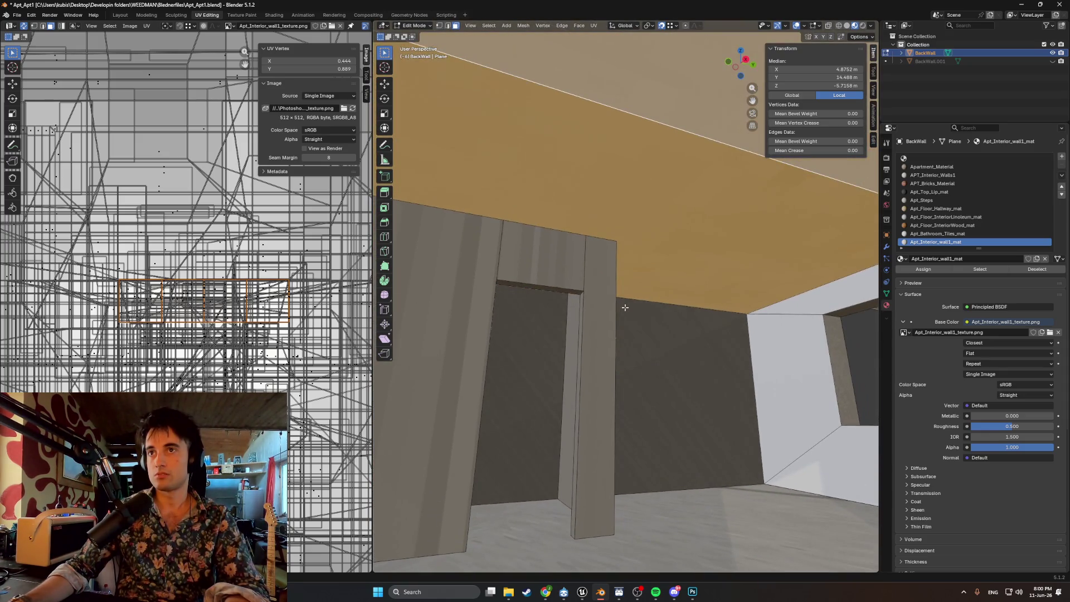
- Re-unwrap the face's UVs with Smart UV Project
key("u")
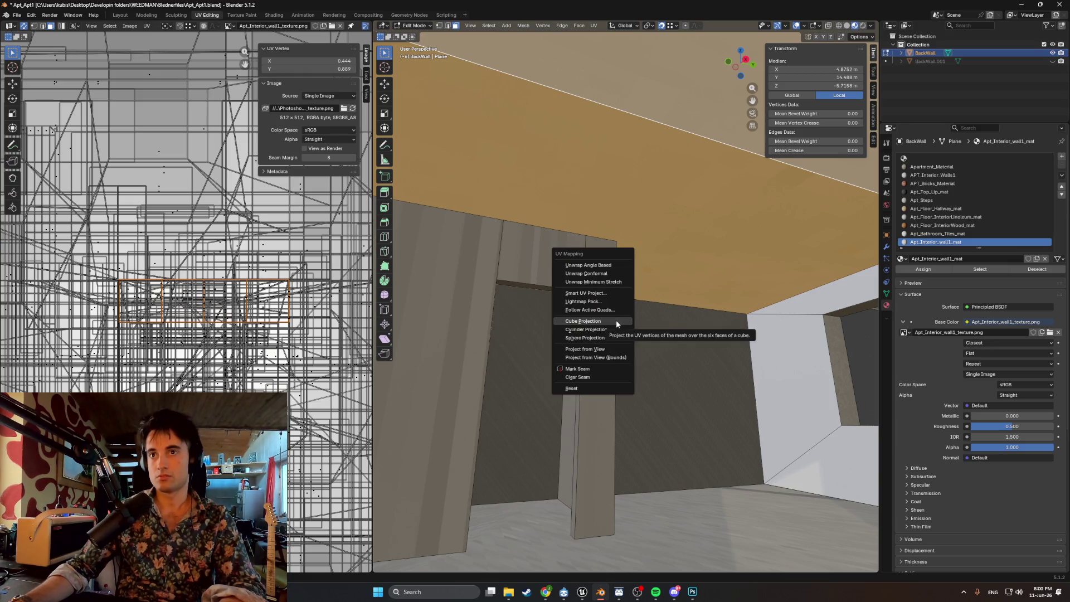
left_click(596, 293)
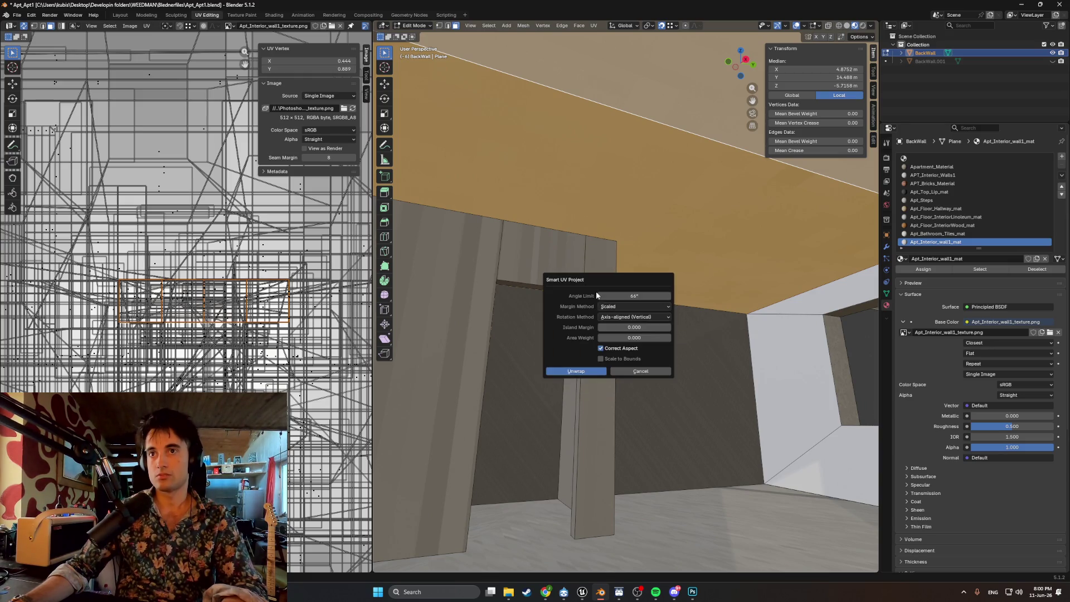
left_click(584, 368)
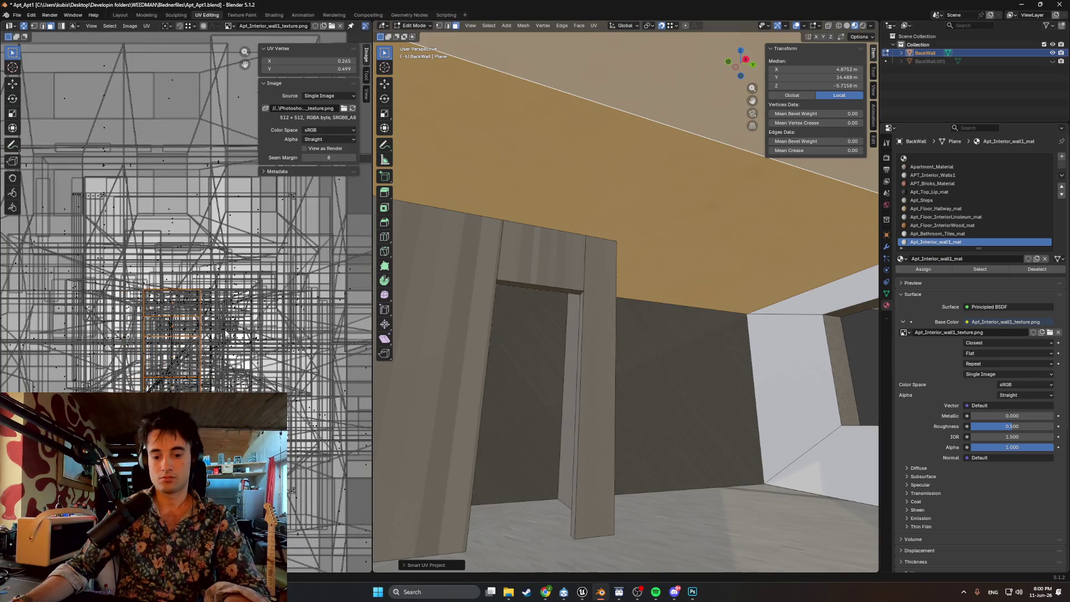
- Isolate the face, reposition its UV island over the plaster texture, then deselect and inspect
key("shift+h")
scroll(189, 334, "up", 4)
key("r")
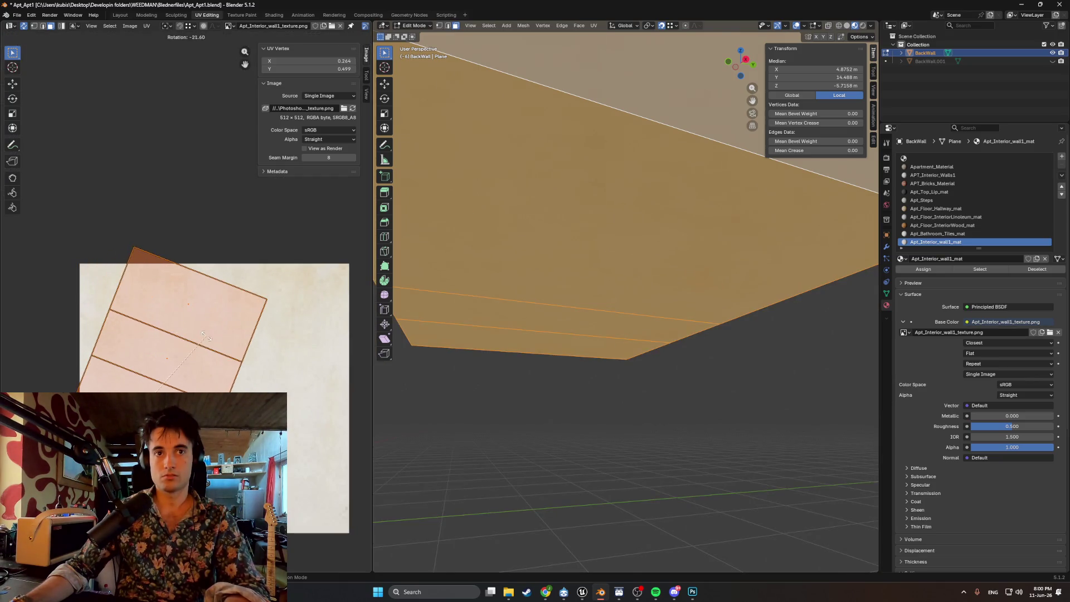
key("Escape")
key("g")
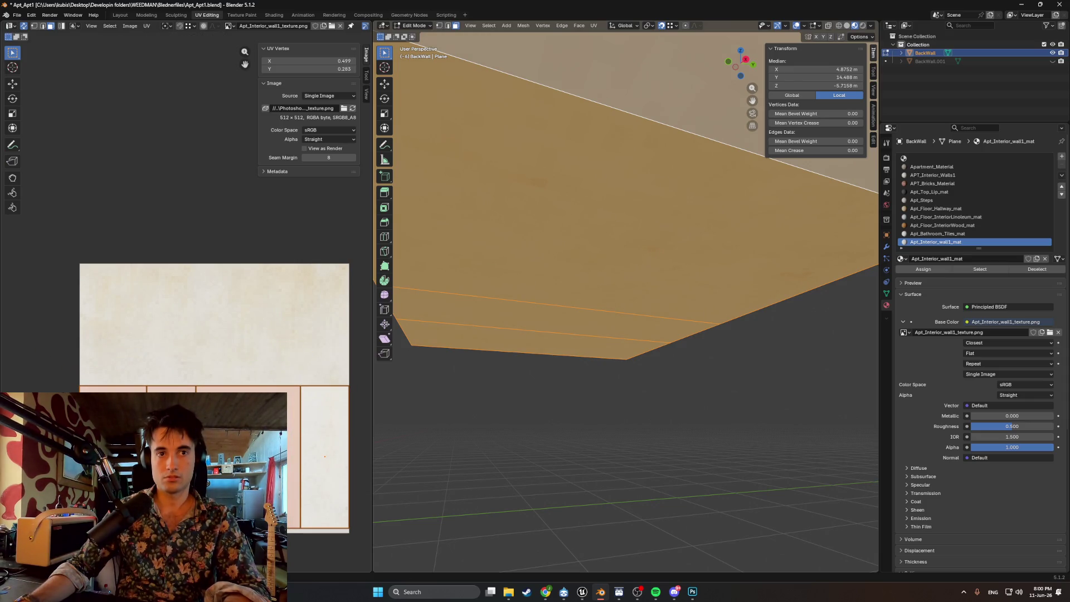
scroll(186, 306, "down", 1)
middle_click_drag(514, 334, 613, 333)
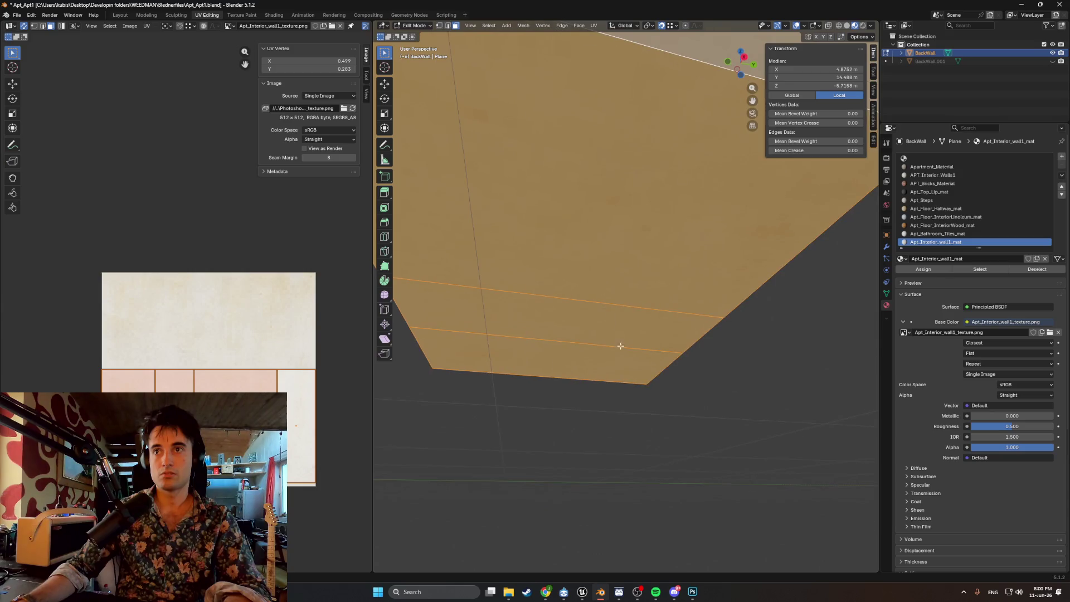
left_click(653, 427)
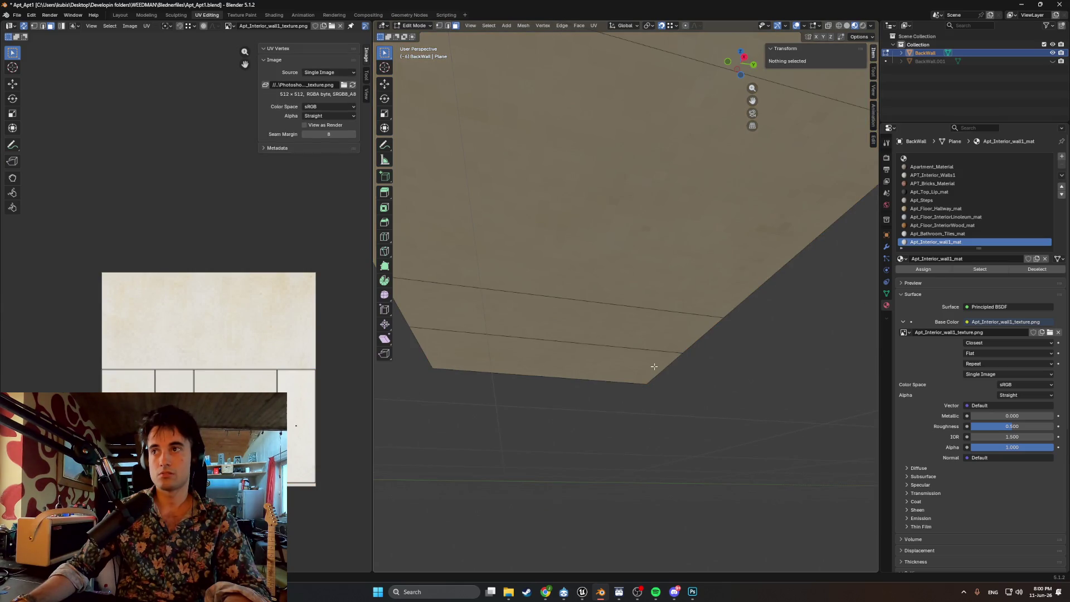
scroll(654, 366, "down", 4)
mouse_move(658, 339)
middle_mouse_down()
mouse_move(648, 310)
mouse_move(631, 336)
middle_mouse_up()
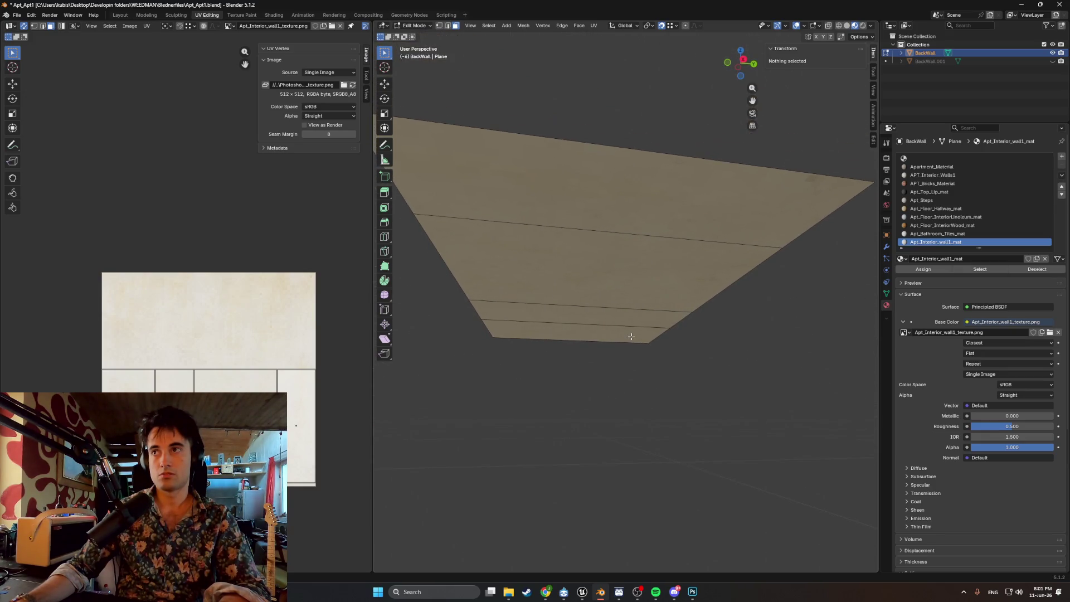